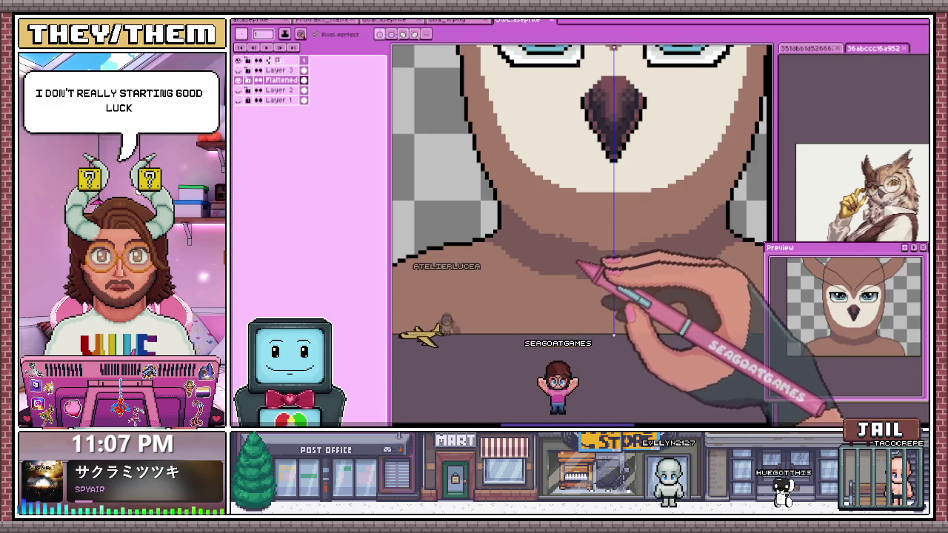
- Paint a darker brown shading band along the owl's left cheek edge
{"action": "scroll", "coordinate": [586, 265], "scroll_direction": "down", "scroll_amount": 2}
{"action": "scroll", "coordinate": [514, 212], "scroll_direction": "up", "scroll_amount": 2}
{"action": "scroll", "coordinate": [487, 191], "scroll_direction": "up", "scroll_amount": 2}
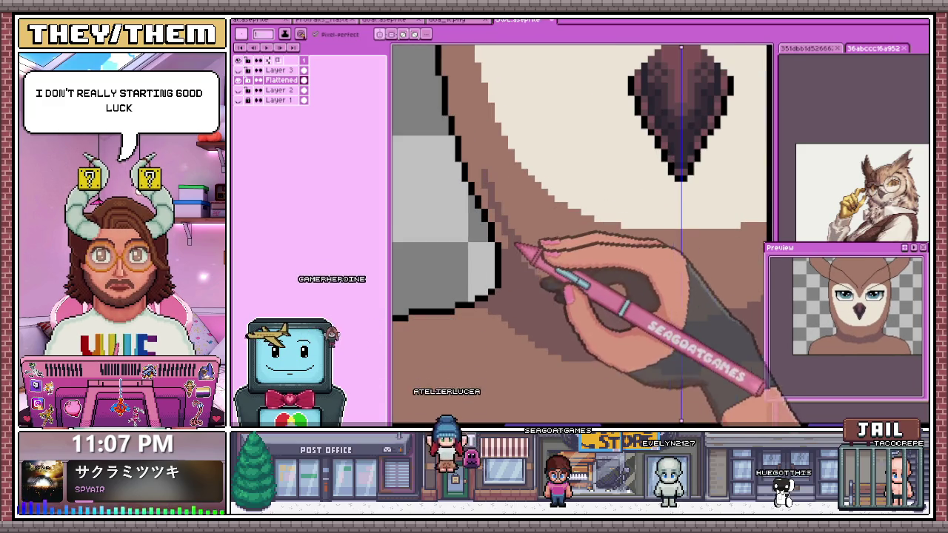
{"action": "scroll", "coordinate": [548, 280], "scroll_direction": "down", "scroll_amount": 2}
{"action": "scroll", "coordinate": [498, 194], "scroll_direction": "up", "scroll_amount": 1}
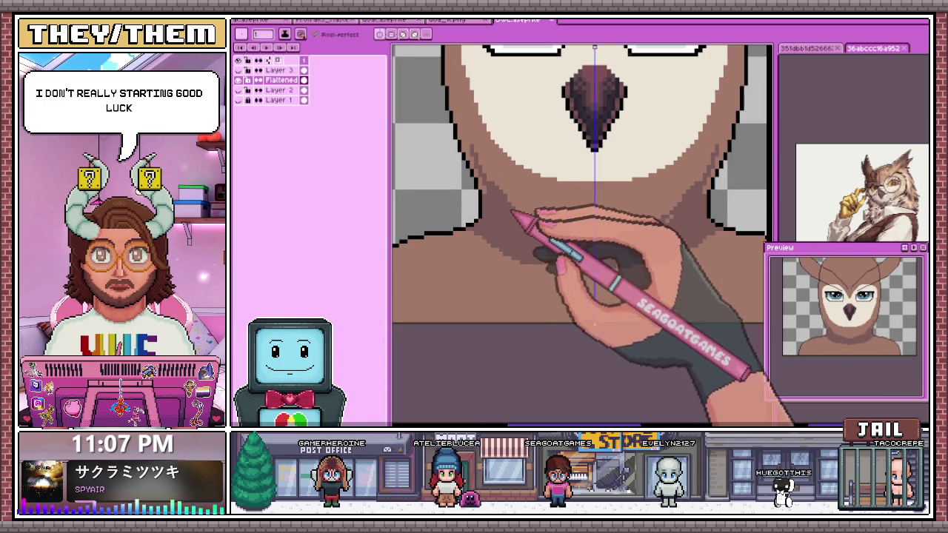
{"action": "scroll", "coordinate": [545, 265], "scroll_direction": "down", "scroll_amount": 2}
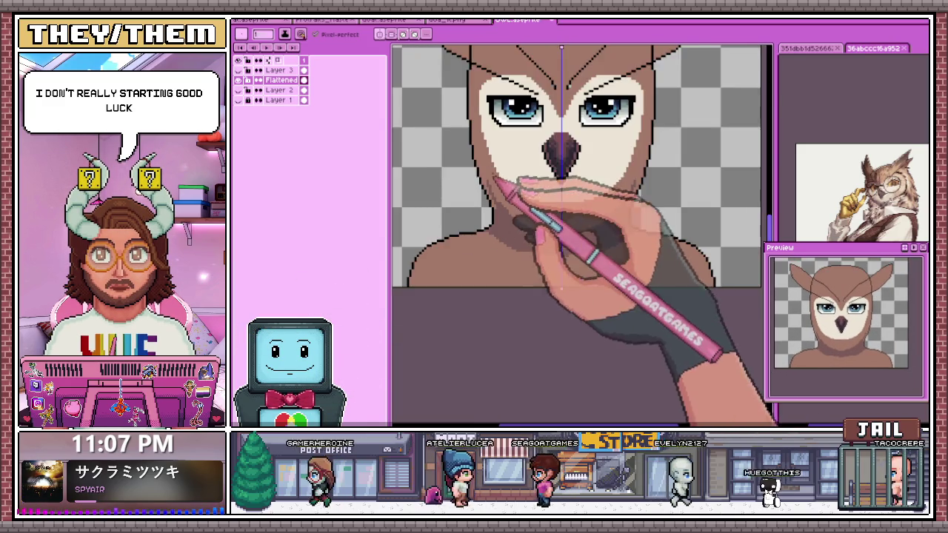
{"action": "scroll", "coordinate": [514, 191], "scroll_direction": "up", "scroll_amount": 3}
{"action": "mouse_move", "coordinate": [462, 175]}
{"action": "left_mouse_down"}
{"action": "mouse_move", "coordinate": [466, 165]}
{"action": "mouse_move", "coordinate": [489, 223]}
{"action": "left_mouse_up"}
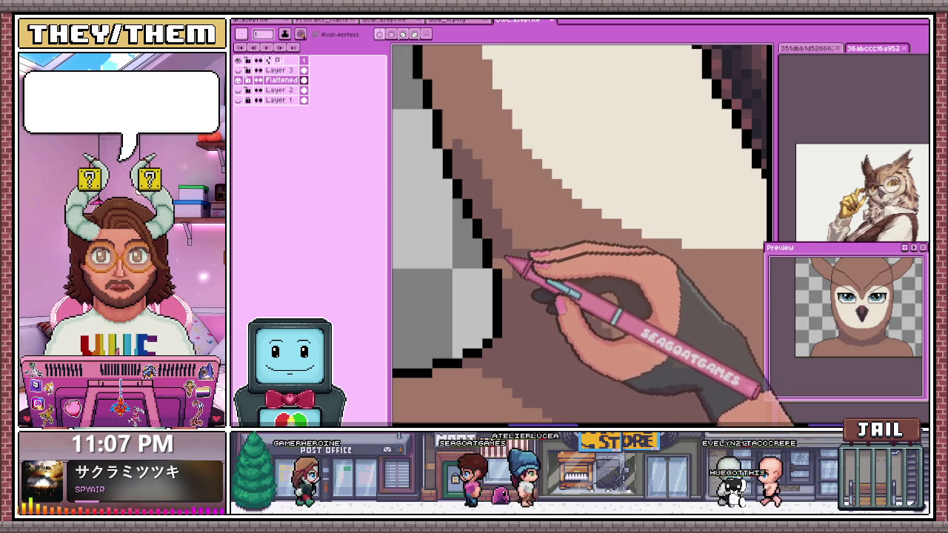
- Check the new cheek shading up close, then bring up the Color Shading dialog (Alt+C)
{"action": "scroll", "coordinate": [504, 240], "scroll_direction": "down", "scroll_amount": 2}
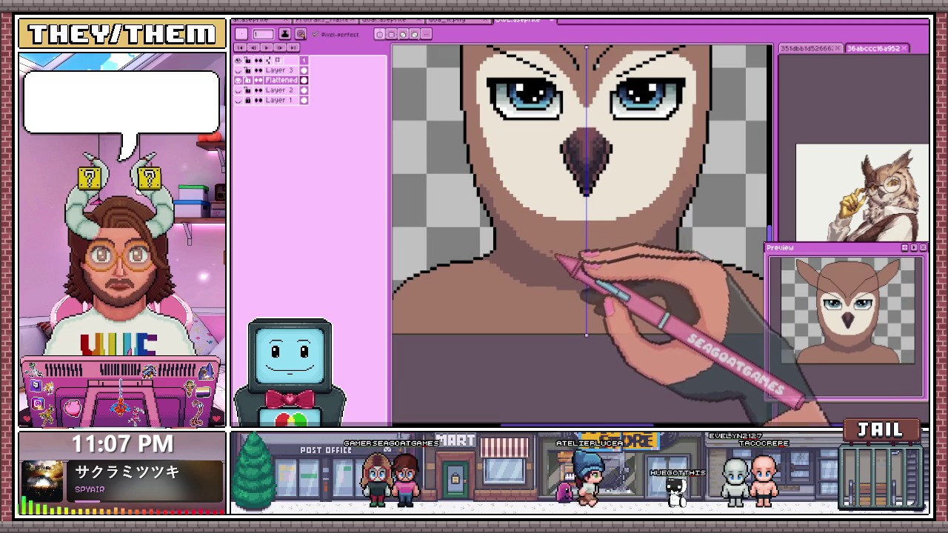
{"action": "scroll", "coordinate": [544, 267], "scroll_direction": "down", "scroll_amount": 2}
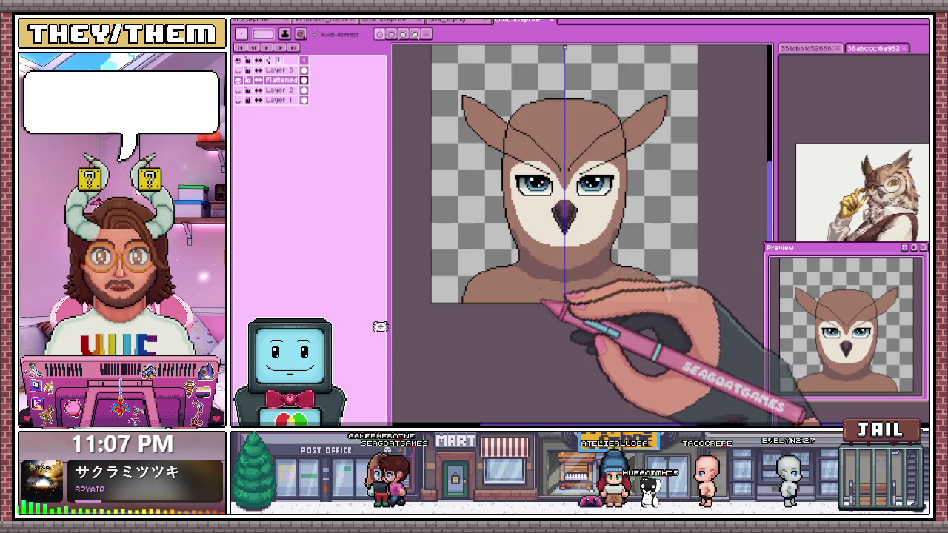
{"action": "scroll", "coordinate": [541, 303], "scroll_direction": "up", "scroll_amount": 1}
{"action": "scroll", "coordinate": [549, 297], "scroll_direction": "up", "scroll_amount": 1}
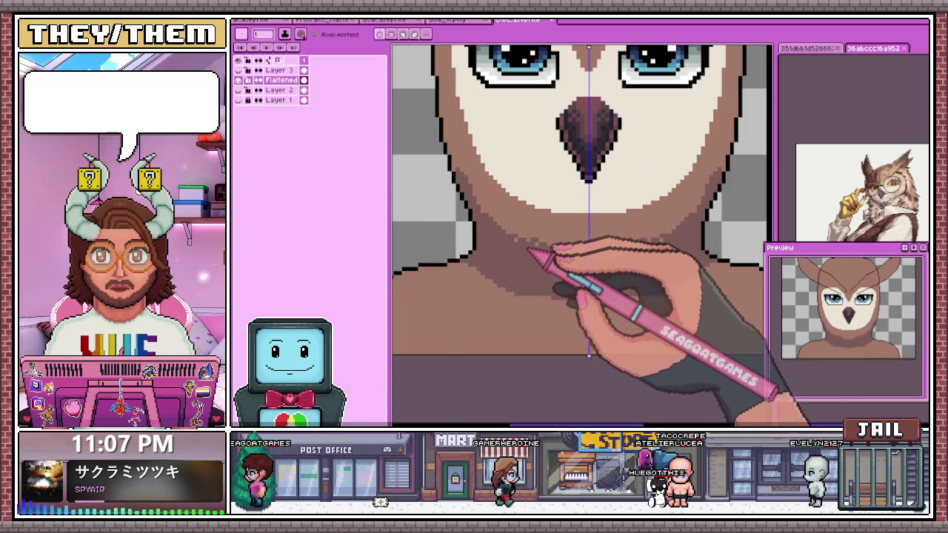
{"action": "scroll", "coordinate": [528, 250], "scroll_direction": "down", "scroll_amount": 2}
{"action": "scroll", "coordinate": [561, 264], "scroll_direction": "down", "scroll_amount": 1}
{"action": "scroll", "coordinate": [554, 260], "scroll_direction": "up", "scroll_amount": 1}
{"action": "scroll", "coordinate": [508, 275], "scroll_direction": "up", "scroll_amount": 1}
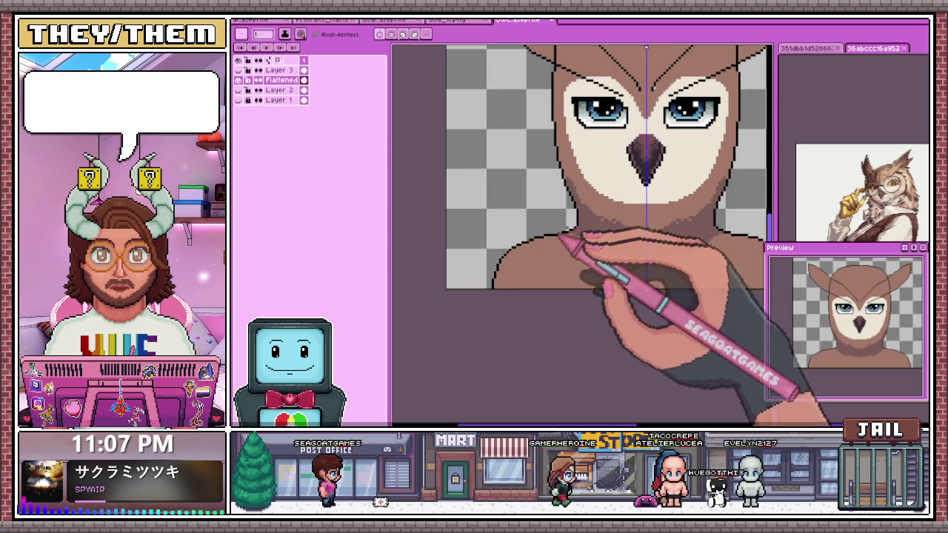
{"action": "scroll", "coordinate": [614, 241], "scroll_direction": "up", "scroll_amount": 1}
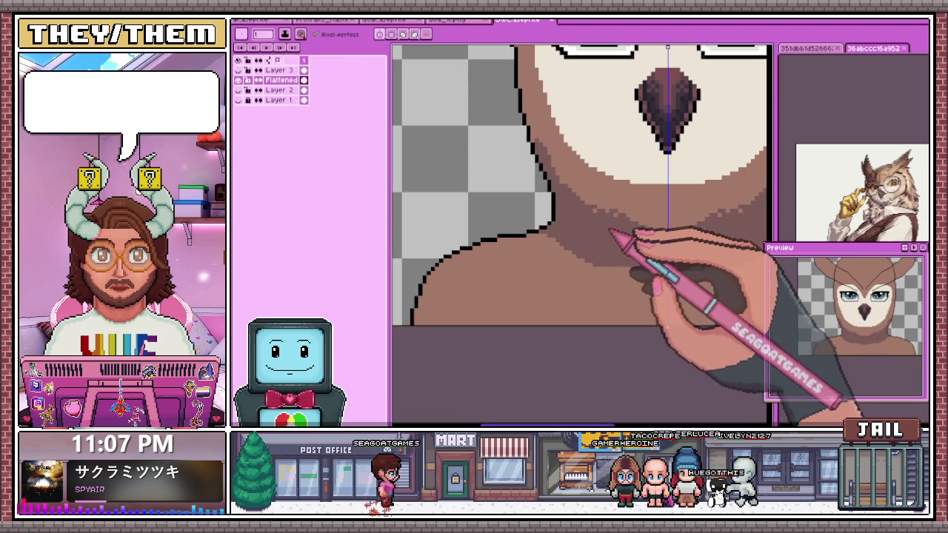
{"action": "key", "text": "alt+c"}
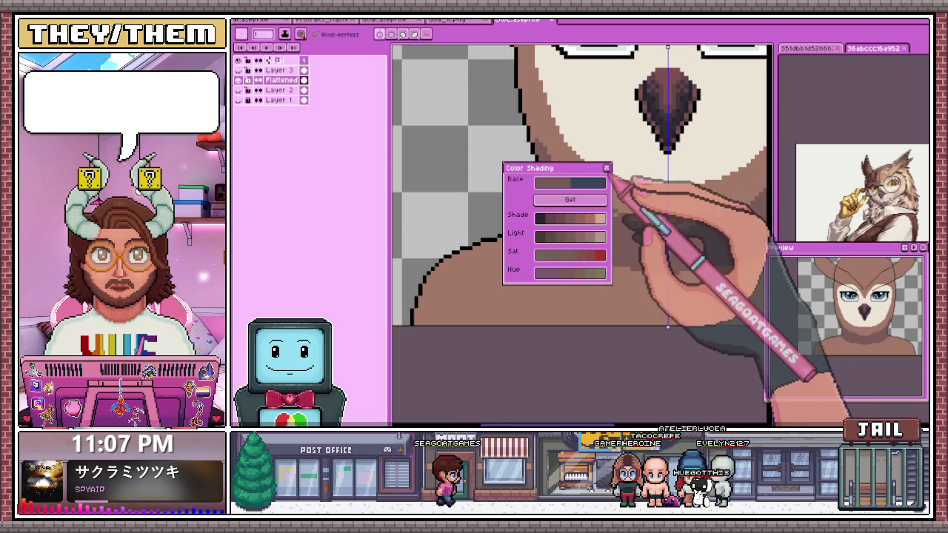
- Close the Color Shading dialog and draw a dark line parallel to the left neck outline
{"action": "left_click", "coordinate": [606, 168]}
{"action": "scroll", "coordinate": [437, 330], "scroll_direction": "up", "scroll_amount": 1}
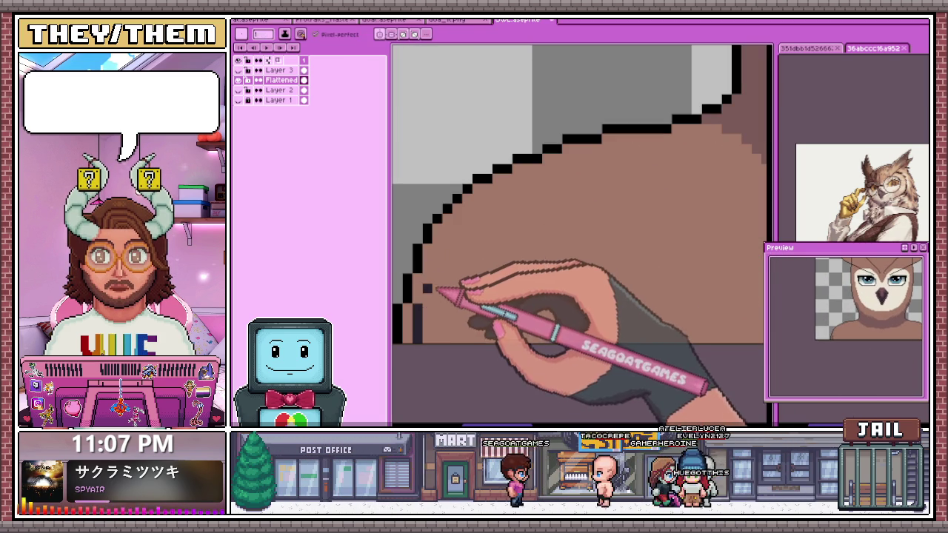
{"action": "left_click_drag", "start_coordinate": [422, 317], "coordinate": [455, 232]}
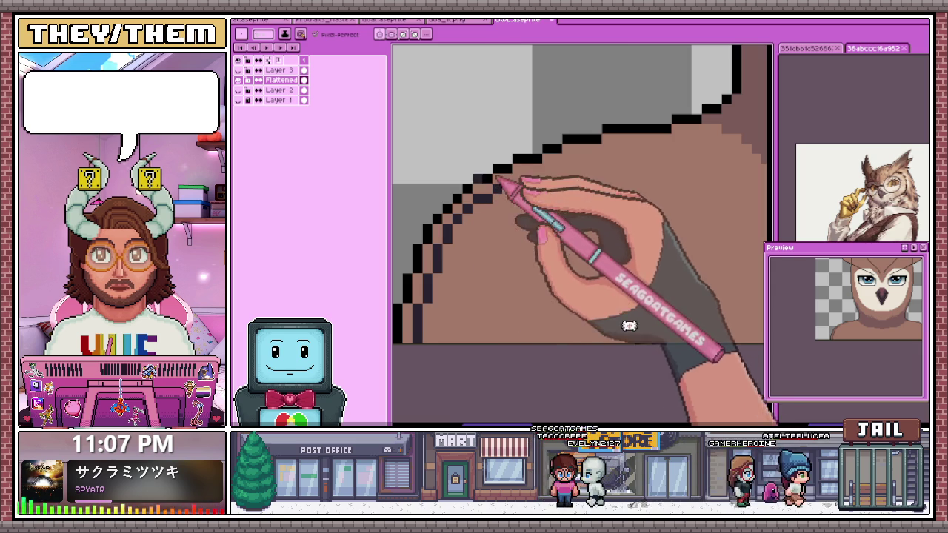
{"action": "left_click_drag", "start_coordinate": [506, 184], "coordinate": [492, 249]}
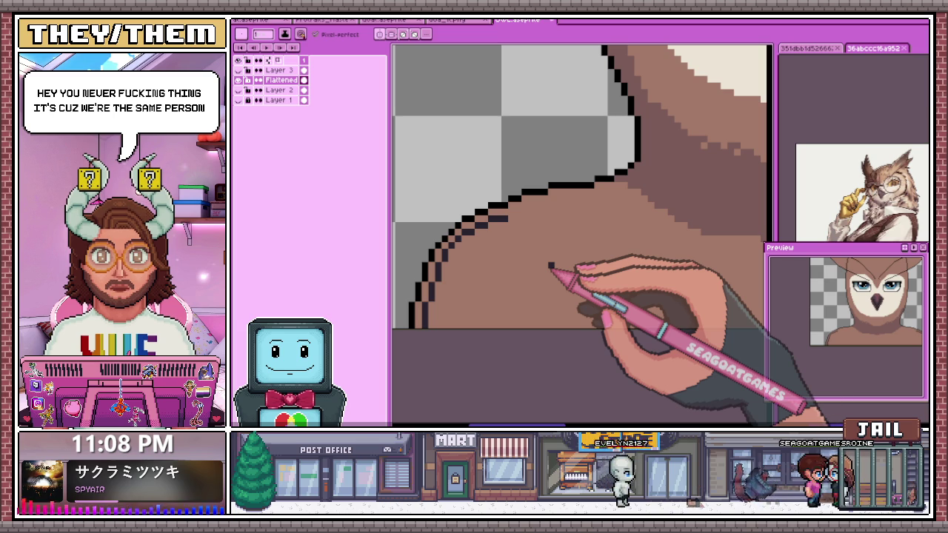
{"action": "scroll", "coordinate": [521, 211], "scroll_direction": "up", "scroll_amount": 2}
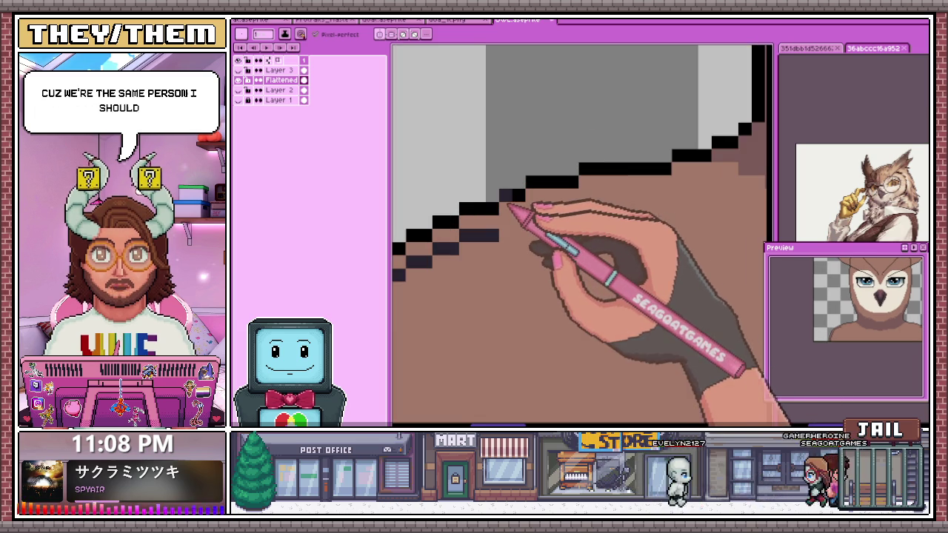
{"action": "scroll", "coordinate": [527, 189], "scroll_direction": "down", "scroll_amount": 1}
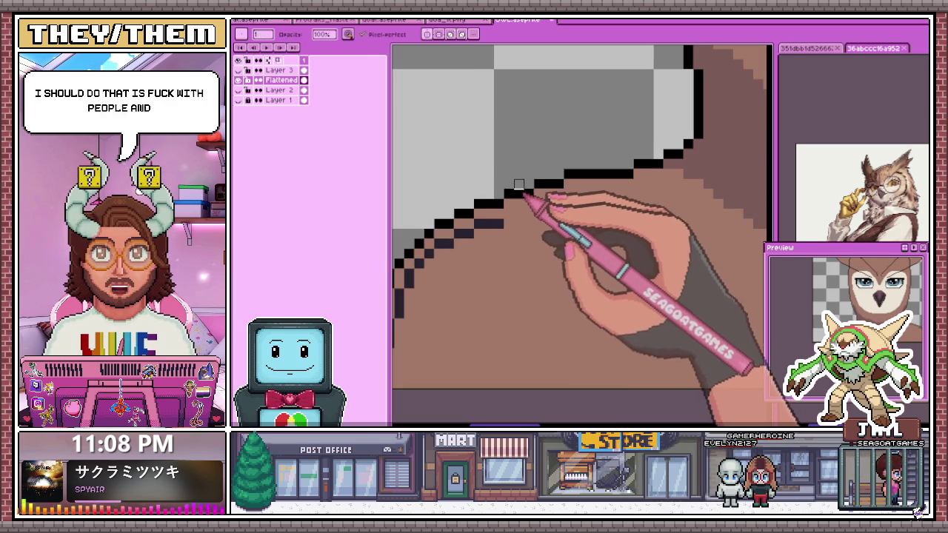
{"action": "left_click", "coordinate": [519, 214]}
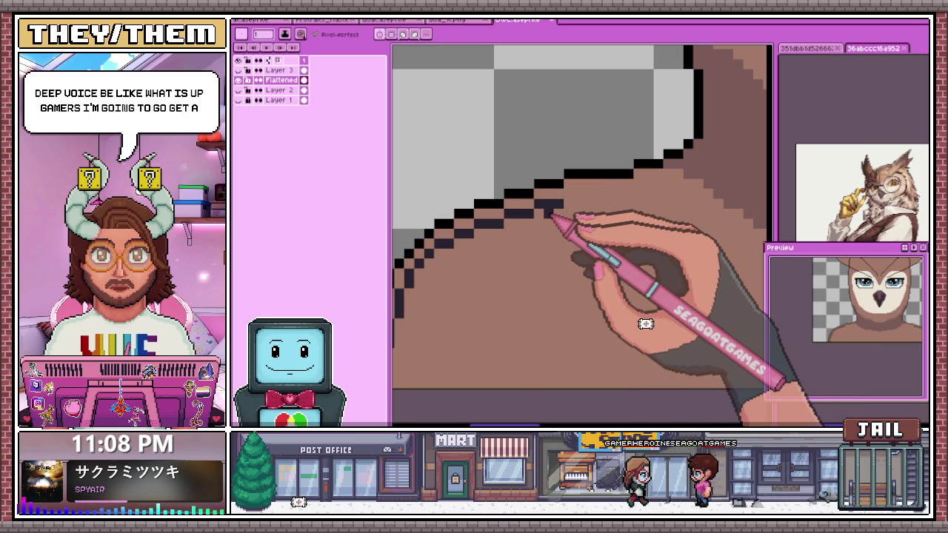
- Extend the dark neck line pixel by pixel up the shoulder, resampling the brown with the eyedropper
{"action": "scroll", "coordinate": [578, 202], "scroll_direction": "down", "scroll_amount": 2}
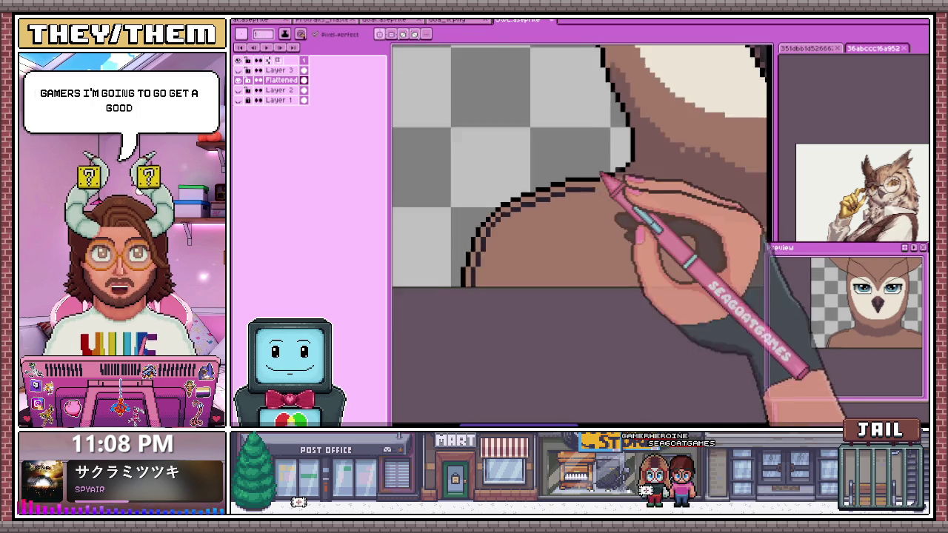
{"action": "scroll", "coordinate": [582, 200], "scroll_direction": "up", "scroll_amount": 2}
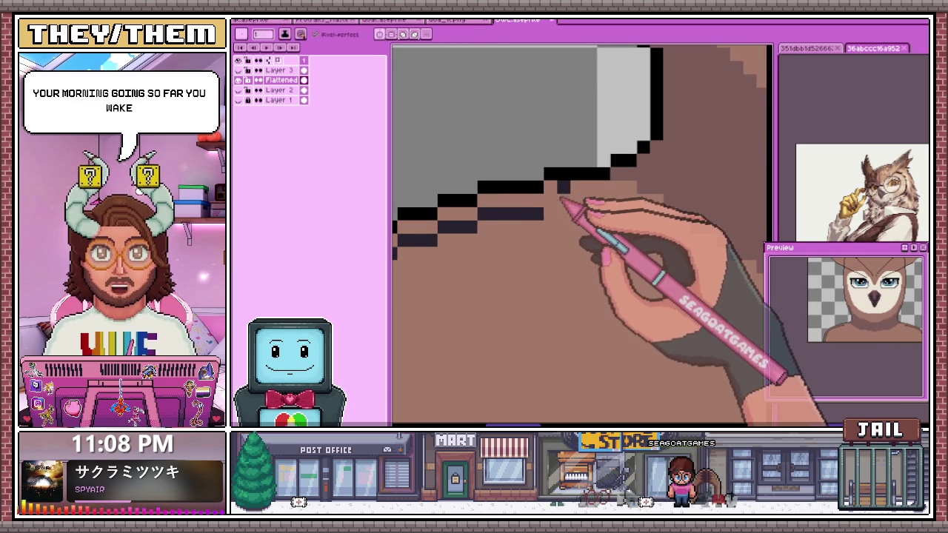
{"action": "scroll", "coordinate": [603, 205], "scroll_direction": "down", "scroll_amount": 1}
{"action": "scroll", "coordinate": [519, 212], "scroll_direction": "down", "scroll_amount": 1}
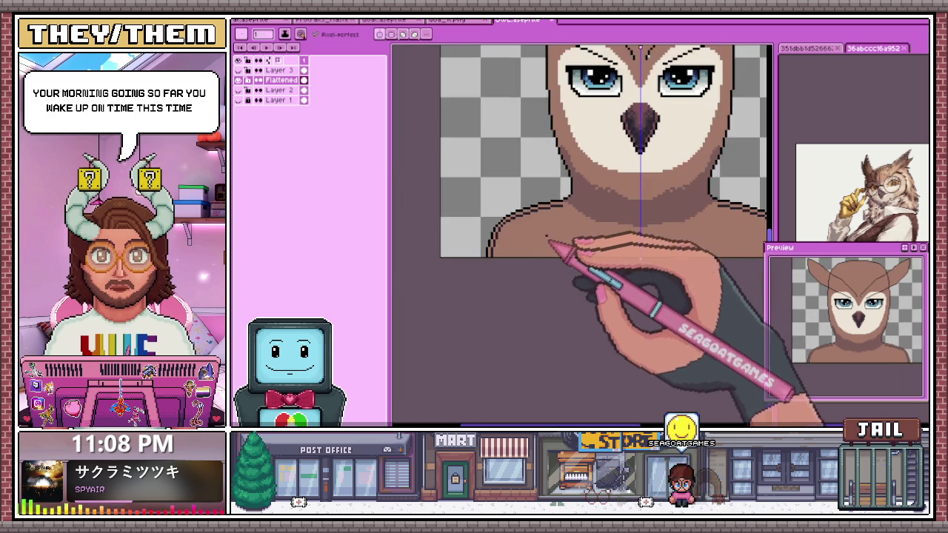
{"action": "scroll", "coordinate": [555, 248], "scroll_direction": "up", "scroll_amount": 1}
{"action": "scroll", "coordinate": [603, 218], "scroll_direction": "up", "scroll_amount": 1}
{"action": "left_click", "coordinate": [537, 188]}
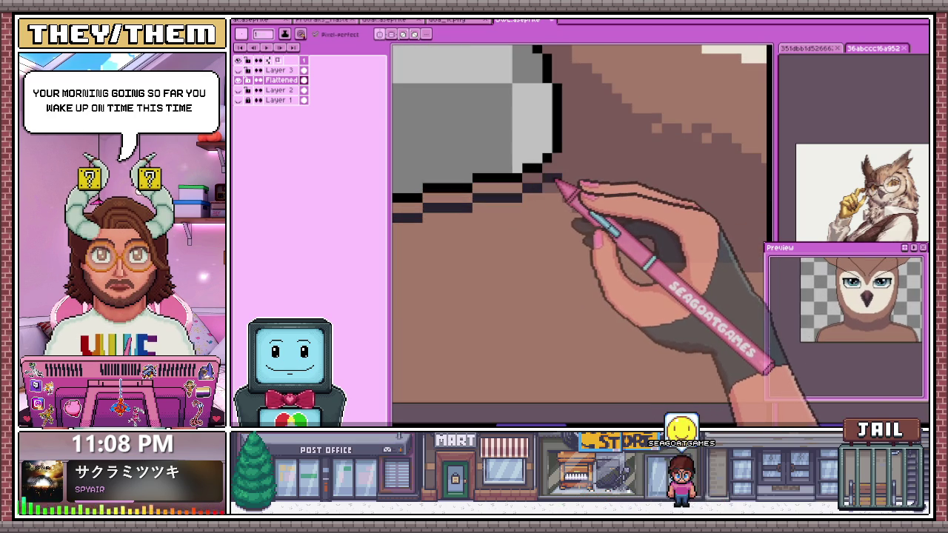
{"action": "scroll", "coordinate": [538, 271], "scroll_direction": "down", "scroll_amount": 1}
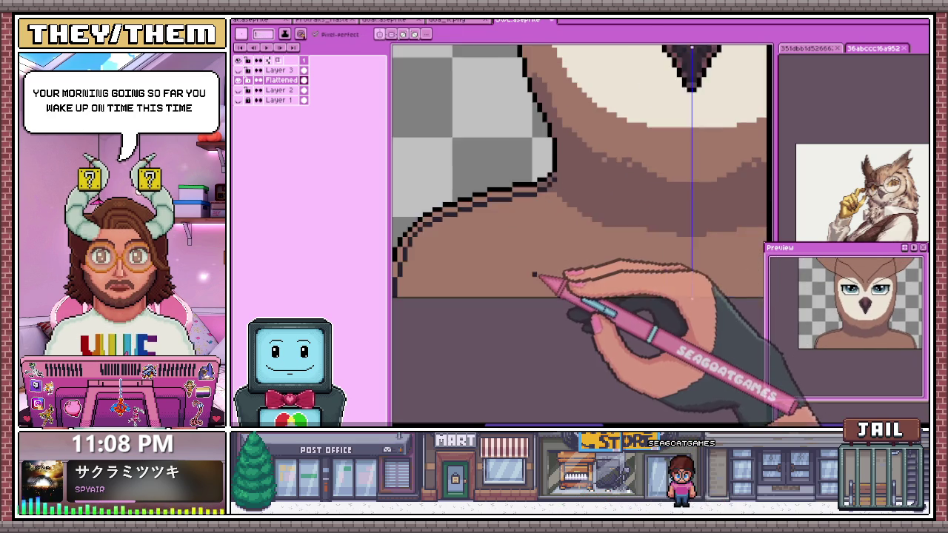
{"action": "scroll", "coordinate": [555, 271], "scroll_direction": "down", "scroll_amount": 1}
{"action": "scroll", "coordinate": [563, 270], "scroll_direction": "down", "scroll_amount": 1}
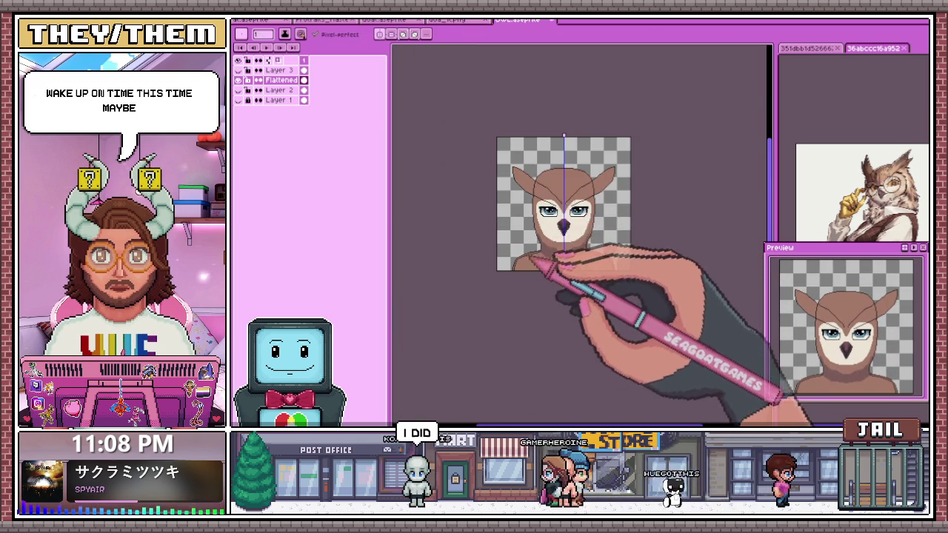
{"action": "scroll", "coordinate": [530, 285], "scroll_direction": "up", "scroll_amount": 2}
{"action": "key", "text": "i"}
{"action": "key", "text": "b"}
{"action": "scroll", "coordinate": [637, 208], "scroll_direction": "up", "scroll_amount": 1}
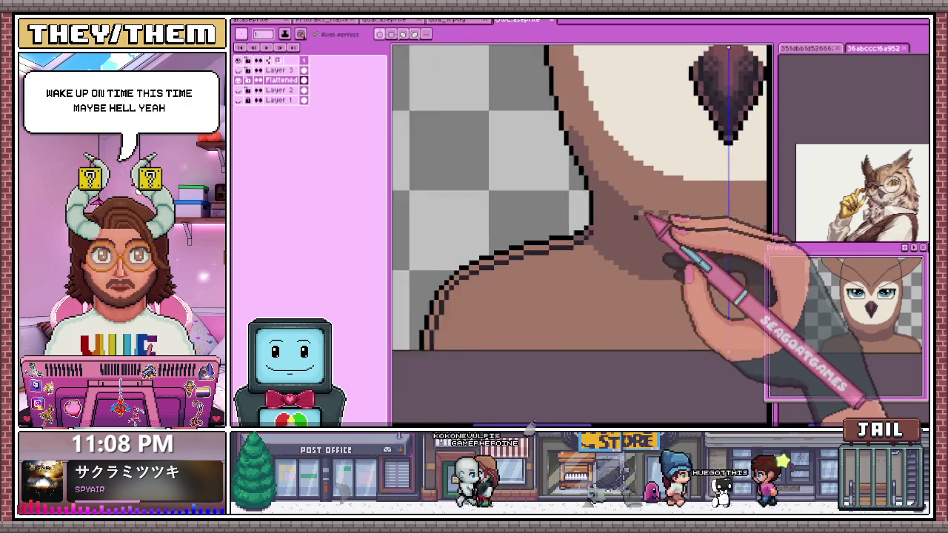
{"action": "scroll", "coordinate": [638, 208], "scroll_direction": "up", "scroll_amount": 1}
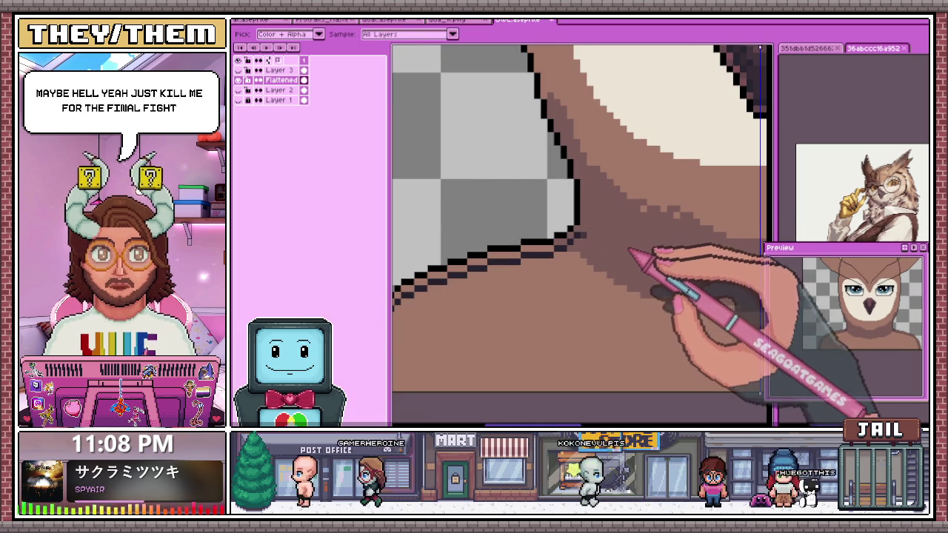
{"action": "scroll", "coordinate": [518, 252], "scroll_direction": "down", "scroll_amount": 1}
{"action": "scroll", "coordinate": [456, 289], "scroll_direction": "up", "scroll_amount": 2}
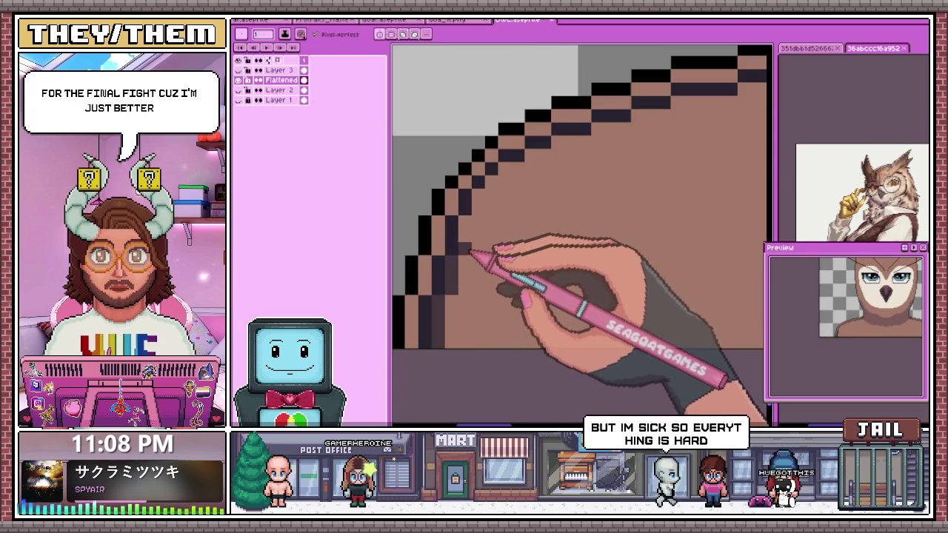
{"action": "scroll", "coordinate": [475, 222], "scroll_direction": "down", "scroll_amount": 3}
{"action": "scroll", "coordinate": [459, 237], "scroll_direction": "up", "scroll_amount": 2}
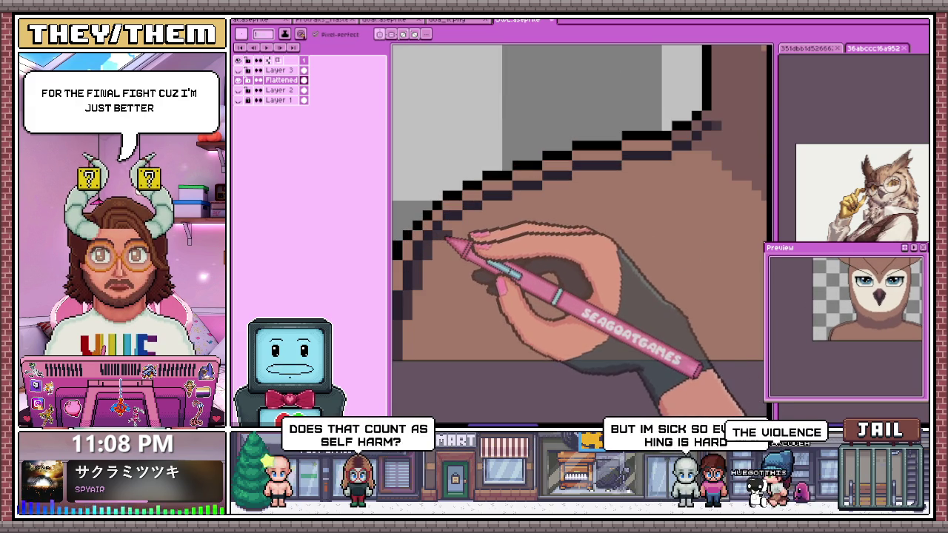
- Touch up the dark outline pixels around the shoulder curve and down its left vertical edge
{"action": "scroll", "coordinate": [478, 274], "scroll_direction": "down", "scroll_amount": 2}
{"action": "scroll", "coordinate": [509, 244], "scroll_direction": "up", "scroll_amount": 2}
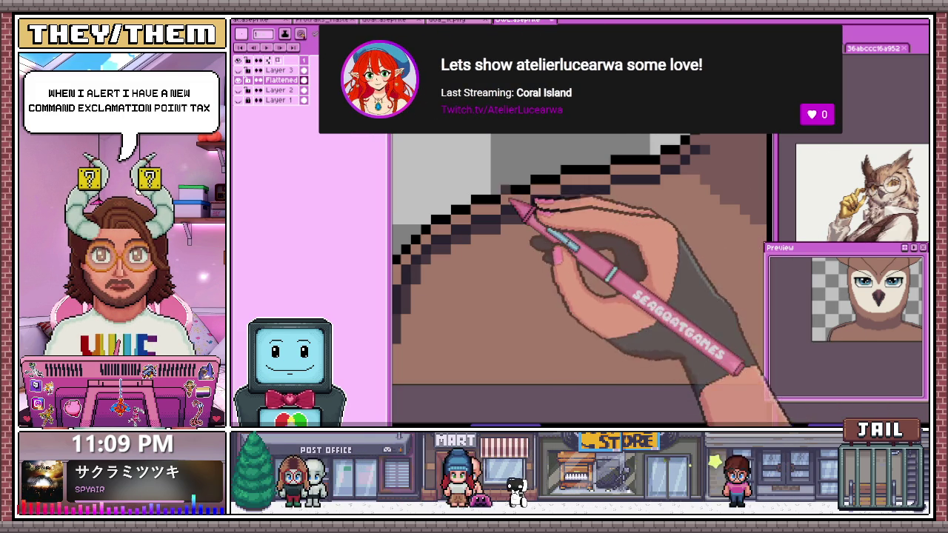
{"action": "scroll", "coordinate": [533, 203], "scroll_direction": "up", "scroll_amount": 2}
{"action": "mouse_move", "coordinate": [560, 201]}
{"action": "left_mouse_down"}
{"action": "mouse_move", "coordinate": [569, 187]}
{"action": "mouse_move", "coordinate": [451, 170]}
{"action": "left_mouse_up"}
{"action": "scroll", "coordinate": [614, 186], "scroll_direction": "down", "scroll_amount": 1}
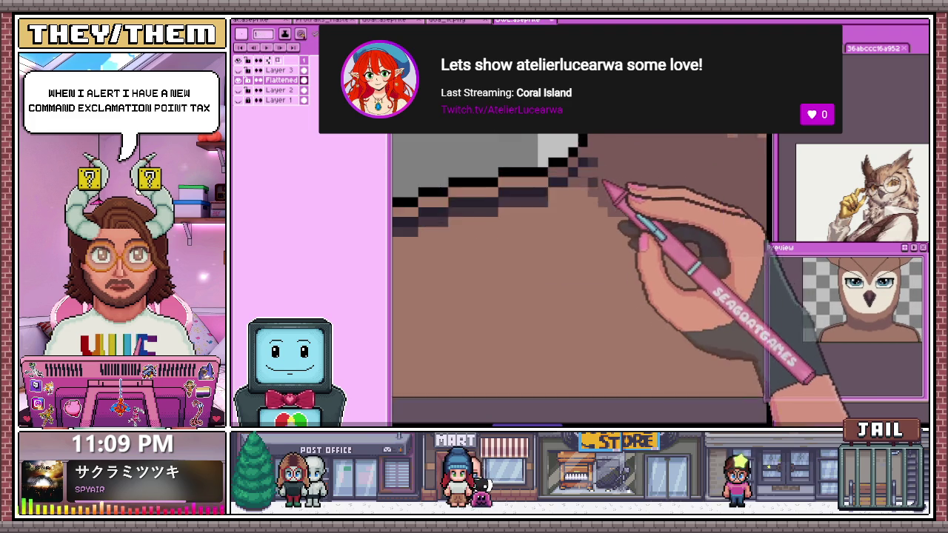
{"action": "scroll", "coordinate": [592, 178], "scroll_direction": "down", "scroll_amount": 2}
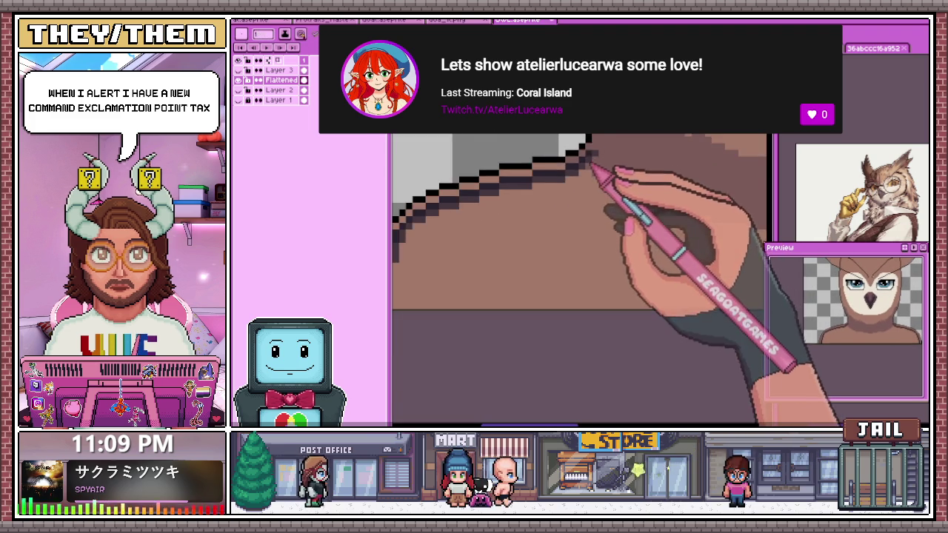
{"action": "left_click_drag", "start_coordinate": [600, 165], "coordinate": [548, 231]}
{"action": "scroll", "coordinate": [548, 231], "scroll_direction": "up", "scroll_amount": 2}
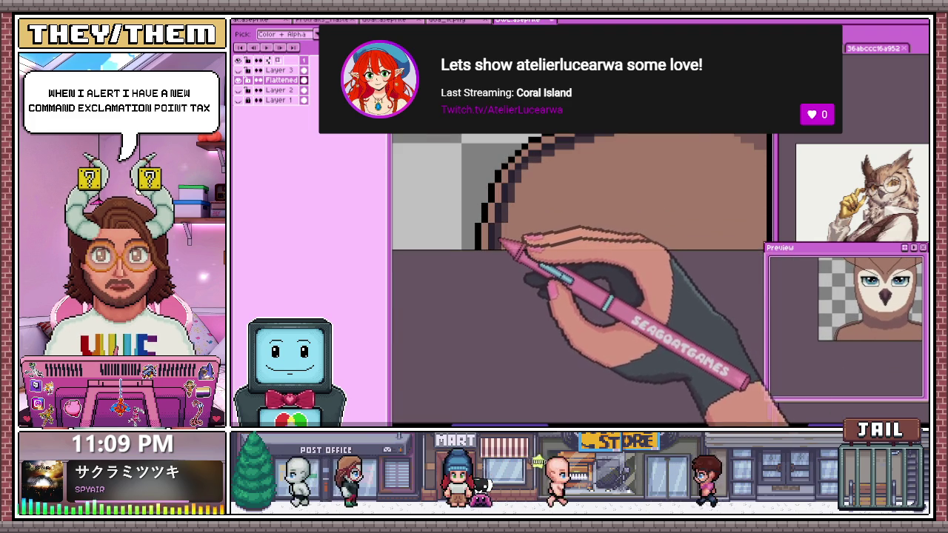
{"action": "key", "text": "b"}
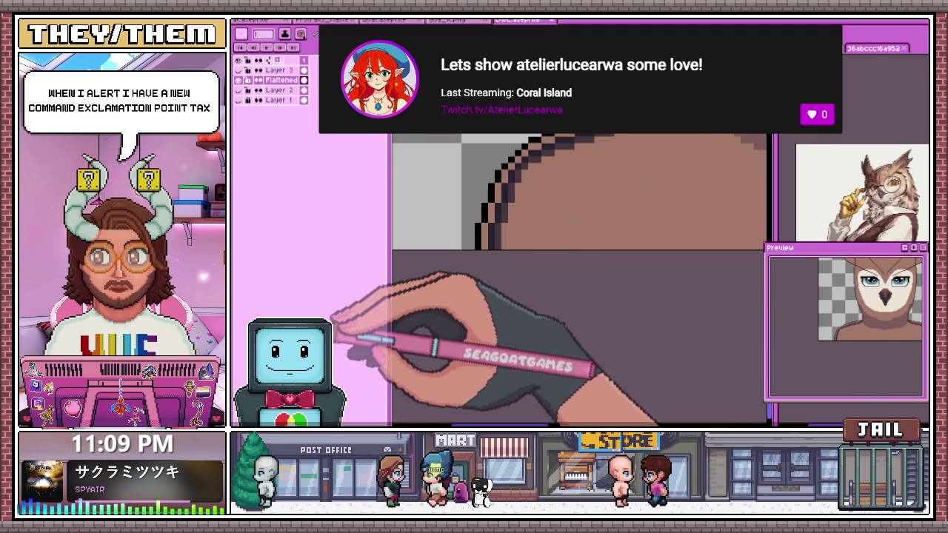
{"action": "scroll", "coordinate": [578, 281], "scroll_direction": "up", "scroll_amount": 1}
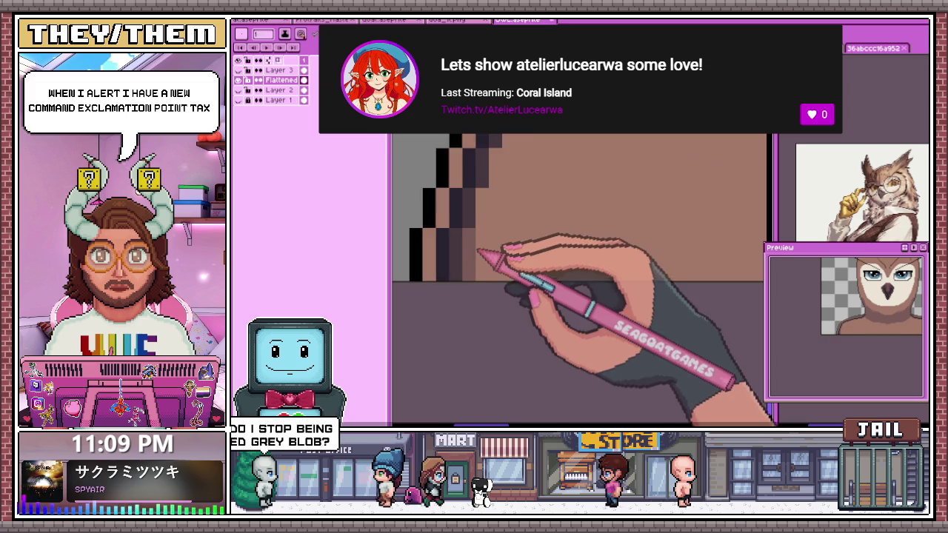
{"action": "left_click_drag", "start_coordinate": [489, 244], "coordinate": [470, 244]}
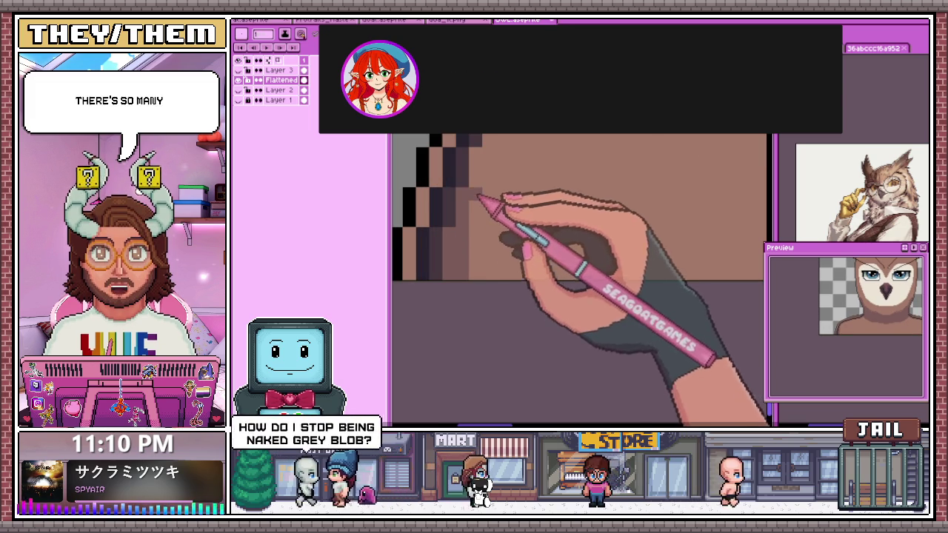
- Shade under the shoulder's black outline, zoom out to review the owl, then switch to the rat portrait
{"action": "left_click_drag", "start_coordinate": [477, 203], "coordinate": [482, 243]}
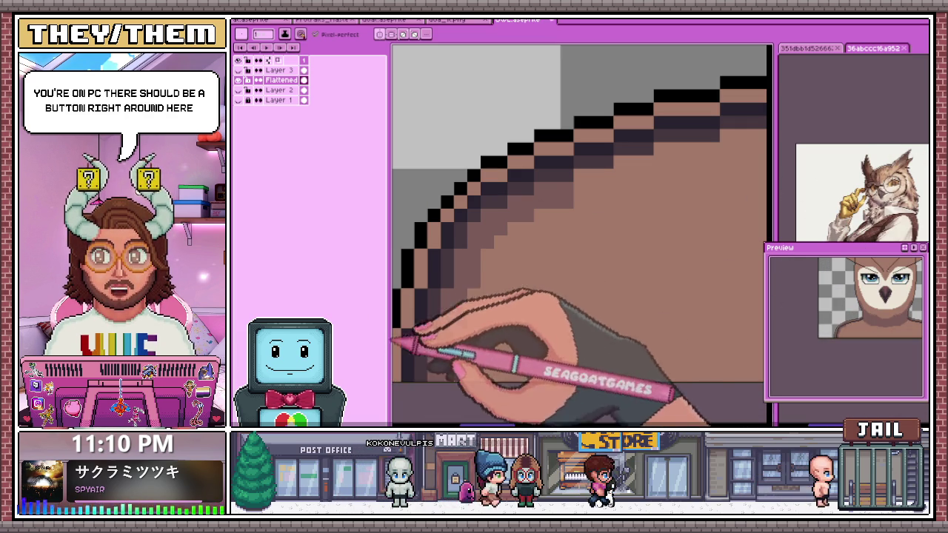
{"action": "scroll", "coordinate": [577, 237], "scroll_direction": "right", "scroll_amount": 3}
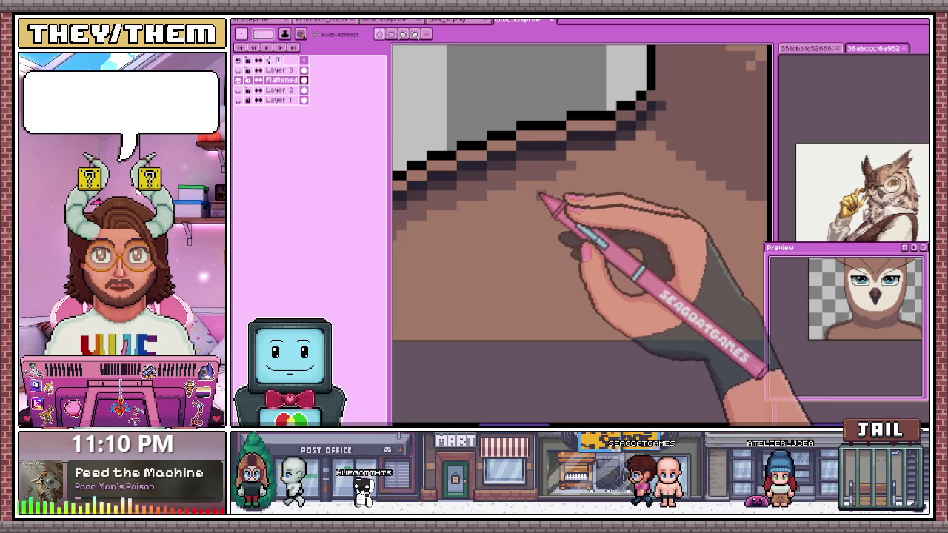
{"action": "scroll", "coordinate": [563, 178], "scroll_direction": "up", "scroll_amount": 1}
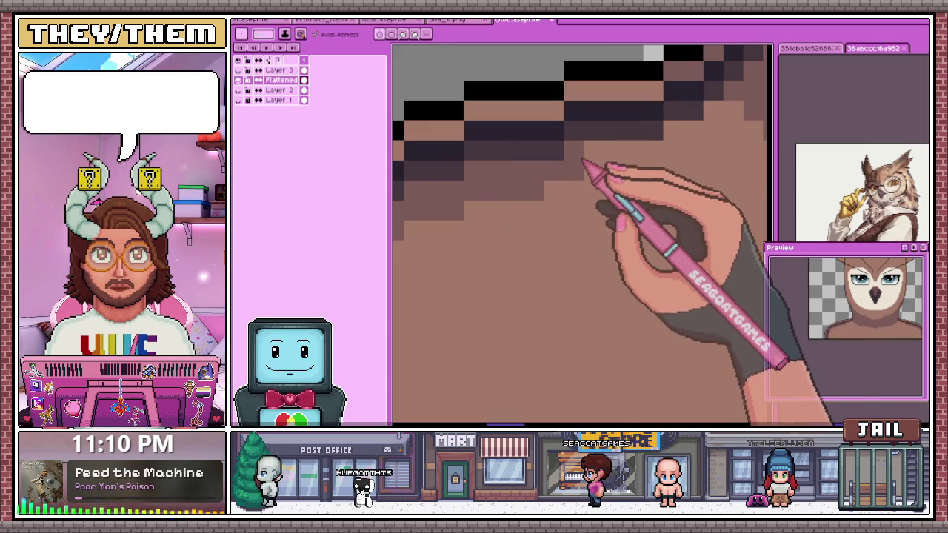
{"action": "scroll", "coordinate": [571, 210], "scroll_direction": "down", "scroll_amount": 5}
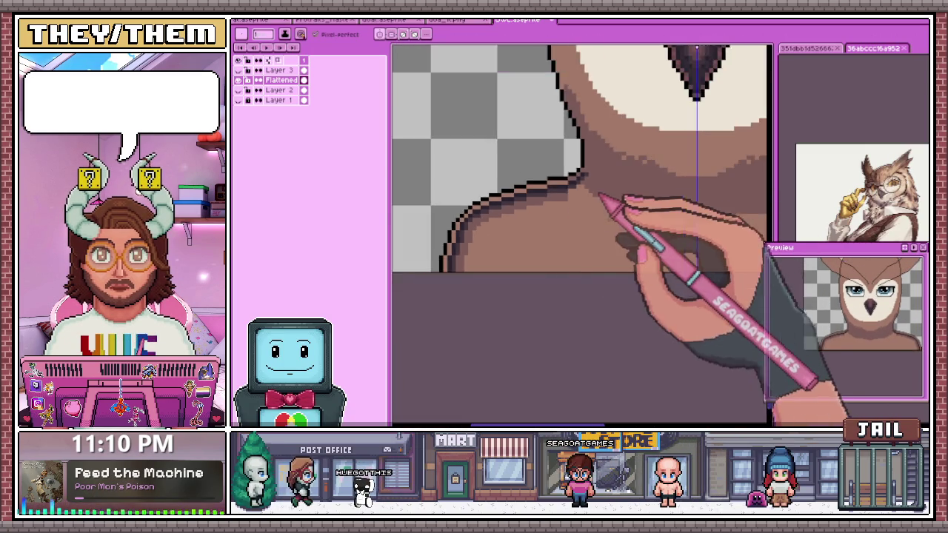
{"action": "scroll", "coordinate": [571, 213], "scroll_direction": "up", "scroll_amount": 2}
{"action": "scroll", "coordinate": [564, 205], "scroll_direction": "up", "scroll_amount": 1}
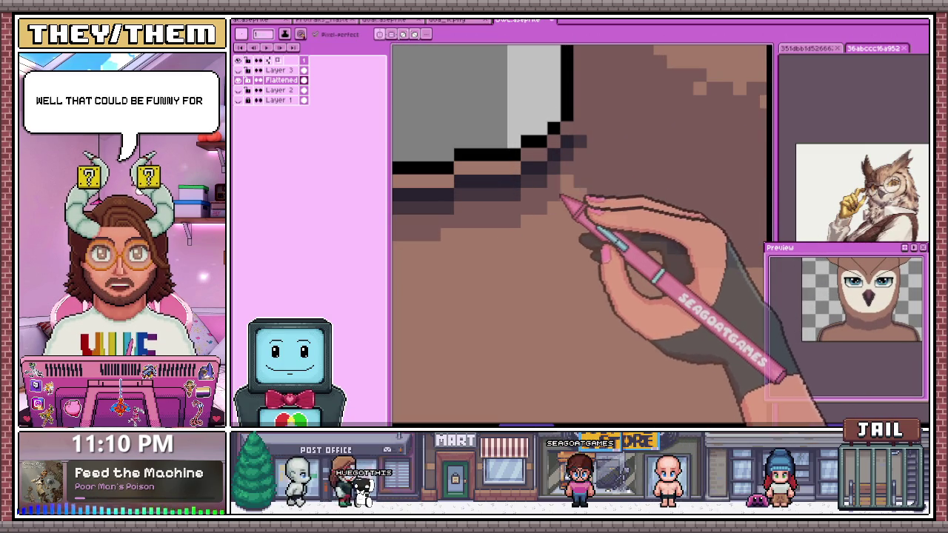
{"action": "scroll", "coordinate": [572, 189], "scroll_direction": "down", "scroll_amount": 1}
{"action": "scroll", "coordinate": [585, 222], "scroll_direction": "down", "scroll_amount": 2}
{"action": "scroll", "coordinate": [578, 250], "scroll_direction": "down", "scroll_amount": 2}
{"action": "scroll", "coordinate": [582, 252], "scroll_direction": "up", "scroll_amount": 2}
{"action": "left_click", "coordinate": [261, 21]}
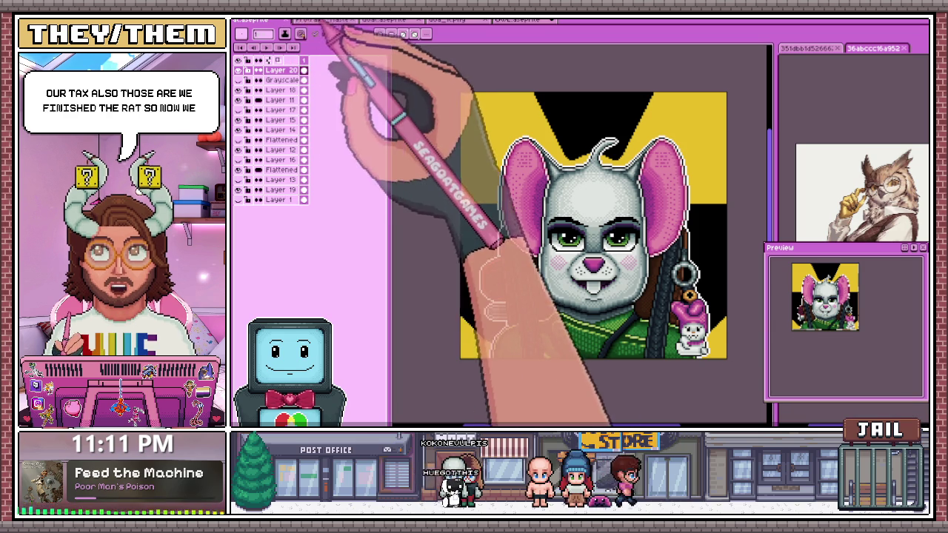
- View the group banner file, flip to the rat portrait and back with Ctrl+Tab
{"action": "left_click", "coordinate": [323, 19]}
{"action": "scroll", "coordinate": [593, 185], "scroll_direction": "down", "scroll_amount": 2}
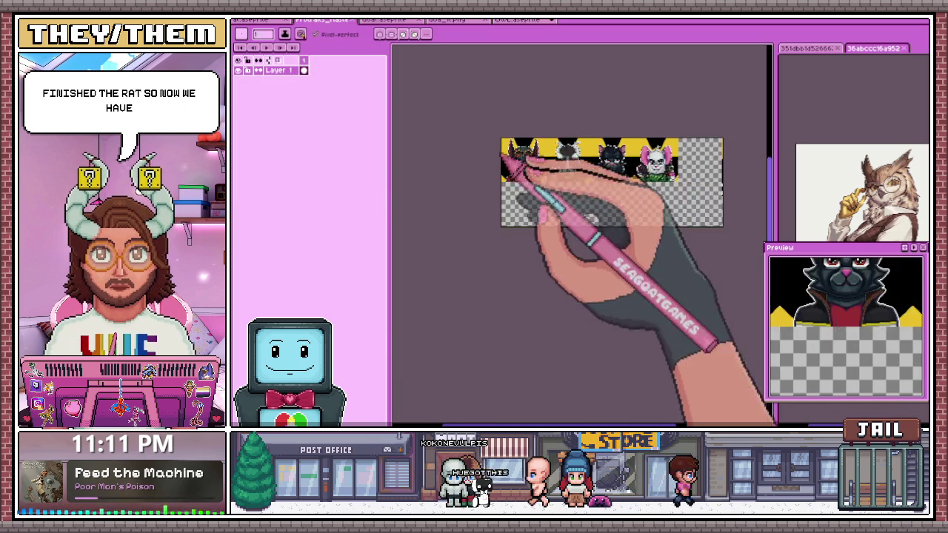
{"action": "scroll", "coordinate": [519, 170], "scroll_direction": "up", "scroll_amount": 2}
{"action": "key", "text": "ctrl+shift+Tab"}
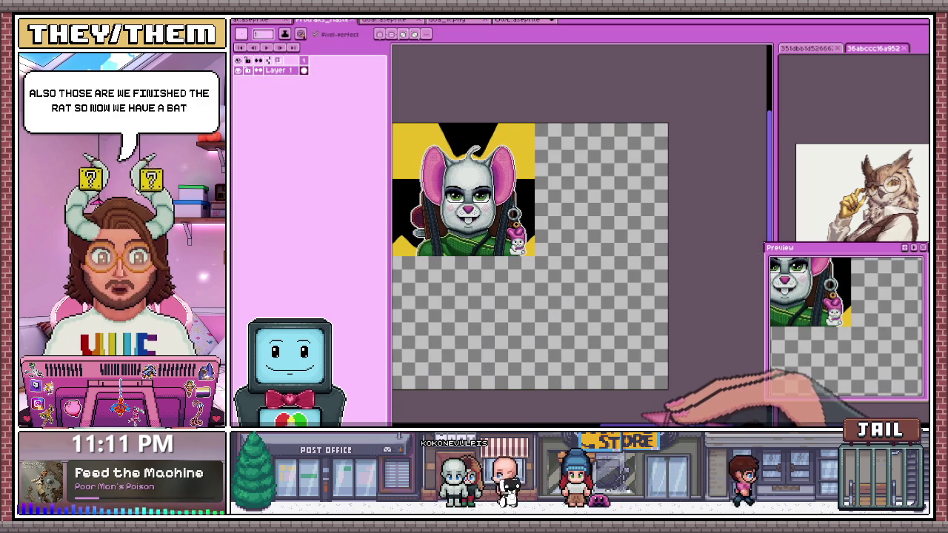
{"action": "key", "text": "ctrl+Tab"}
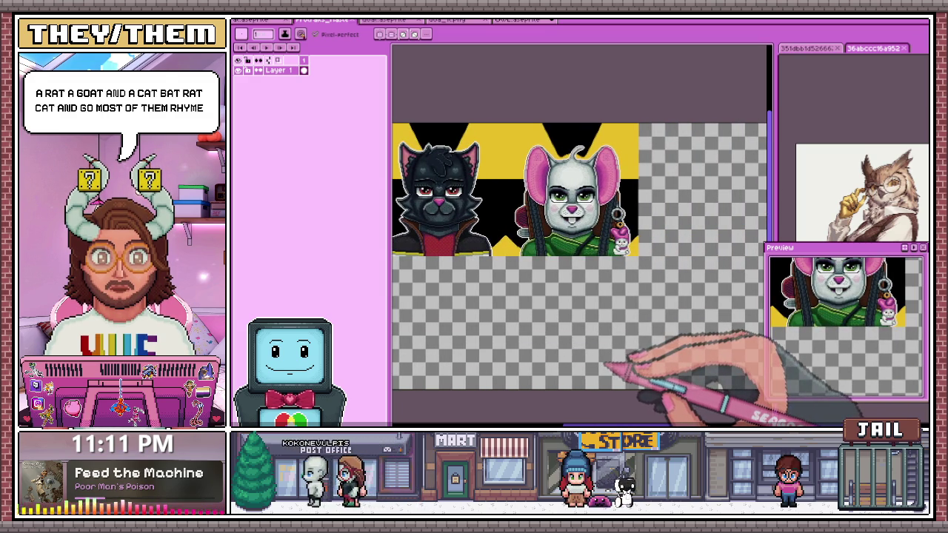
- Return to the owl sprite and zoom into its left cheek
{"action": "left_click", "coordinate": [518, 20]}
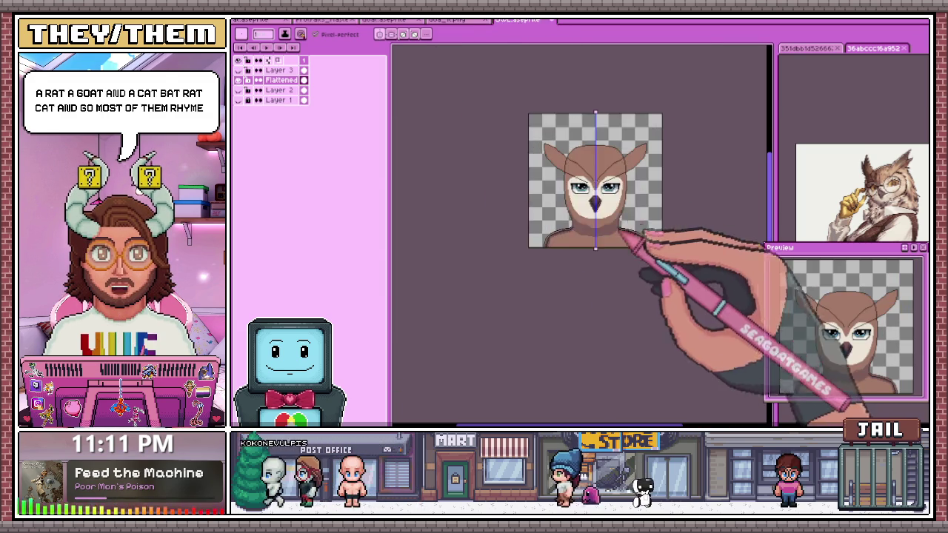
{"action": "scroll", "coordinate": [629, 224], "scroll_direction": "up", "scroll_amount": 3}
{"action": "scroll", "coordinate": [546, 215], "scroll_direction": "up", "scroll_amount": 2}
{"action": "scroll", "coordinate": [556, 252], "scroll_direction": "up", "scroll_amount": 1}
{"action": "scroll", "coordinate": [578, 255], "scroll_direction": "up", "scroll_amount": 1}
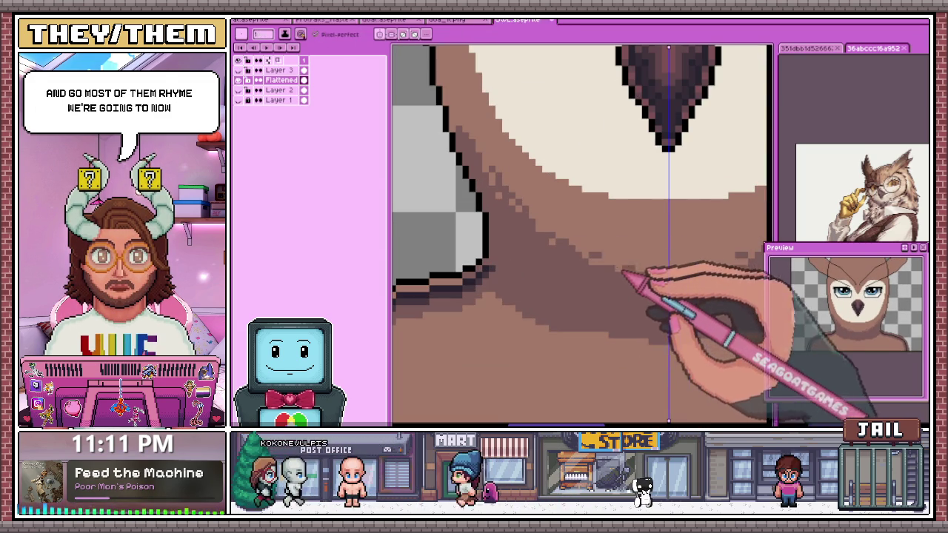
{"action": "scroll", "coordinate": [604, 237], "scroll_direction": "down", "scroll_amount": 2}
{"action": "scroll", "coordinate": [589, 241], "scroll_direction": "up", "scroll_amount": 1}
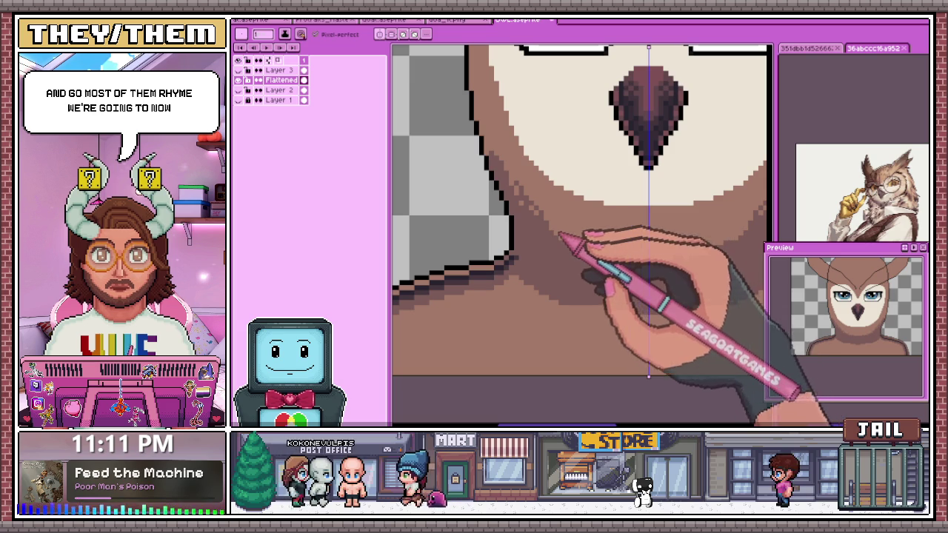
{"action": "scroll", "coordinate": [623, 263], "scroll_direction": "down", "scroll_amount": 2}
{"action": "scroll", "coordinate": [568, 212], "scroll_direction": "up", "scroll_amount": 2}
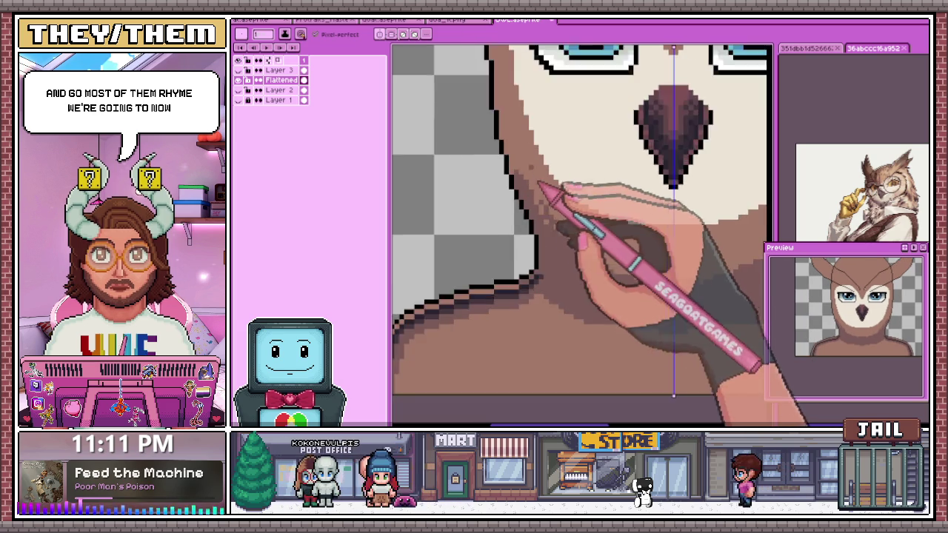
{"action": "scroll", "coordinate": [555, 200], "scroll_direction": "up", "scroll_amount": 1}
- Sample cheek colours with Alt and refine the dark outline and shading pixels on the left cheek
{"action": "key", "text": "alt"}
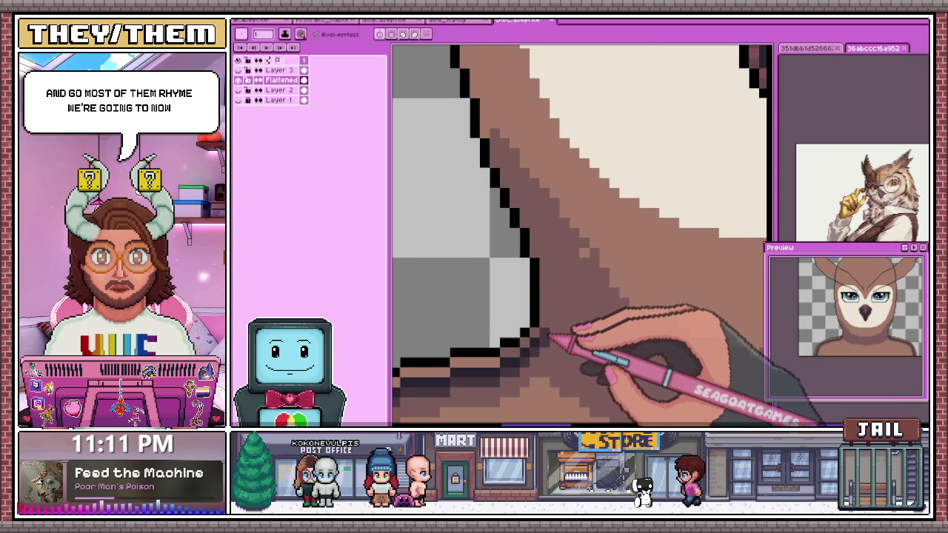
{"action": "scroll", "coordinate": [555, 281], "scroll_direction": "down", "scroll_amount": 2}
{"action": "scroll", "coordinate": [547, 222], "scroll_direction": "up", "scroll_amount": 2}
{"action": "scroll", "coordinate": [546, 221], "scroll_direction": "down", "scroll_amount": 2}
{"action": "scroll", "coordinate": [546, 237], "scroll_direction": "up", "scroll_amount": 2}
{"action": "key", "text": "alt"}
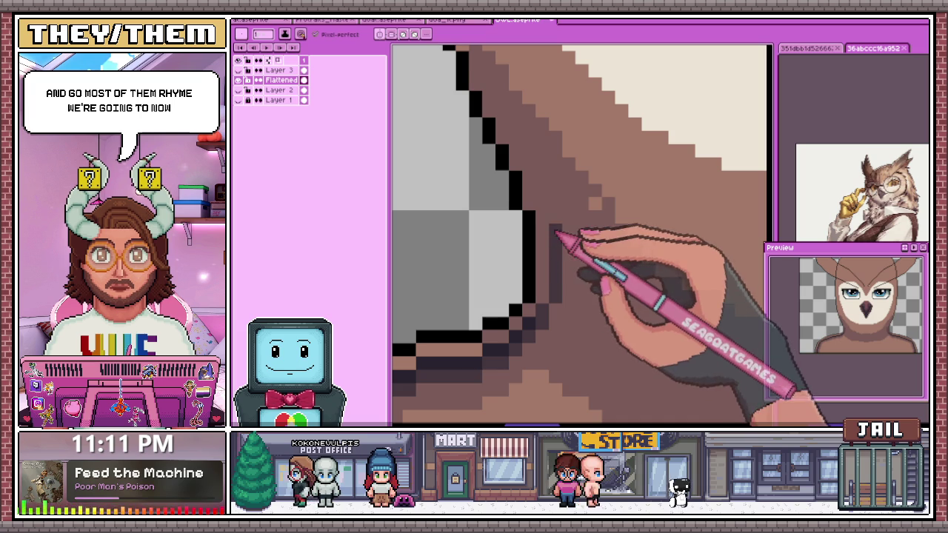
{"action": "scroll", "coordinate": [546, 200], "scroll_direction": "up", "scroll_amount": 1}
{"action": "scroll", "coordinate": [530, 148], "scroll_direction": "up", "scroll_amount": 1}
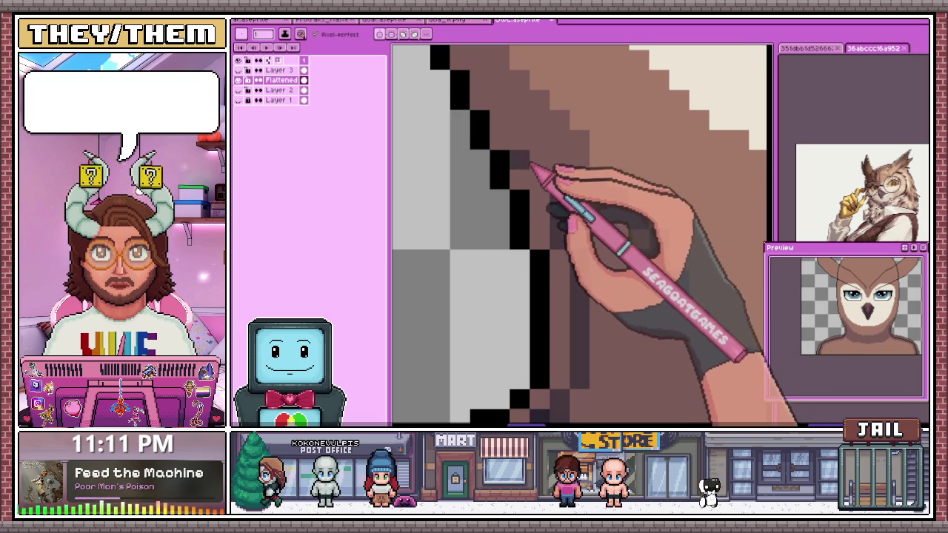
{"action": "scroll", "coordinate": [523, 151], "scroll_direction": "down", "scroll_amount": 2}
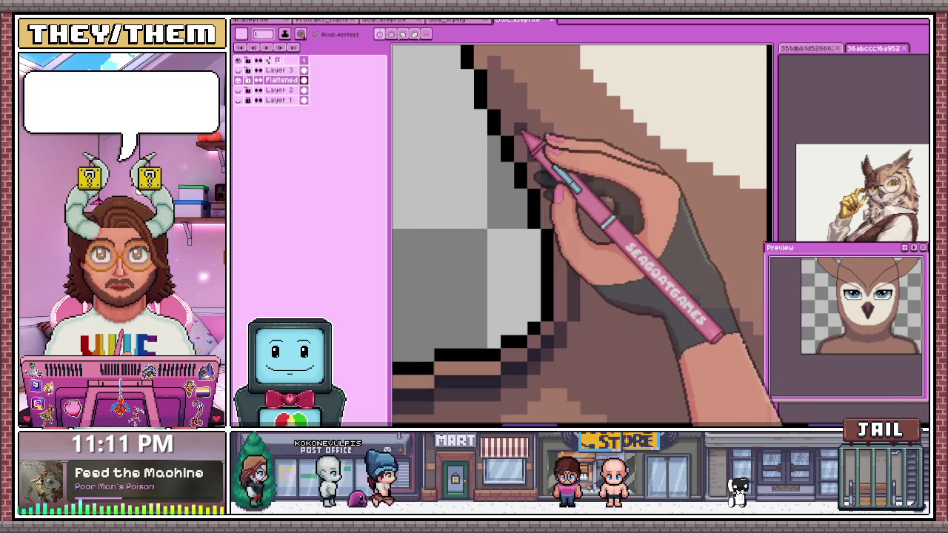
{"action": "scroll", "coordinate": [511, 99], "scroll_direction": "down", "scroll_amount": 1}
{"action": "scroll", "coordinate": [510, 100], "scroll_direction": "down", "scroll_amount": 2}
{"action": "scroll", "coordinate": [491, 158], "scroll_direction": "down", "scroll_amount": 1}
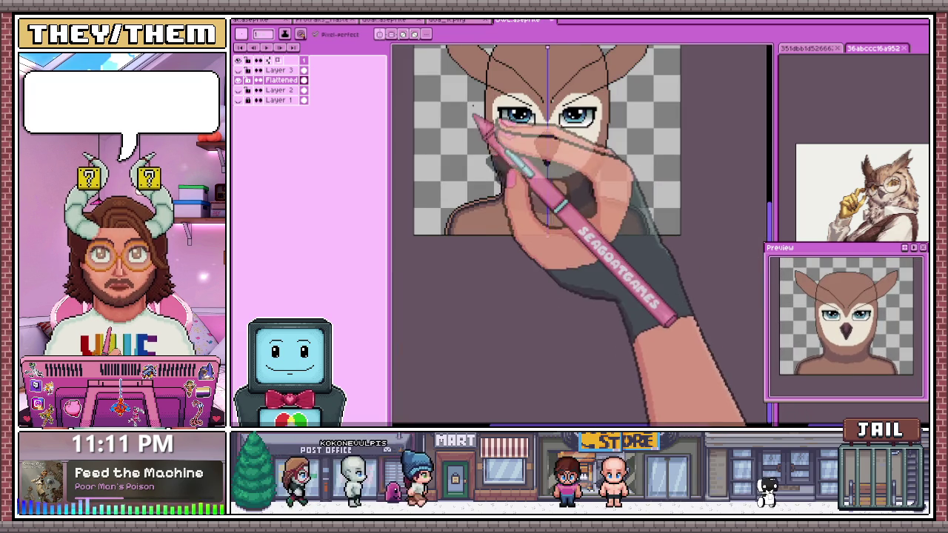
{"action": "scroll", "coordinate": [470, 123], "scroll_direction": "up", "scroll_amount": 1}
{"action": "scroll", "coordinate": [502, 138], "scroll_direction": "up", "scroll_amount": 2}
{"action": "scroll", "coordinate": [498, 240], "scroll_direction": "up", "scroll_amount": 1}
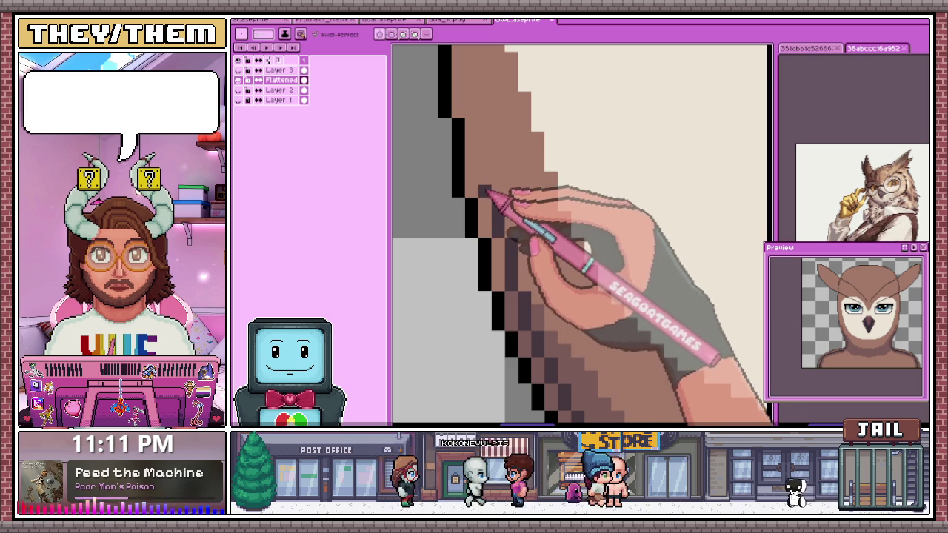
- Zoom in and out around the owl's eyes and brow to inspect the face edge
{"action": "scroll", "coordinate": [487, 142], "scroll_direction": "down", "scroll_amount": 1}
{"action": "scroll", "coordinate": [482, 269], "scroll_direction": "up", "scroll_amount": 1}
{"action": "scroll", "coordinate": [480, 272], "scroll_direction": "up", "scroll_amount": 1}
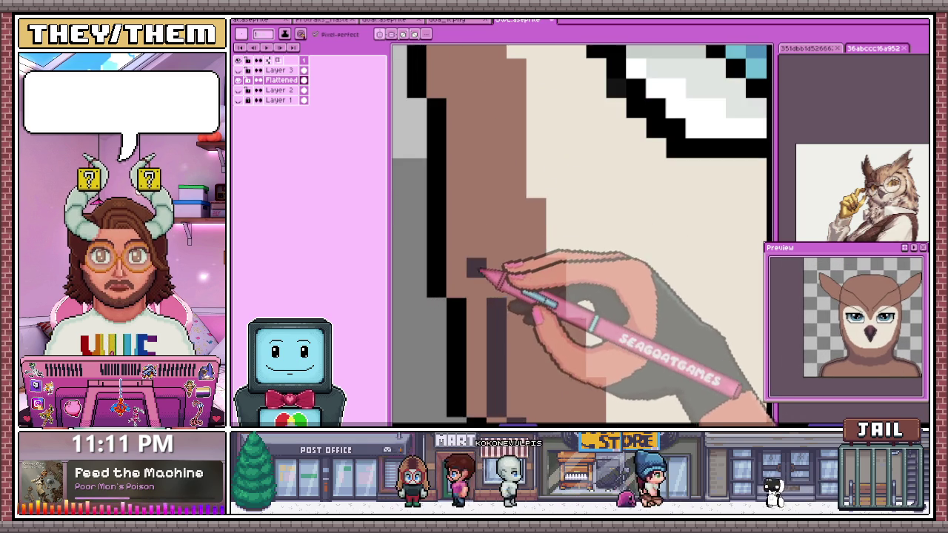
{"action": "scroll", "coordinate": [480, 228], "scroll_direction": "down", "scroll_amount": 1}
{"action": "scroll", "coordinate": [474, 163], "scroll_direction": "up", "scroll_amount": 1}
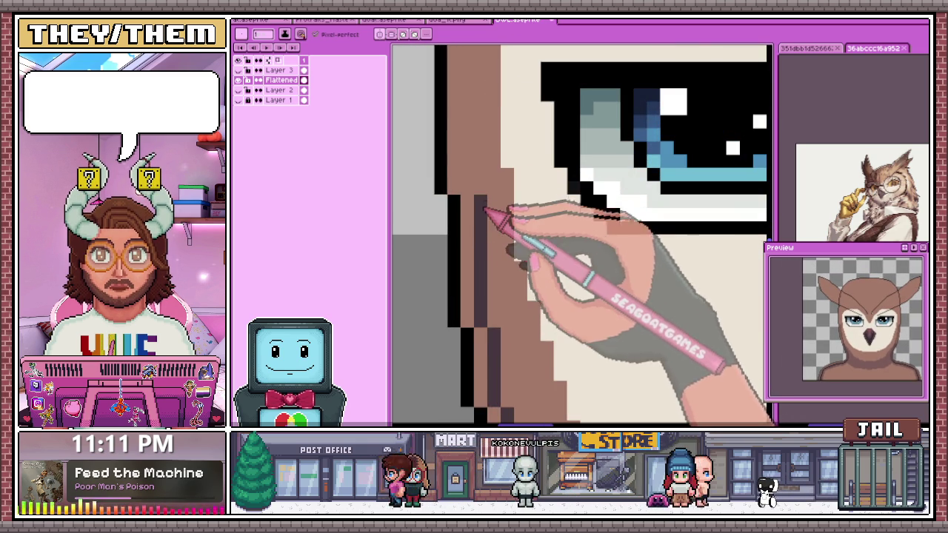
{"action": "scroll", "coordinate": [489, 171], "scroll_direction": "down", "scroll_amount": 1}
{"action": "scroll", "coordinate": [482, 186], "scroll_direction": "up", "scroll_amount": 1}
{"action": "scroll", "coordinate": [485, 133], "scroll_direction": "down", "scroll_amount": 1}
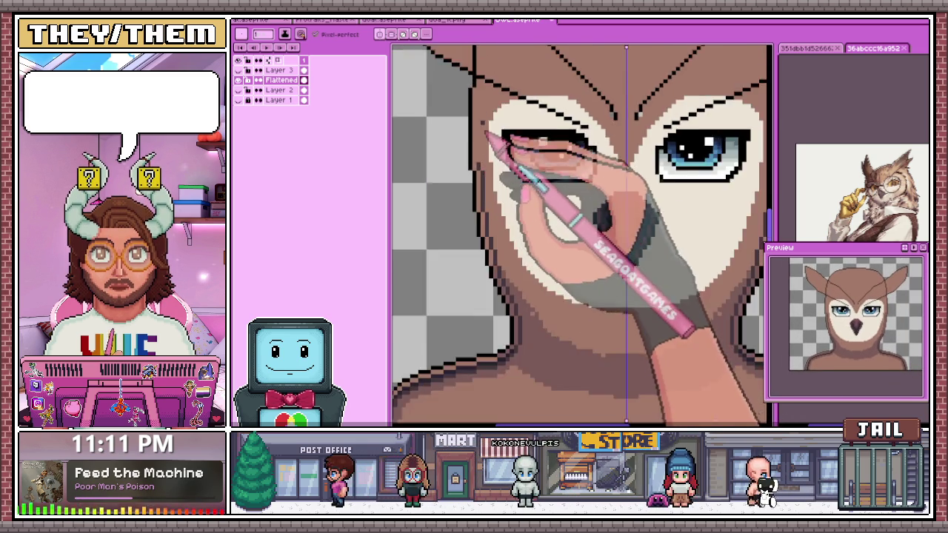
{"action": "scroll", "coordinate": [486, 133], "scroll_direction": "up", "scroll_amount": 2}
{"action": "scroll", "coordinate": [480, 219], "scroll_direction": "down", "scroll_amount": 1}
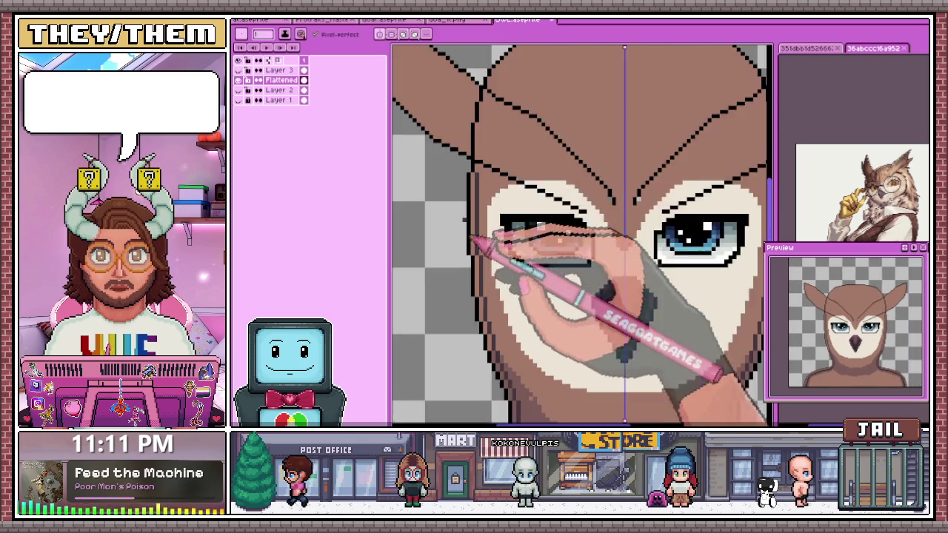
{"action": "scroll", "coordinate": [482, 244], "scroll_direction": "up", "scroll_amount": 1}
{"action": "scroll", "coordinate": [491, 190], "scroll_direction": "up", "scroll_amount": 1}
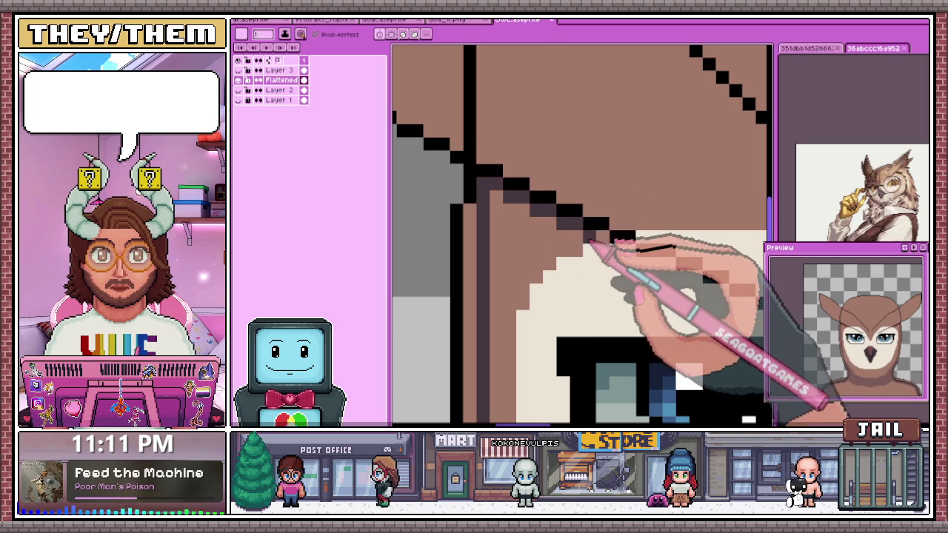
{"action": "scroll", "coordinate": [576, 186], "scroll_direction": "down", "scroll_amount": 1}
{"action": "scroll", "coordinate": [555, 239], "scroll_direction": "down", "scroll_amount": 1}
{"action": "scroll", "coordinate": [567, 200], "scroll_direction": "up", "scroll_amount": 1}
{"action": "scroll", "coordinate": [544, 140], "scroll_direction": "up", "scroll_amount": 1}
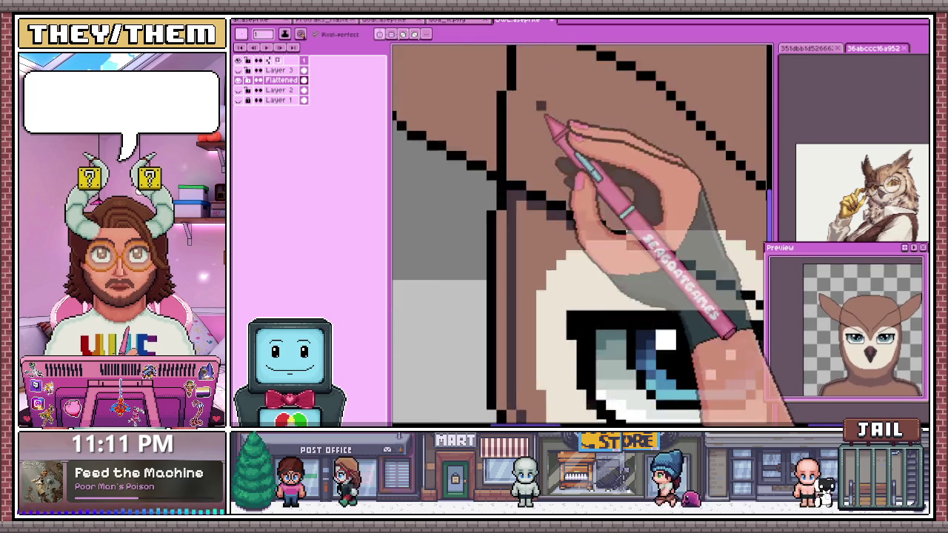
{"action": "scroll", "coordinate": [545, 148], "scroll_direction": "down", "scroll_amount": 1}
{"action": "scroll", "coordinate": [550, 190], "scroll_direction": "down", "scroll_amount": 1}
{"action": "scroll", "coordinate": [568, 314], "scroll_direction": "down", "scroll_amount": 1}
{"action": "scroll", "coordinate": [560, 370], "scroll_direction": "down", "scroll_amount": 1}
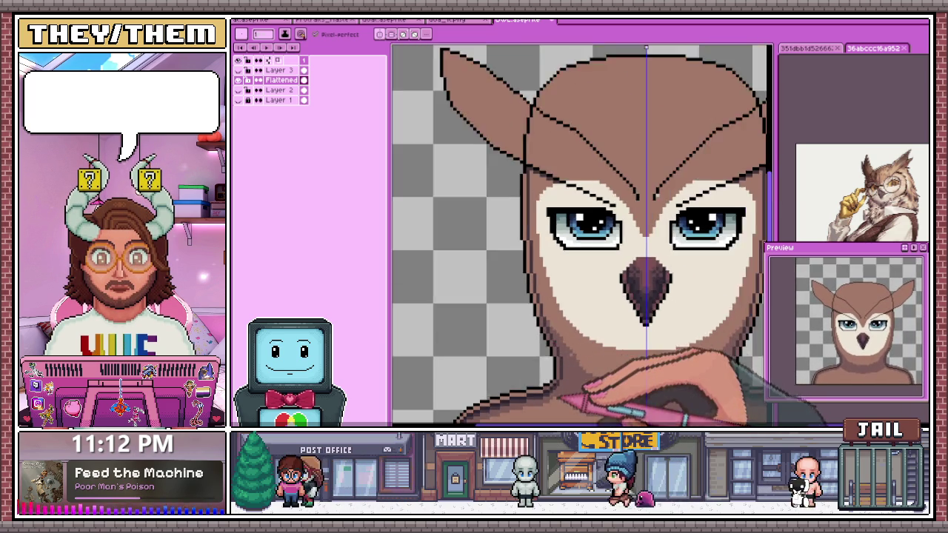
{"action": "scroll", "coordinate": [564, 390], "scroll_direction": "up", "scroll_amount": 2}
{"action": "scroll", "coordinate": [552, 392], "scroll_direction": "down", "scroll_amount": 1}
{"action": "scroll", "coordinate": [531, 181], "scroll_direction": "up", "scroll_amount": 1}
{"action": "scroll", "coordinate": [522, 172], "scroll_direction": "up", "scroll_amount": 1}
{"action": "scroll", "coordinate": [540, 158], "scroll_direction": "down", "scroll_amount": 1}
{"action": "scroll", "coordinate": [561, 381], "scroll_direction": "down", "scroll_amount": 1}
{"action": "scroll", "coordinate": [540, 381], "scroll_direction": "up", "scroll_amount": 1}
{"action": "scroll", "coordinate": [519, 363], "scroll_direction": "up", "scroll_amount": 1}
- Sample brown shades from the owl's face and shade the face edge beside the left eye
{"action": "left_click", "coordinate": [519, 363], "text": "alt"}
{"action": "scroll", "coordinate": [546, 396], "scroll_direction": "down", "scroll_amount": 1}
{"action": "scroll", "coordinate": [546, 203], "scroll_direction": "up", "scroll_amount": 1}
{"action": "scroll", "coordinate": [538, 191], "scroll_direction": "up", "scroll_amount": 1}
{"action": "scroll", "coordinate": [525, 179], "scroll_direction": "up", "scroll_amount": 1}
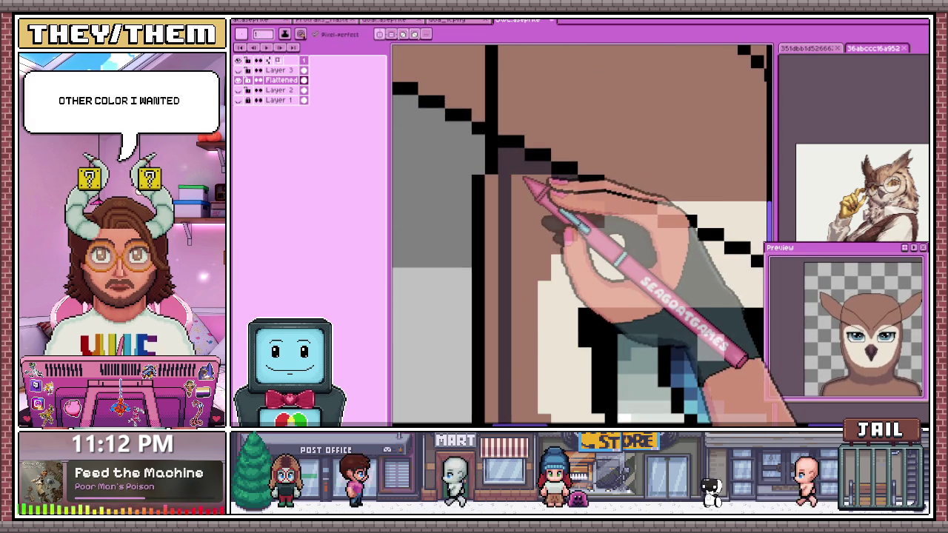
{"action": "scroll", "coordinate": [526, 180], "scroll_direction": "down", "scroll_amount": 1}
{"action": "scroll", "coordinate": [548, 397], "scroll_direction": "up", "scroll_amount": 1}
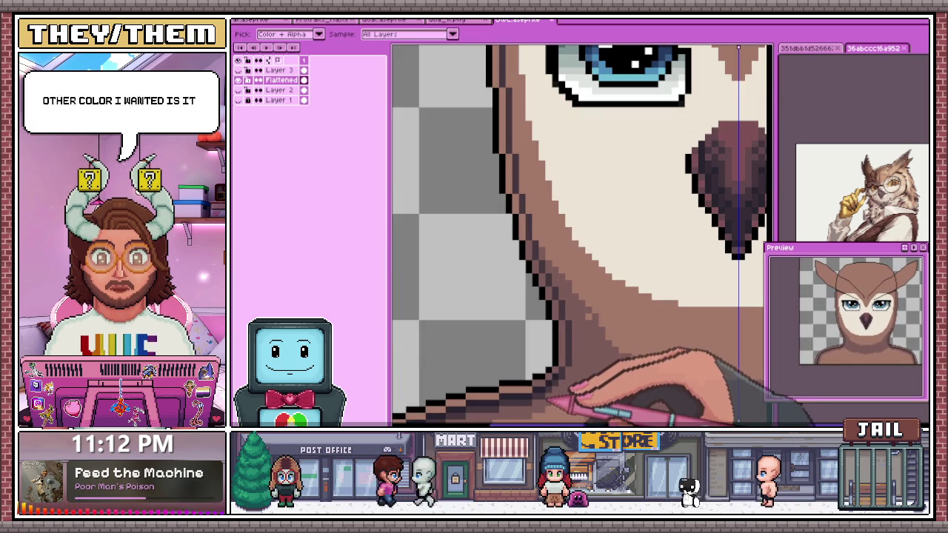
{"action": "left_click", "coordinate": [557, 380], "text": "alt"}
{"action": "scroll", "coordinate": [549, 341], "scroll_direction": "down", "scroll_amount": 1}
{"action": "scroll", "coordinate": [545, 102], "scroll_direction": "up", "scroll_amount": 1}
{"action": "scroll", "coordinate": [549, 102], "scroll_direction": "up", "scroll_amount": 2}
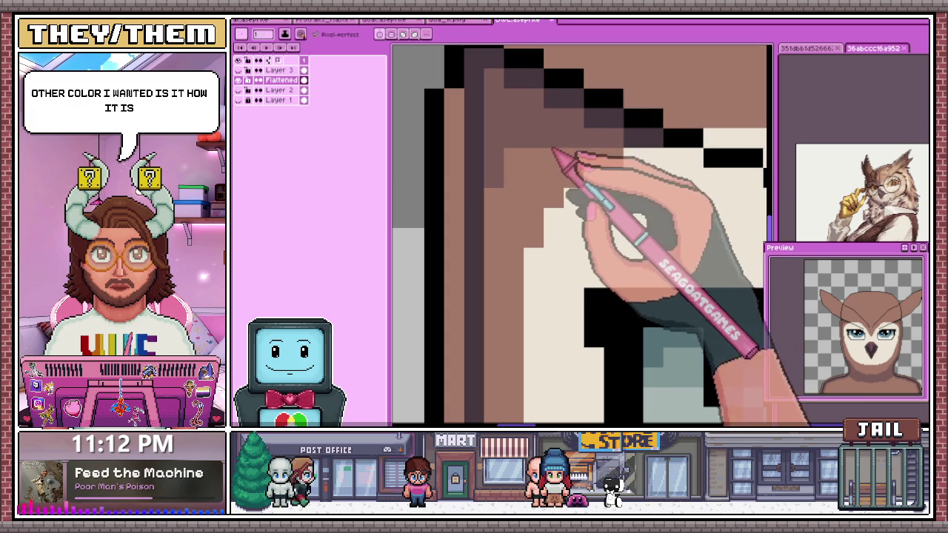
{"action": "scroll", "coordinate": [513, 185], "scroll_direction": "down", "scroll_amount": 2}
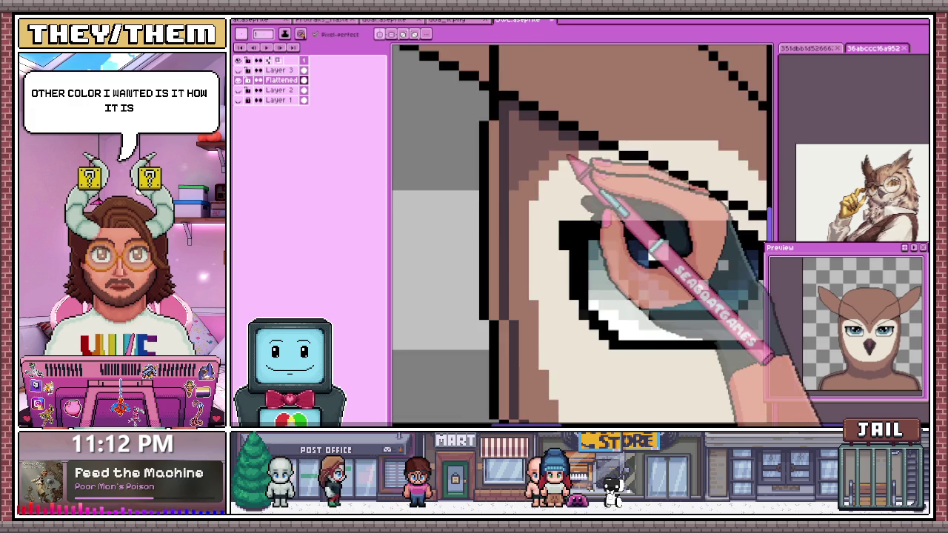
{"action": "scroll", "coordinate": [572, 159], "scroll_direction": "down", "scroll_amount": 1}
{"action": "scroll", "coordinate": [568, 186], "scroll_direction": "down", "scroll_amount": 2}
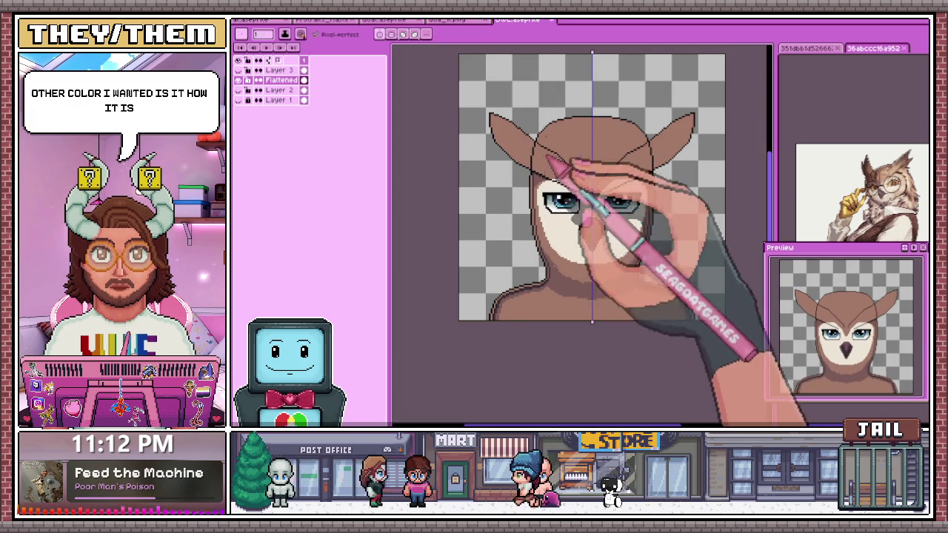
{"action": "scroll", "coordinate": [563, 152], "scroll_direction": "up", "scroll_amount": 2}
{"action": "scroll", "coordinate": [589, 163], "scroll_direction": "up", "scroll_amount": 1}
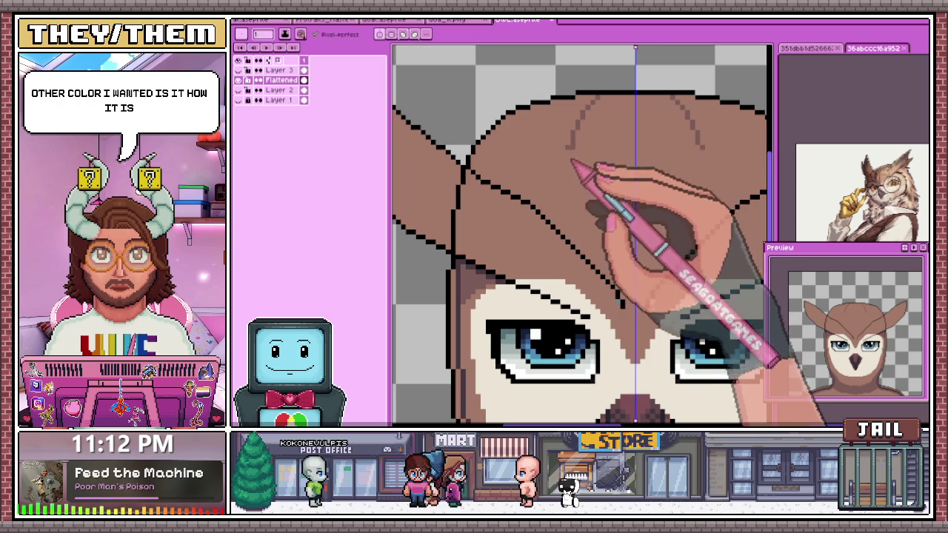
- Zoom around the forehead beside the left ear tuft and line its outline with darker brown
{"action": "scroll", "coordinate": [563, 235], "scroll_direction": "down", "scroll_amount": 3}
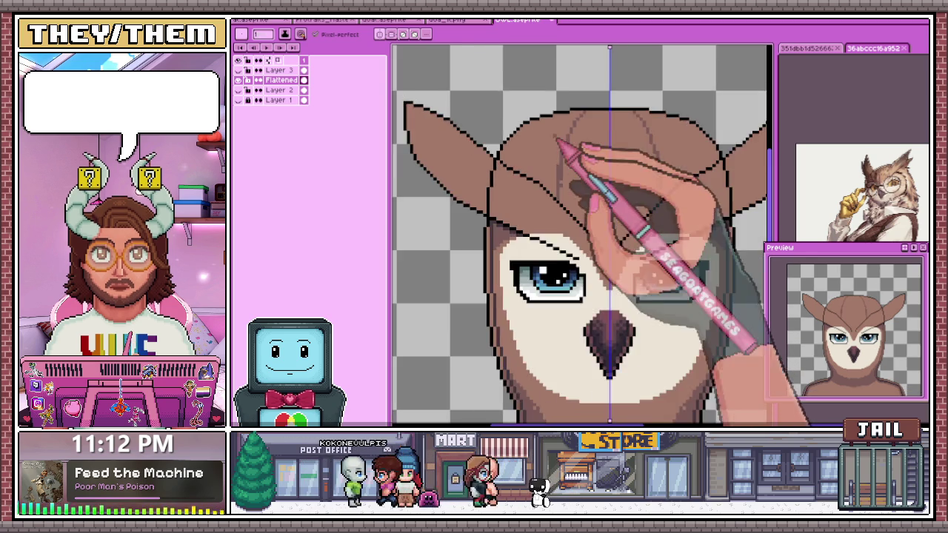
{"action": "scroll", "coordinate": [508, 254], "scroll_direction": "up", "scroll_amount": 3}
{"action": "scroll", "coordinate": [498, 193], "scroll_direction": "up", "scroll_amount": 2}
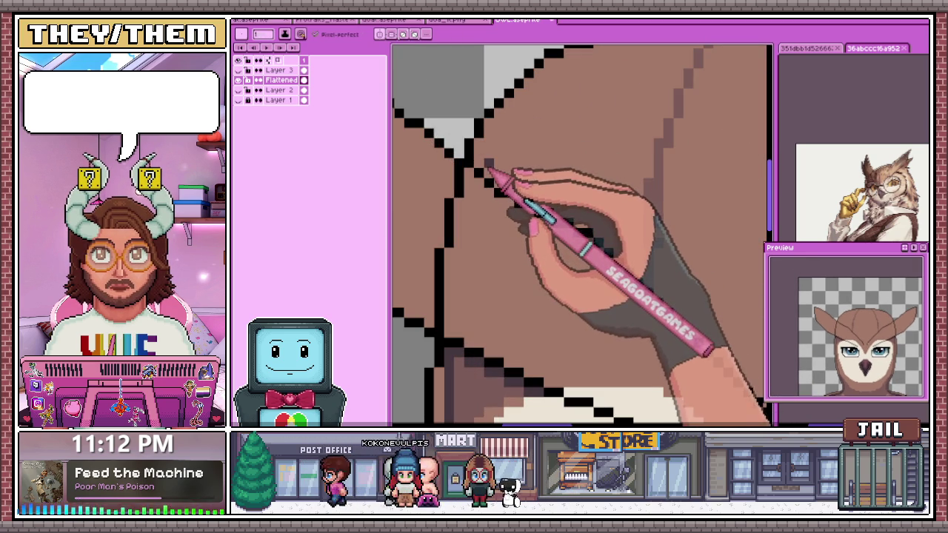
{"action": "scroll", "coordinate": [500, 134], "scroll_direction": "down", "scroll_amount": 2}
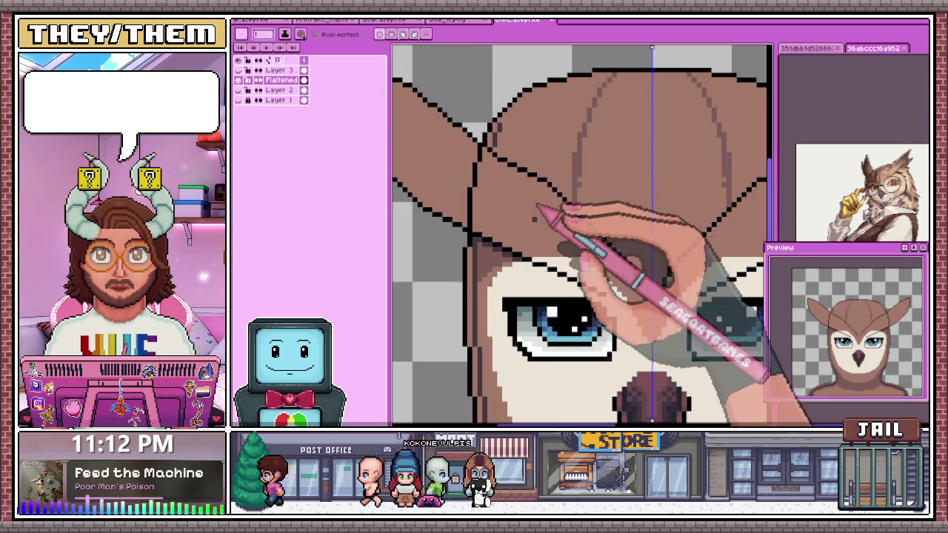
{"action": "scroll", "coordinate": [516, 232], "scroll_direction": "down", "scroll_amount": 2}
{"action": "scroll", "coordinate": [555, 165], "scroll_direction": "up", "scroll_amount": 1}
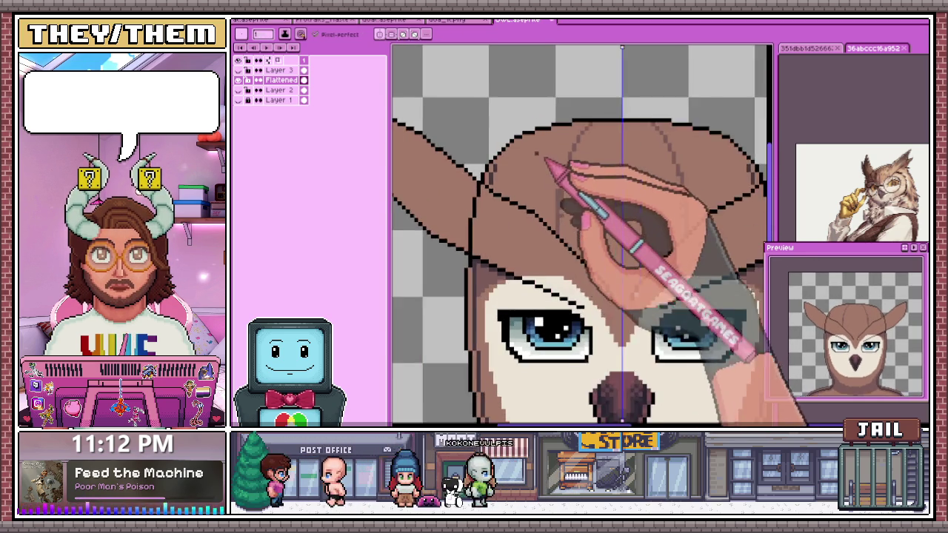
{"action": "scroll", "coordinate": [504, 174], "scroll_direction": "up", "scroll_amount": 2}
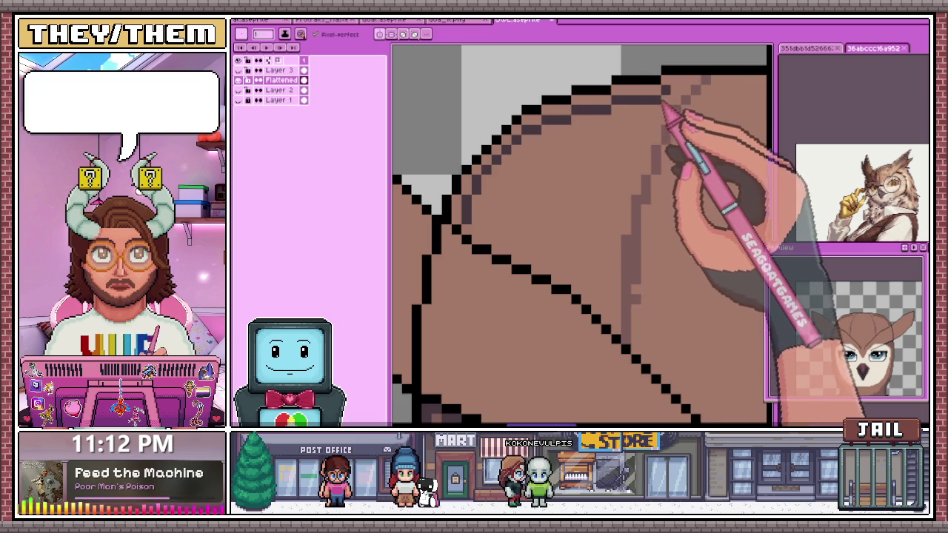
{"action": "scroll", "coordinate": [522, 172], "scroll_direction": "down", "scroll_amount": 1}
{"action": "scroll", "coordinate": [563, 168], "scroll_direction": "down", "scroll_amount": 1}
{"action": "scroll", "coordinate": [508, 190], "scroll_direction": "up", "scroll_amount": 2}
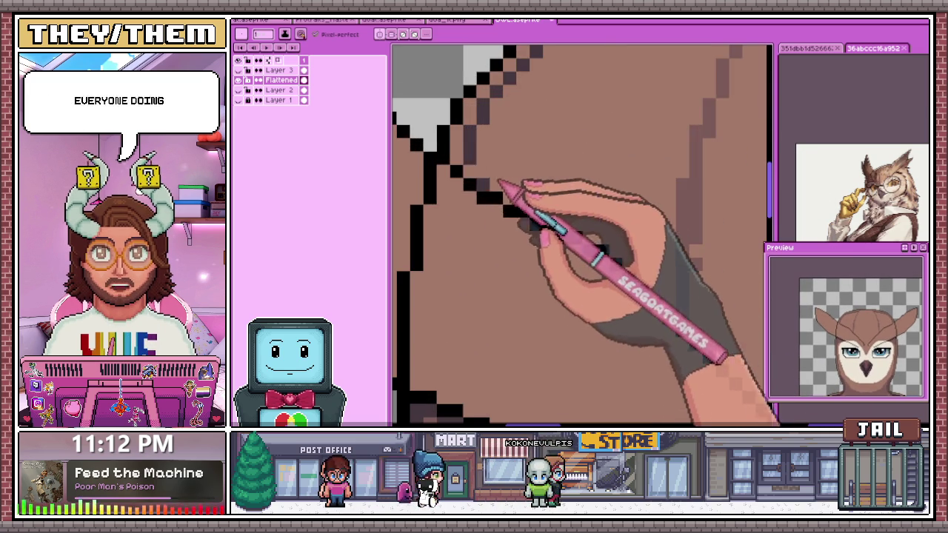
{"action": "scroll", "coordinate": [489, 189], "scroll_direction": "down", "scroll_amount": 1}
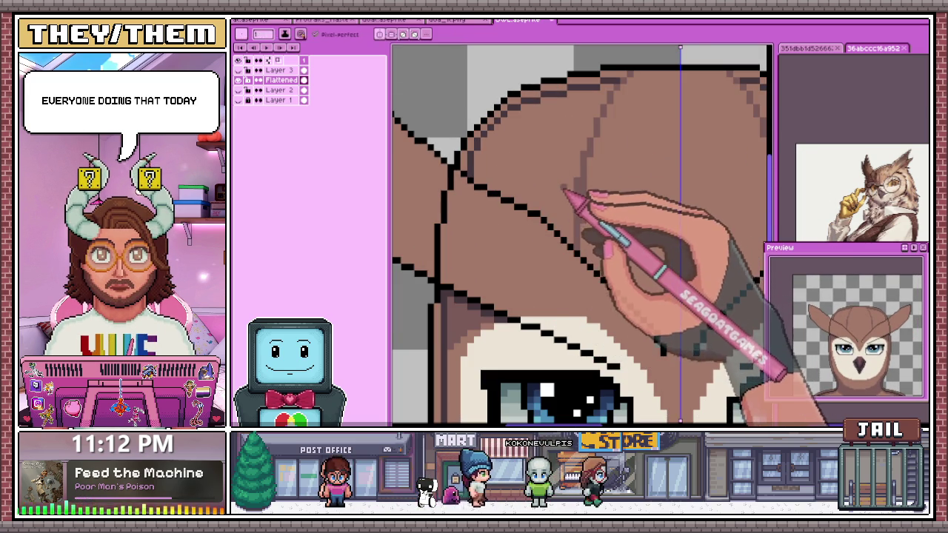
{"action": "key", "text": "g"}
{"action": "scroll", "coordinate": [563, 178], "scroll_direction": "down", "scroll_amount": 3}
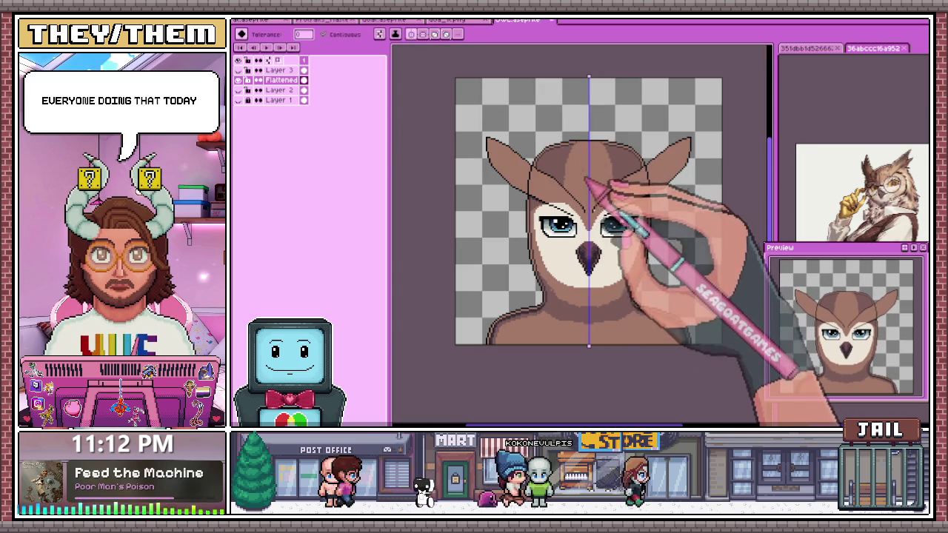
- Fill the V-shaped area between the brow lines with a lighter brown
{"action": "scroll", "coordinate": [574, 178], "scroll_direction": "up", "scroll_amount": 1}
{"action": "scroll", "coordinate": [572, 192], "scroll_direction": "up", "scroll_amount": 1}
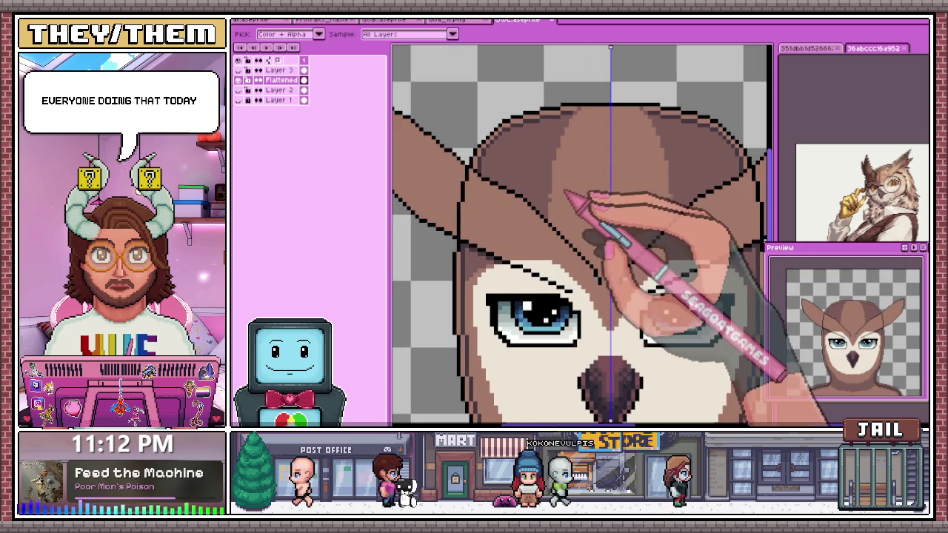
{"action": "scroll", "coordinate": [559, 178], "scroll_direction": "up", "scroll_amount": 1}
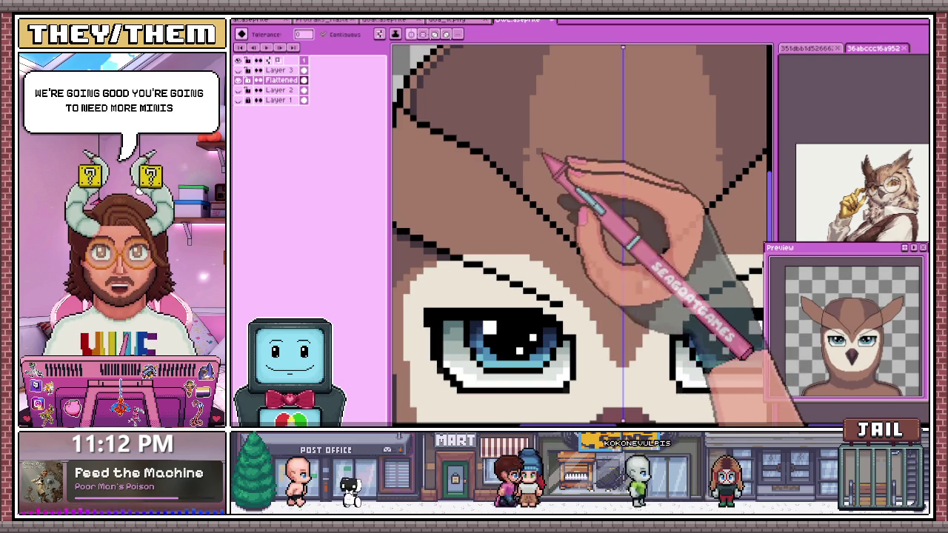
{"action": "left_click", "coordinate": [544, 110]}
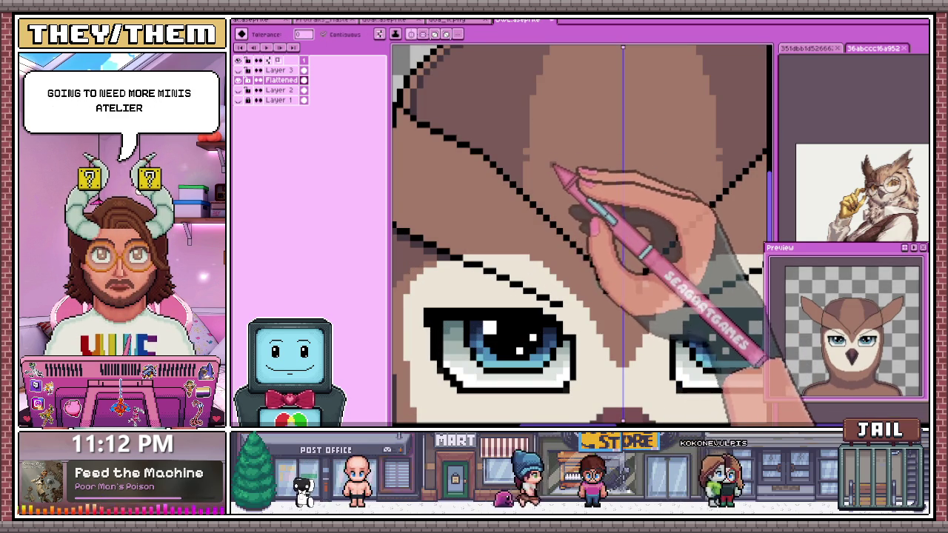
- Zoom around the crown to check the edges of the lighter brown band
{"action": "scroll", "coordinate": [548, 189], "scroll_direction": "down", "scroll_amount": 1}
{"action": "scroll", "coordinate": [557, 113], "scroll_direction": "up", "scroll_amount": 2}
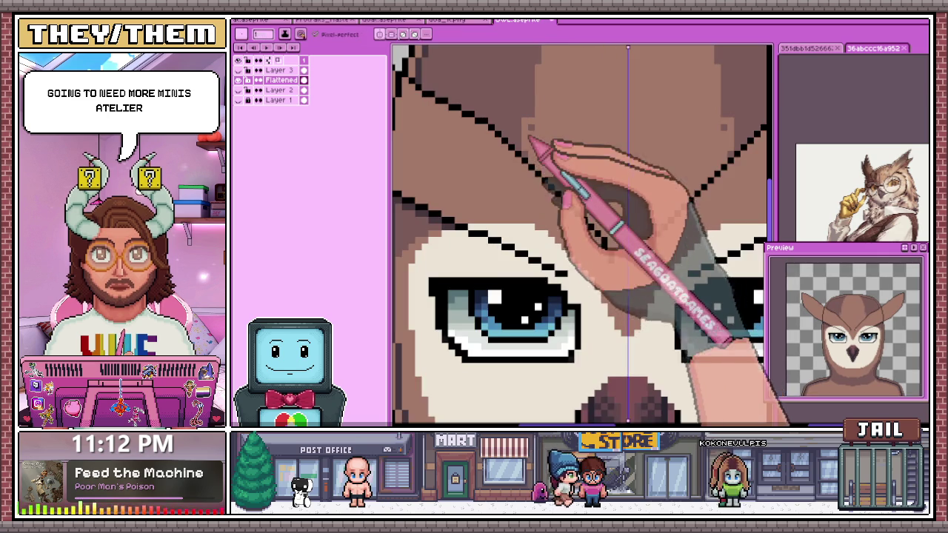
{"action": "scroll", "coordinate": [546, 159], "scroll_direction": "down", "scroll_amount": 3}
{"action": "scroll", "coordinate": [546, 143], "scroll_direction": "up", "scroll_amount": 2}
{"action": "scroll", "coordinate": [541, 96], "scroll_direction": "up", "scroll_amount": 1}
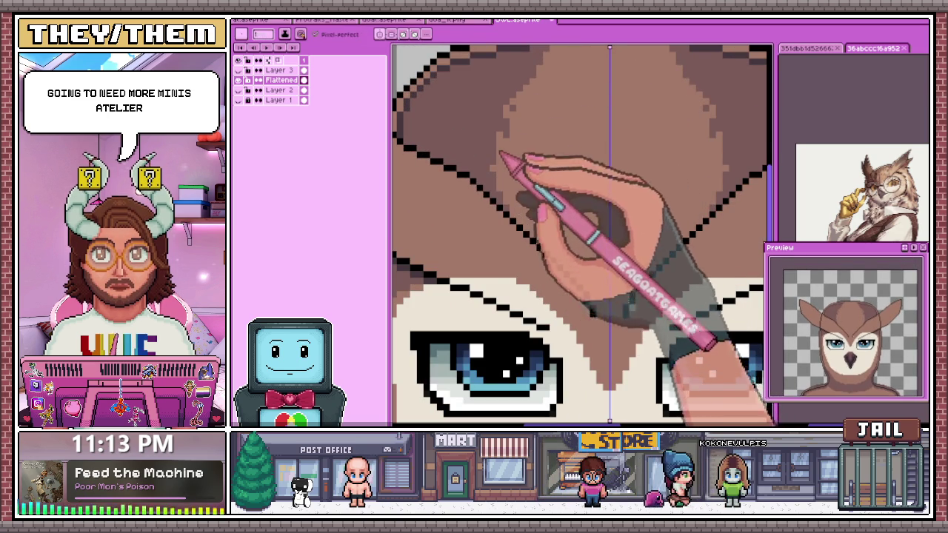
{"action": "scroll", "coordinate": [501, 172], "scroll_direction": "up", "scroll_amount": 1}
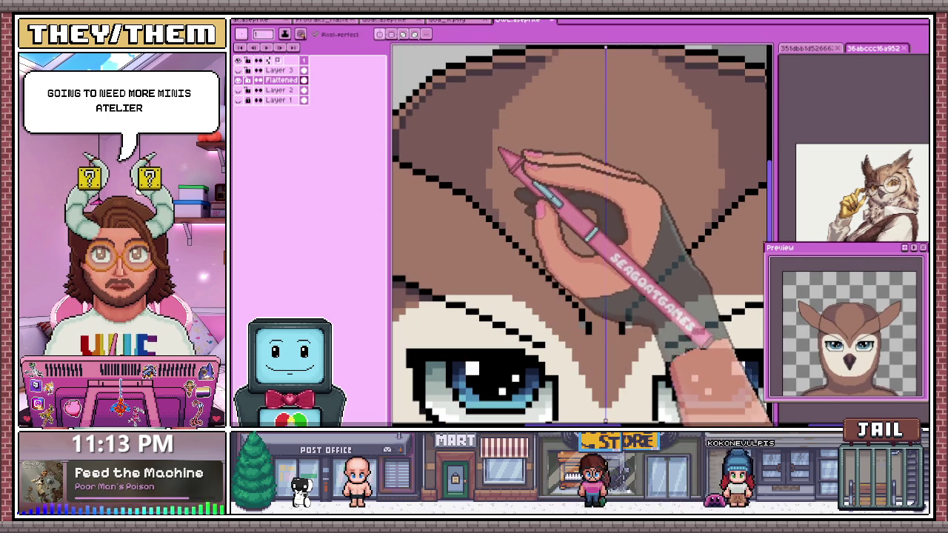
{"action": "scroll", "coordinate": [501, 151], "scroll_direction": "down", "scroll_amount": 2}
{"action": "scroll", "coordinate": [523, 131], "scroll_direction": "down", "scroll_amount": 1}
{"action": "scroll", "coordinate": [540, 152], "scroll_direction": "down", "scroll_amount": 1}
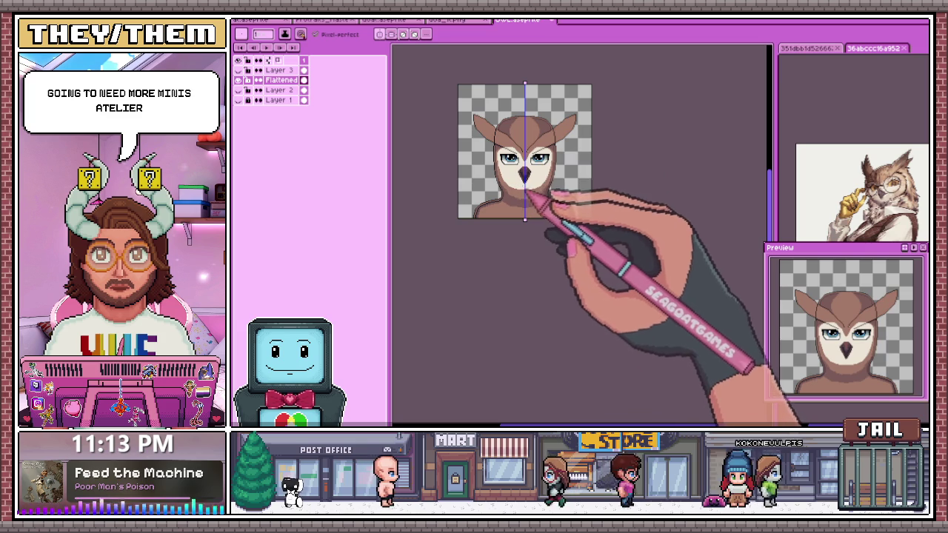
{"action": "scroll", "coordinate": [535, 178], "scroll_direction": "up", "scroll_amount": 2}
{"action": "scroll", "coordinate": [519, 155], "scroll_direction": "up", "scroll_amount": 2}
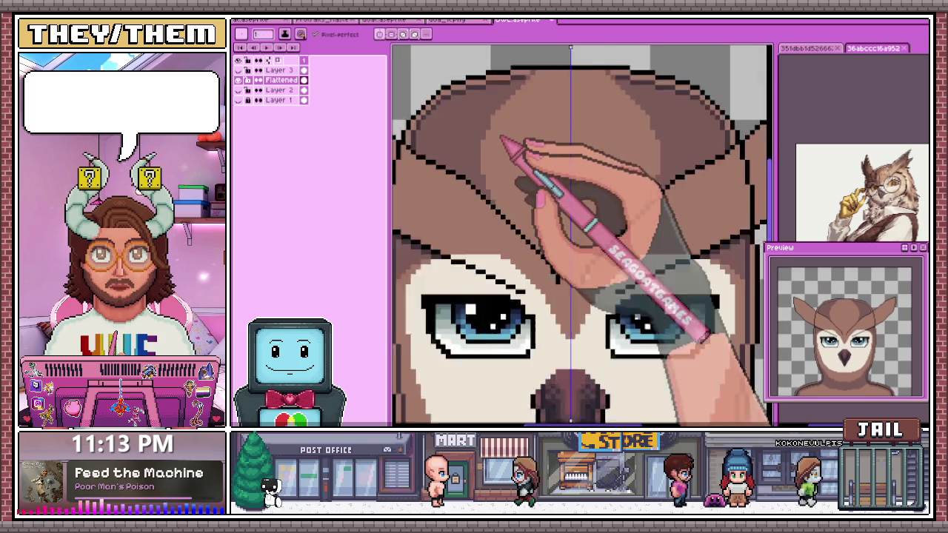
{"action": "scroll", "coordinate": [489, 148], "scroll_direction": "up", "scroll_amount": 1}
{"action": "scroll", "coordinate": [467, 223], "scroll_direction": "down", "scroll_amount": 2}
{"action": "scroll", "coordinate": [474, 249], "scroll_direction": "up", "scroll_amount": 1}
{"action": "scroll", "coordinate": [518, 215], "scroll_direction": "up", "scroll_amount": 2}
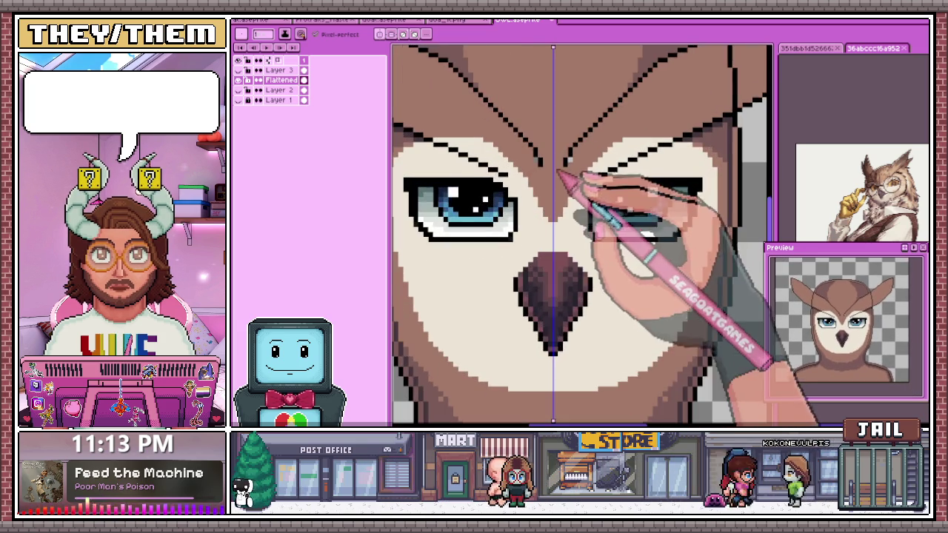
{"action": "scroll", "coordinate": [555, 173], "scroll_direction": "up", "scroll_amount": 1}
{"action": "scroll", "coordinate": [555, 171], "scroll_direction": "down", "scroll_amount": 1}
{"action": "scroll", "coordinate": [474, 222], "scroll_direction": "down", "scroll_amount": 1}
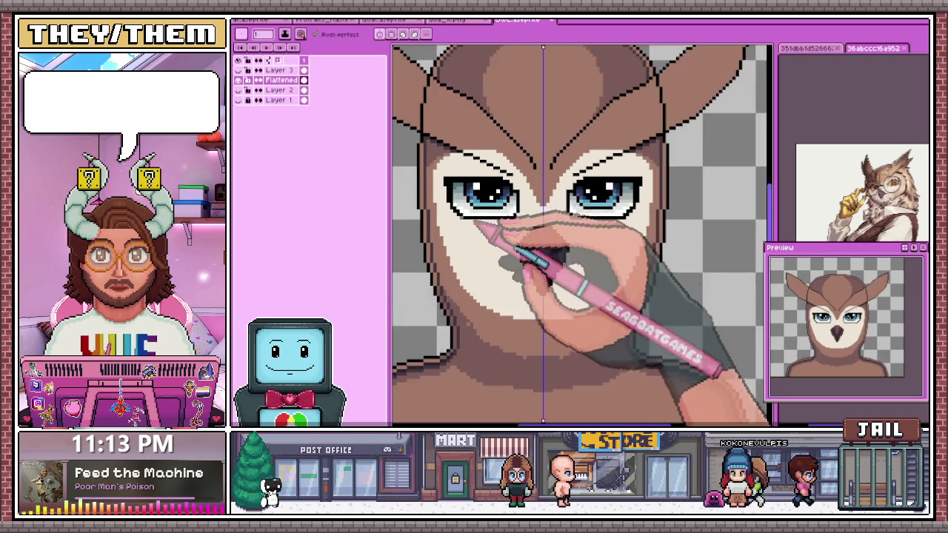
{"action": "scroll", "coordinate": [474, 222], "scroll_direction": "up", "scroll_amount": 1}
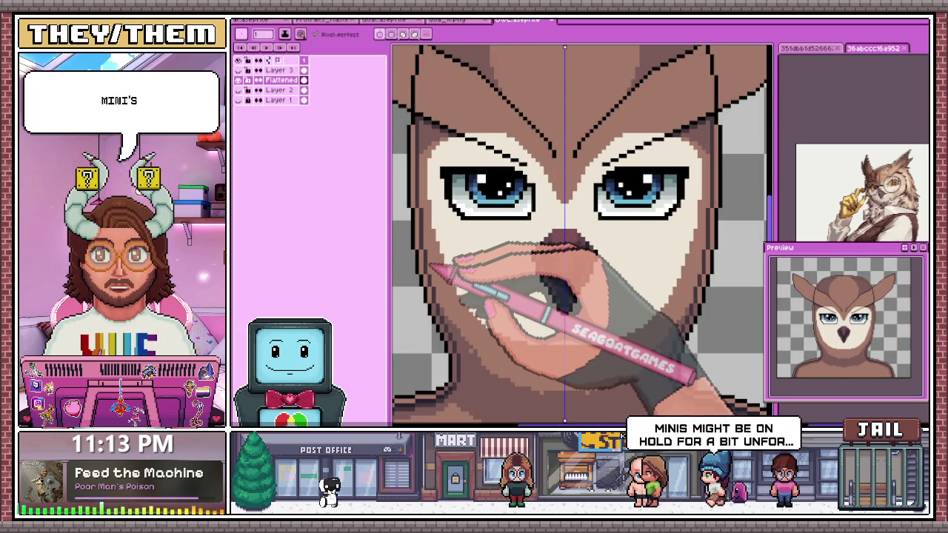
- Zoom in on the owl's beak and chin area
{"action": "scroll", "coordinate": [418, 183], "scroll_direction": "up", "scroll_amount": 1}
{"action": "scroll", "coordinate": [418, 184], "scroll_direction": "up", "scroll_amount": 2}
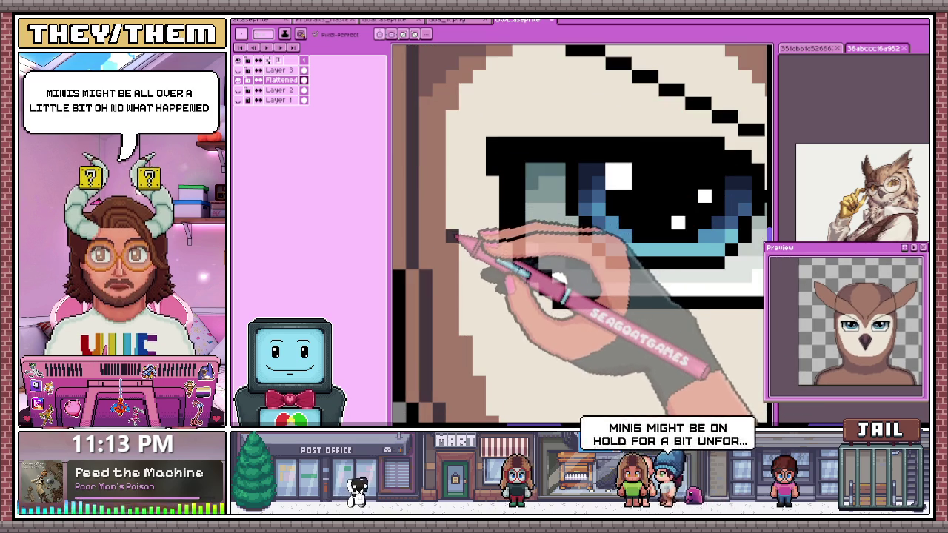
{"action": "scroll", "coordinate": [455, 134], "scroll_direction": "down", "scroll_amount": 1}
{"action": "scroll", "coordinate": [452, 222], "scroll_direction": "up", "scroll_amount": 1}
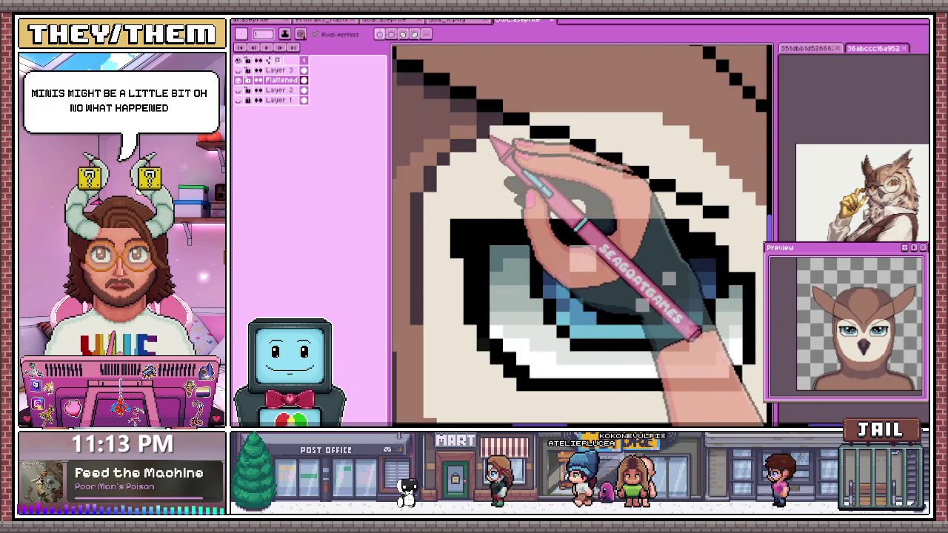
{"action": "scroll", "coordinate": [519, 140], "scroll_direction": "down", "scroll_amount": 2}
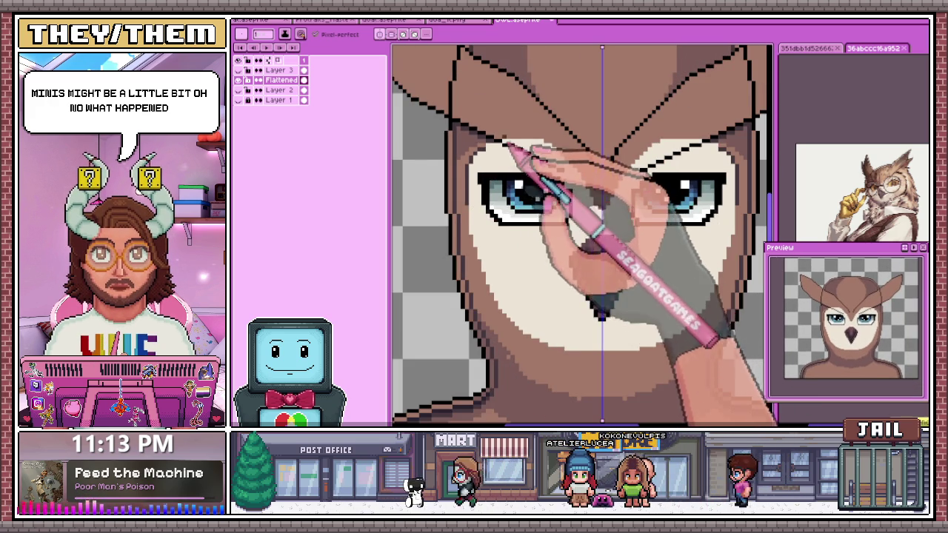
{"action": "scroll", "coordinate": [504, 155], "scroll_direction": "up", "scroll_amount": 1}
{"action": "scroll", "coordinate": [489, 155], "scroll_direction": "up", "scroll_amount": 1}
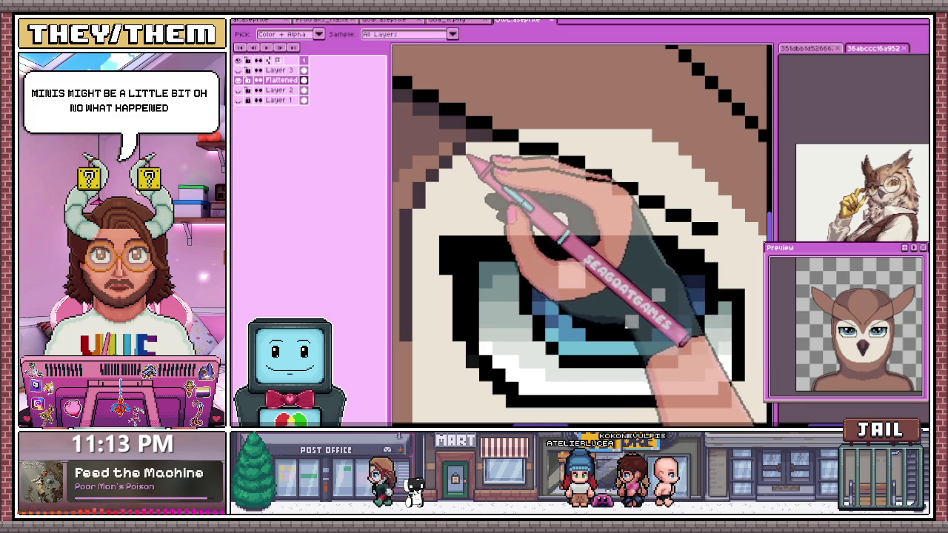
{"action": "scroll", "coordinate": [471, 165], "scroll_direction": "down", "scroll_amount": 1}
{"action": "scroll", "coordinate": [480, 248], "scroll_direction": "down", "scroll_amount": 1}
{"action": "scroll", "coordinate": [465, 242], "scroll_direction": "down", "scroll_amount": 1}
{"action": "scroll", "coordinate": [482, 275], "scroll_direction": "down", "scroll_amount": 2}
{"action": "scroll", "coordinate": [491, 296], "scroll_direction": "up", "scroll_amount": 2}
{"action": "scroll", "coordinate": [455, 261], "scroll_direction": "up", "scroll_amount": 1}
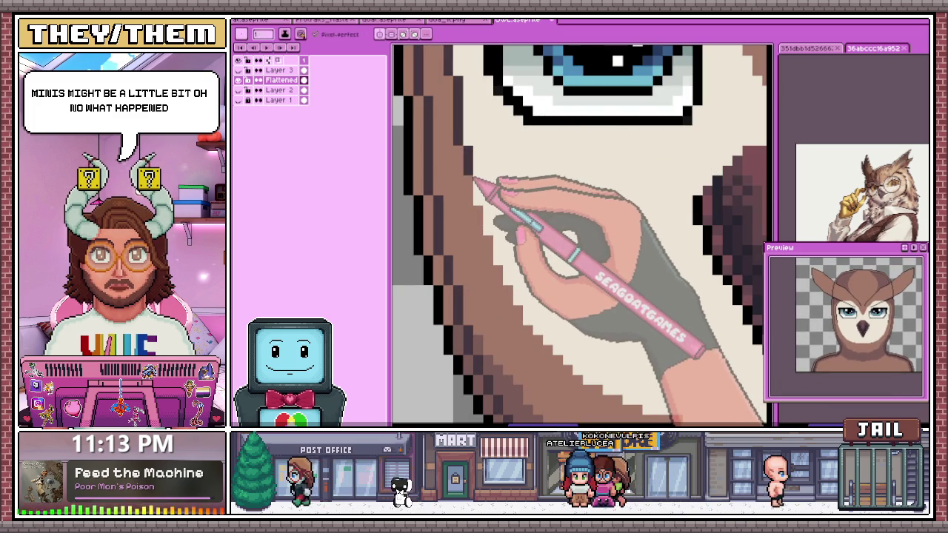
{"action": "scroll", "coordinate": [493, 223], "scroll_direction": "down", "scroll_amount": 2}
{"action": "scroll", "coordinate": [487, 186], "scroll_direction": "up", "scroll_amount": 2}
{"action": "scroll", "coordinate": [502, 209], "scroll_direction": "down", "scroll_amount": 1}
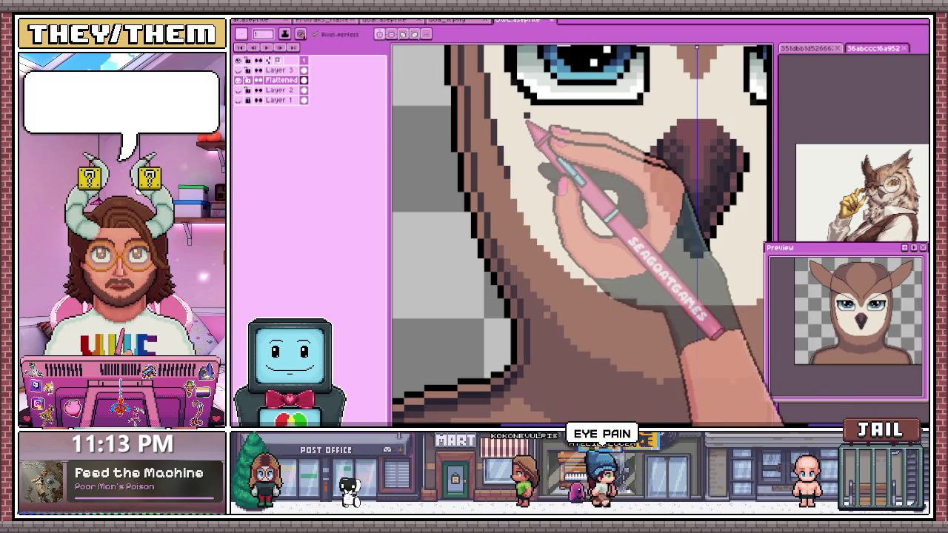
{"action": "scroll", "coordinate": [557, 180], "scroll_direction": "up", "scroll_amount": 2}
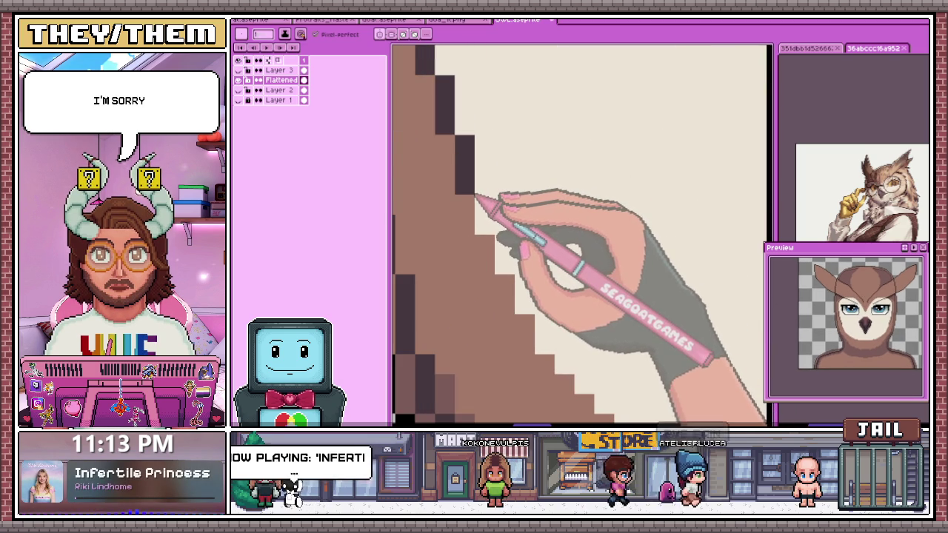
{"action": "scroll", "coordinate": [508, 245], "scroll_direction": "down", "scroll_amount": 1}
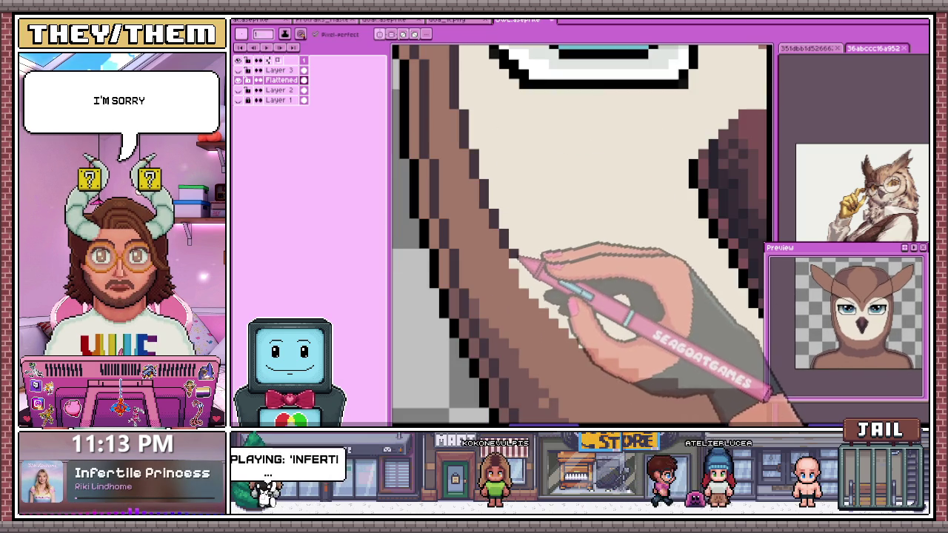
{"action": "scroll", "coordinate": [517, 256], "scroll_direction": "down", "scroll_amount": 3}
{"action": "scroll", "coordinate": [519, 252], "scroll_direction": "up", "scroll_amount": 3}
{"action": "scroll", "coordinate": [520, 250], "scroll_direction": "down", "scroll_amount": 2}
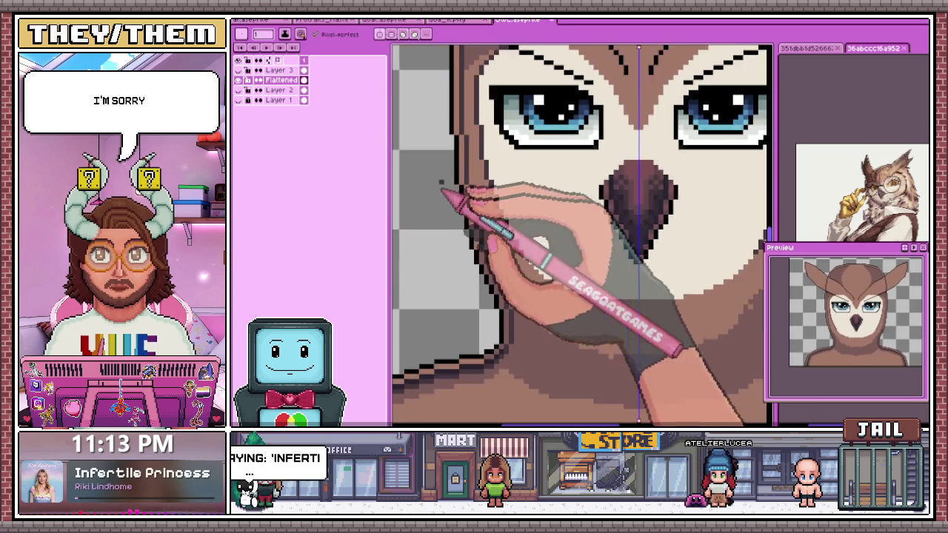
{"action": "scroll", "coordinate": [444, 191], "scroll_direction": "down", "scroll_amount": 1}
{"action": "scroll", "coordinate": [551, 254], "scroll_direction": "up", "scroll_amount": 2}
{"action": "scroll", "coordinate": [540, 201], "scroll_direction": "up", "scroll_amount": 1}
{"action": "scroll", "coordinate": [472, 208], "scroll_direction": "up", "scroll_amount": 1}
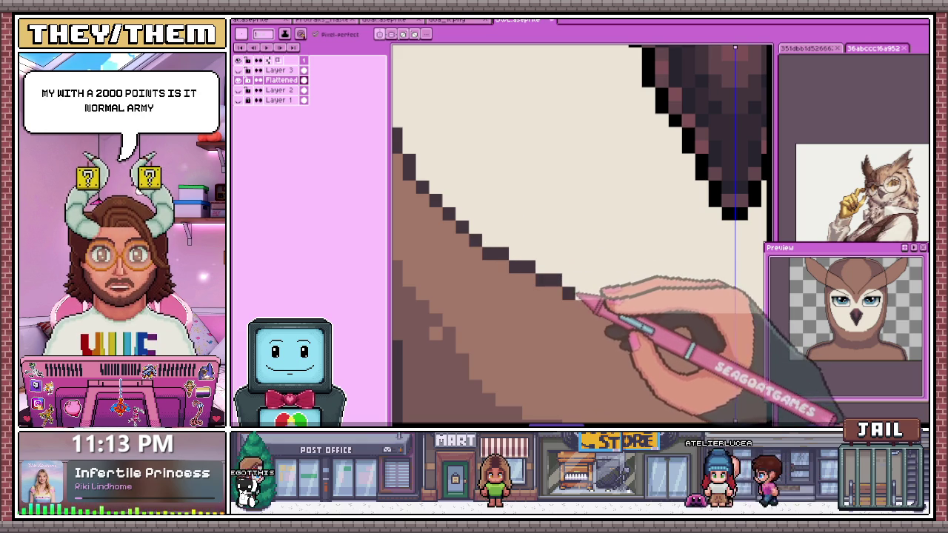
{"action": "scroll", "coordinate": [563, 237], "scroll_direction": "down", "scroll_amount": 2}
{"action": "scroll", "coordinate": [608, 248], "scroll_direction": "up", "scroll_amount": 2}
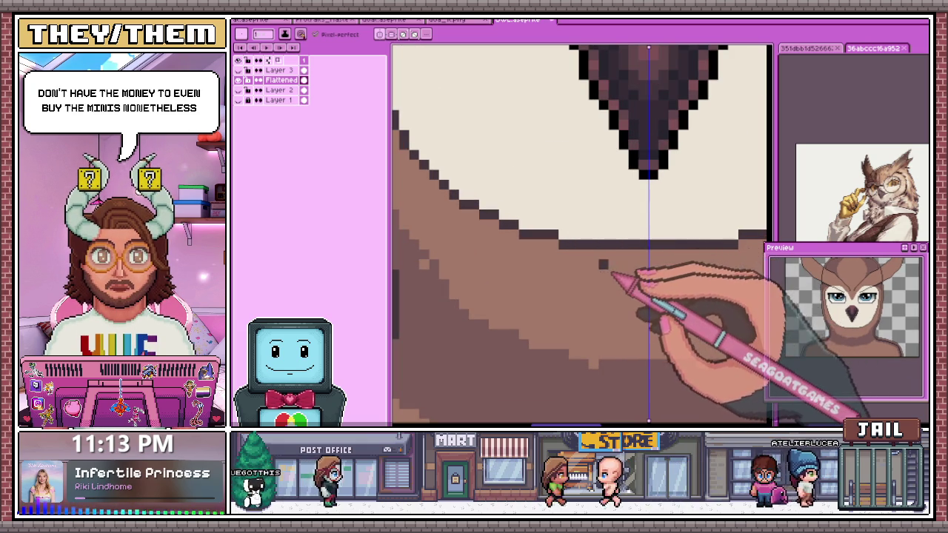
- Draw a dark line across the chin under the beak, plus a pixel below the beak tip
{"action": "left_click_drag", "start_coordinate": [561, 245], "coordinate": [738, 244]}
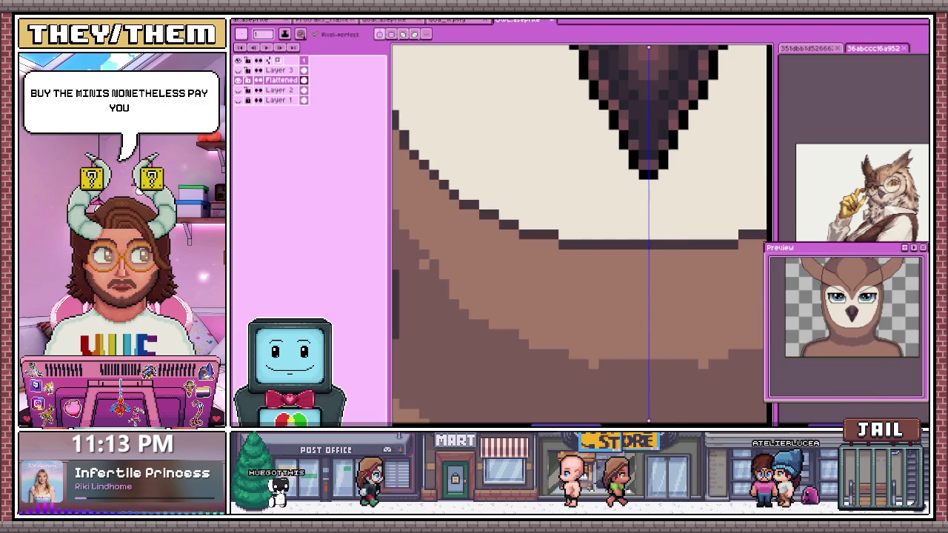
{"action": "left_click", "coordinate": [594, 175]}
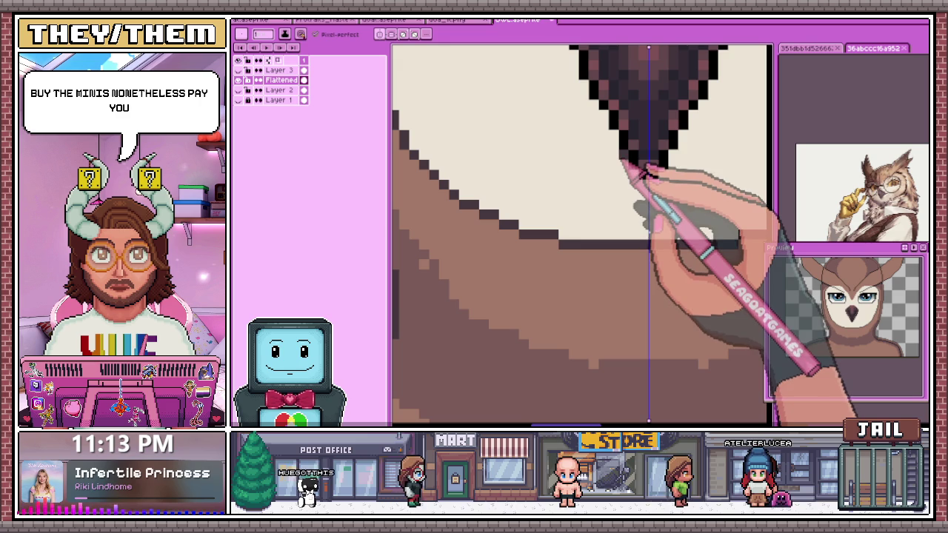
{"action": "scroll", "coordinate": [597, 181], "scroll_direction": "down", "scroll_amount": 3}
{"action": "scroll", "coordinate": [578, 200], "scroll_direction": "down", "scroll_amount": 1}
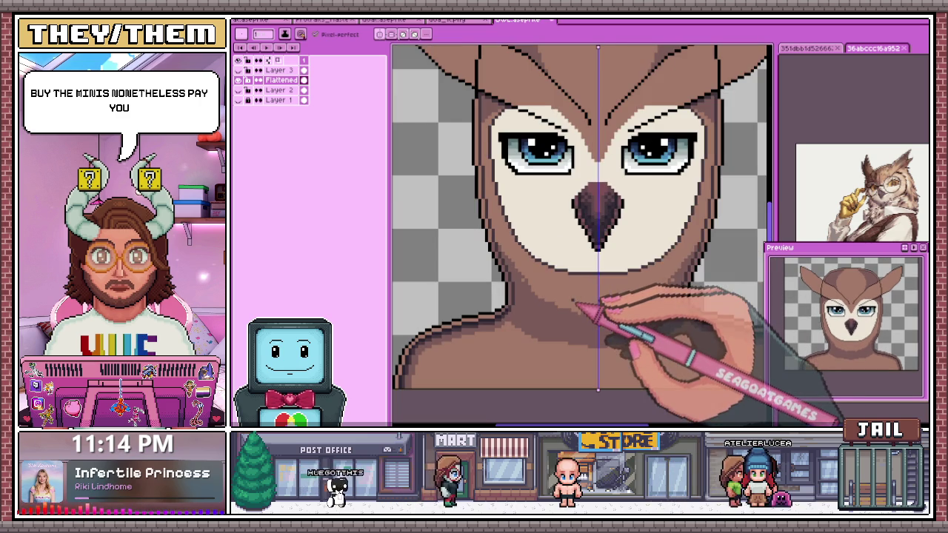
{"action": "scroll", "coordinate": [493, 199], "scroll_direction": "up", "scroll_amount": 2}
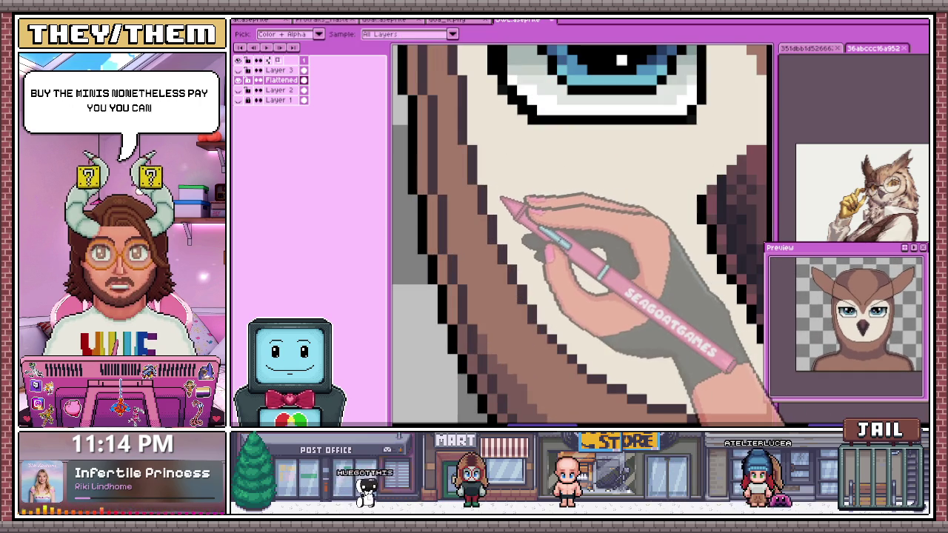
- Pick the lighter tan shade and paint highlight pixels along the left face outline
{"action": "key", "text": "shift+c"}
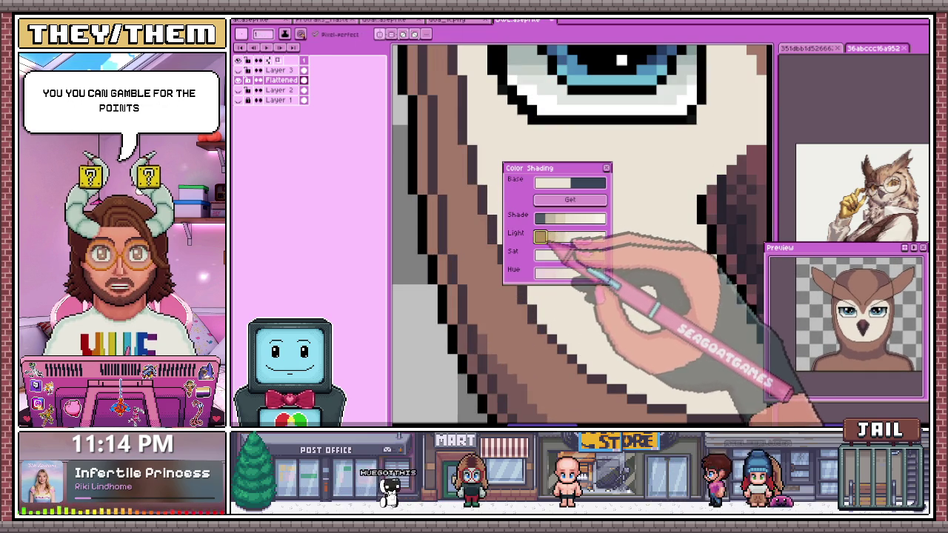
{"action": "left_click", "coordinate": [607, 169]}
{"action": "scroll", "coordinate": [504, 191], "scroll_direction": "up", "scroll_amount": 1}
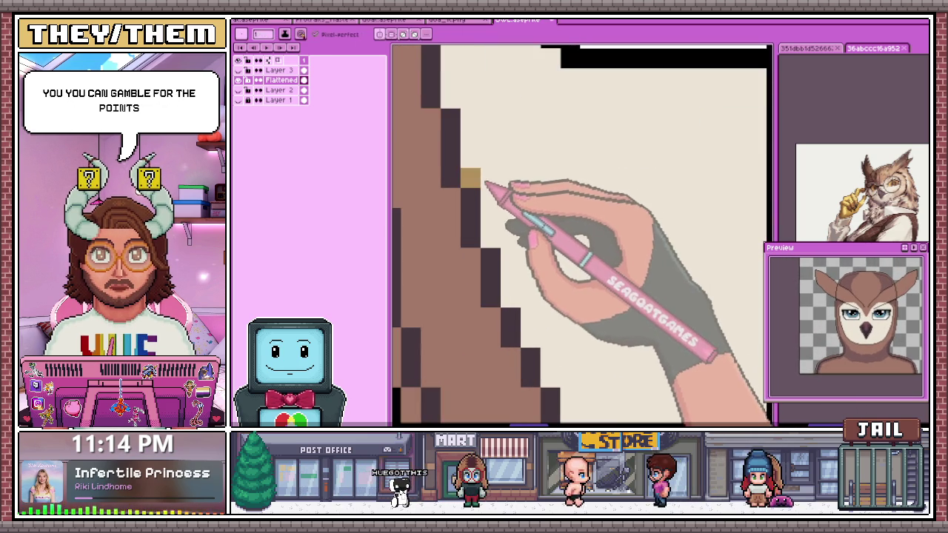
{"action": "left_click_drag", "start_coordinate": [491, 178], "coordinate": [475, 151]}
{"action": "left_click", "coordinate": [490, 261]}
{"action": "scroll", "coordinate": [498, 271], "scroll_direction": "up", "scroll_amount": 2}
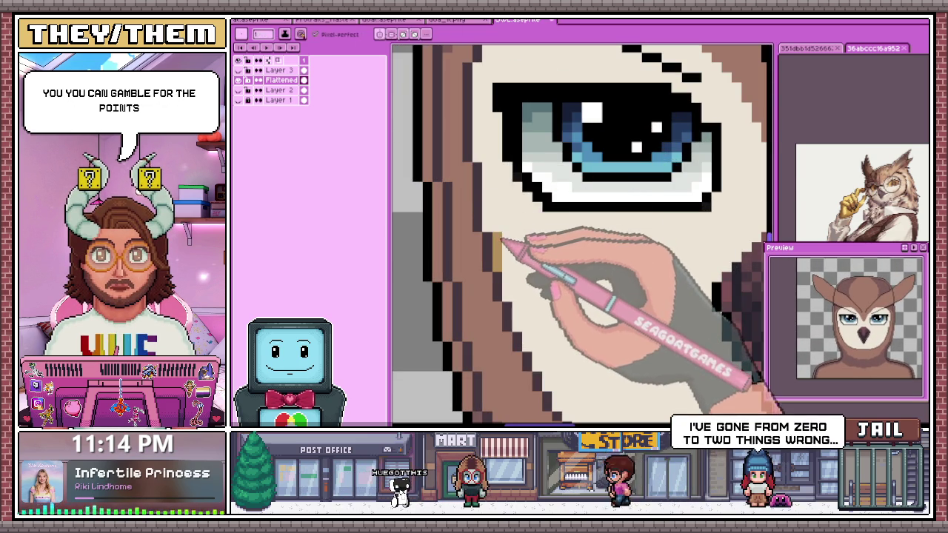
- Zoom along the left face outline, sampling a canvas colour and returning to the Pencil
{"action": "scroll", "coordinate": [493, 221], "scroll_direction": "down", "scroll_amount": 2}
{"action": "scroll", "coordinate": [488, 237], "scroll_direction": "up", "scroll_amount": 2}
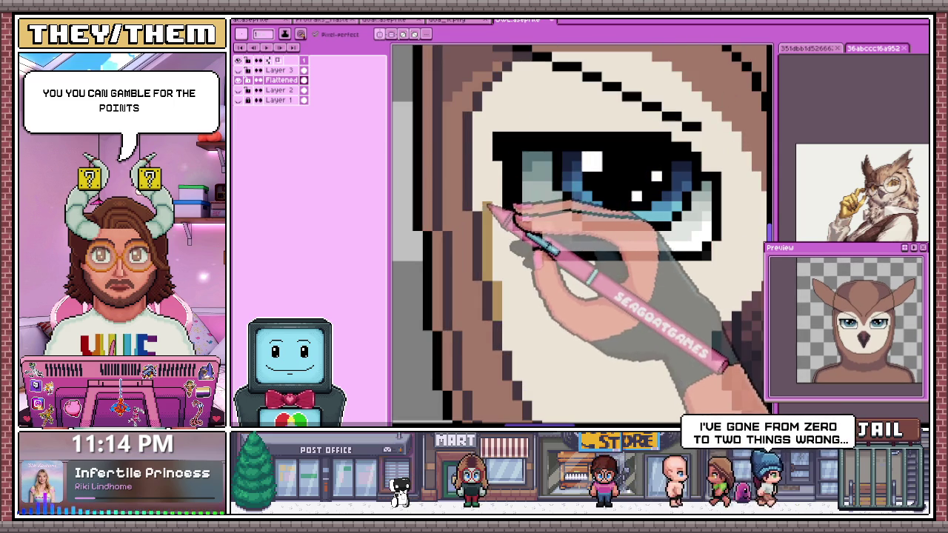
{"action": "scroll", "coordinate": [483, 131], "scroll_direction": "down", "scroll_amount": 2}
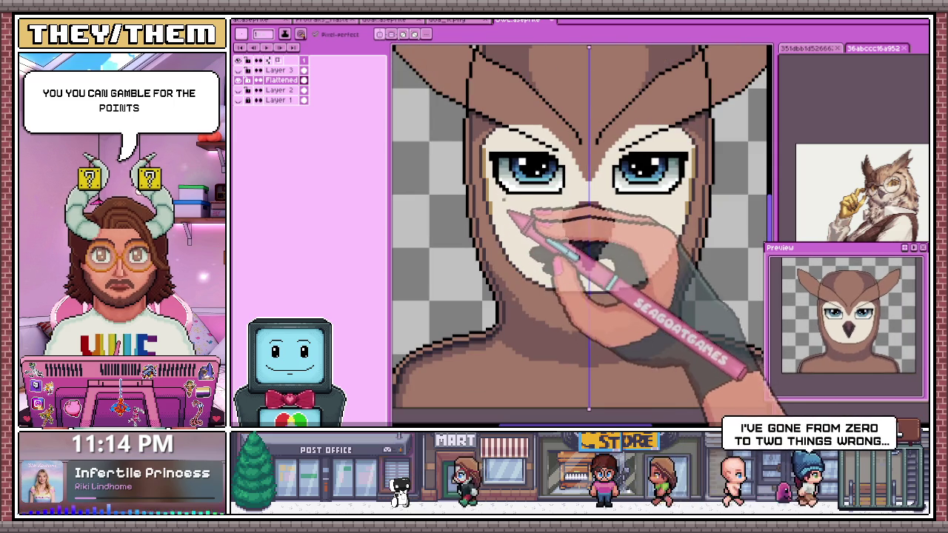
{"action": "scroll", "coordinate": [503, 228], "scroll_direction": "up", "scroll_amount": 2}
{"action": "scroll", "coordinate": [489, 198], "scroll_direction": "up", "scroll_amount": 1}
{"action": "scroll", "coordinate": [495, 231], "scroll_direction": "down", "scroll_amount": 2}
{"action": "scroll", "coordinate": [502, 234], "scroll_direction": "up", "scroll_amount": 2}
{"action": "scroll", "coordinate": [497, 228], "scroll_direction": "down", "scroll_amount": 1}
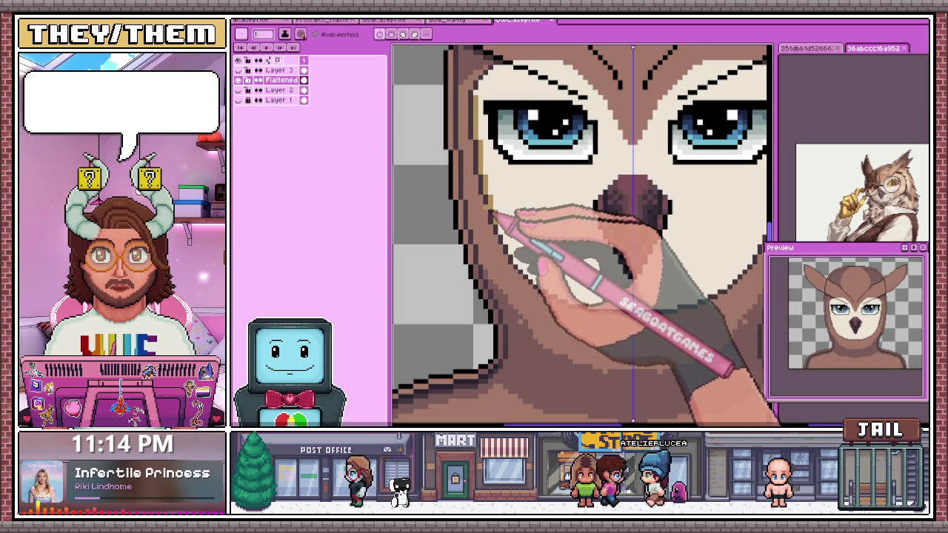
{"action": "key", "text": "i"}
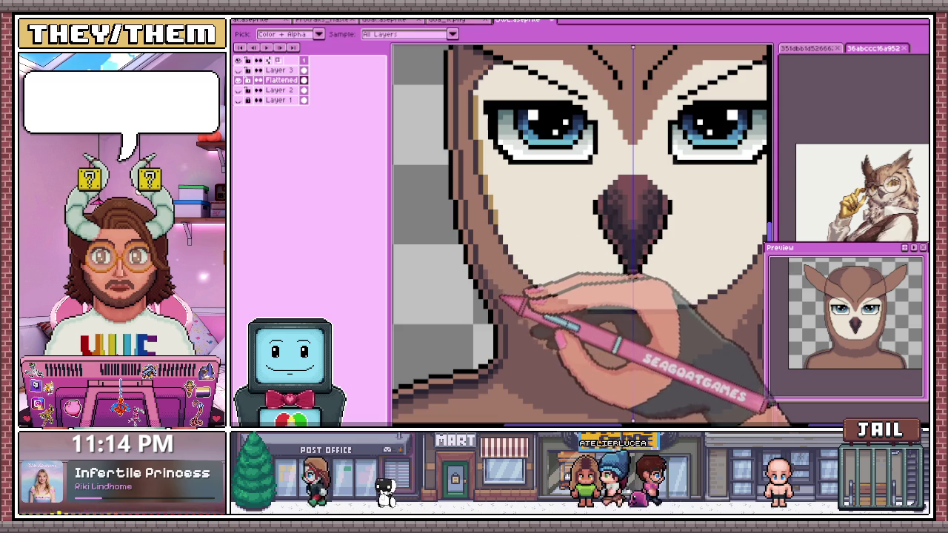
{"action": "key", "text": "b"}
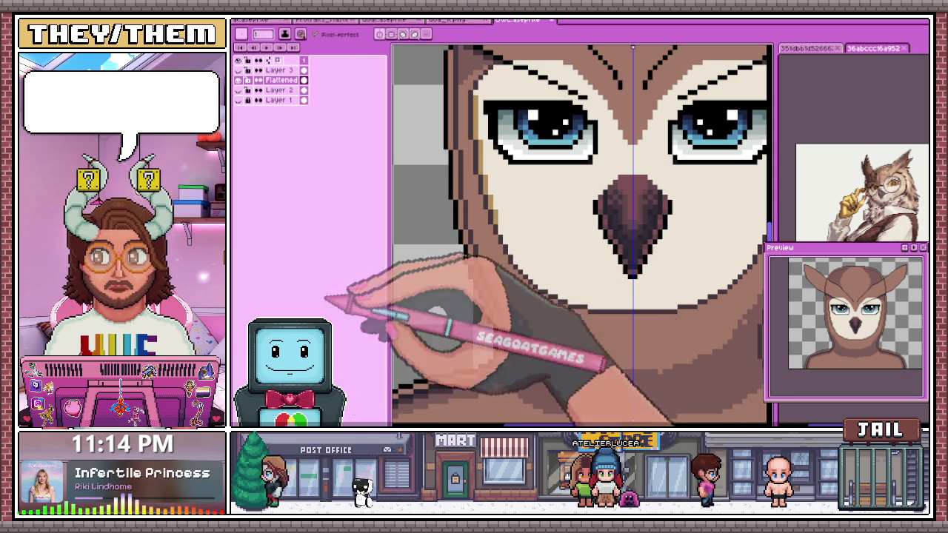
{"action": "scroll", "coordinate": [500, 234], "scroll_direction": "up", "scroll_amount": 2}
{"action": "scroll", "coordinate": [500, 233], "scroll_direction": "up", "scroll_amount": 2}
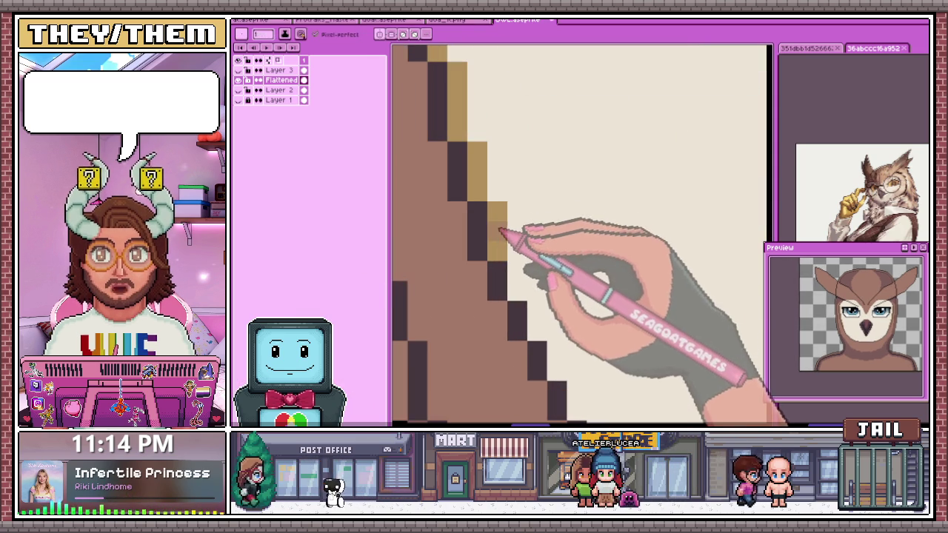
{"action": "scroll", "coordinate": [501, 256], "scroll_direction": "down", "scroll_amount": 1}
{"action": "scroll", "coordinate": [498, 213], "scroll_direction": "down", "scroll_amount": 1}
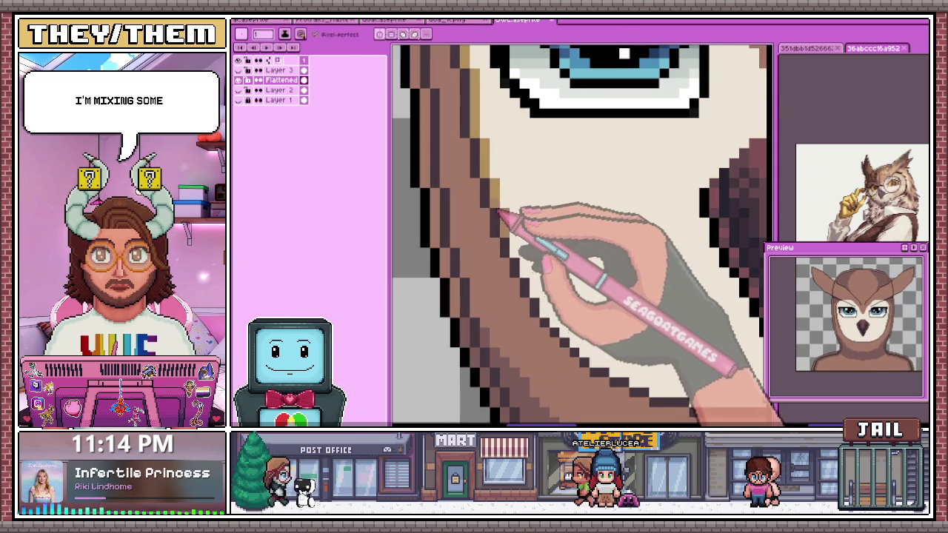
{"action": "scroll", "coordinate": [489, 179], "scroll_direction": "down", "scroll_amount": 2}
{"action": "scroll", "coordinate": [489, 179], "scroll_direction": "up", "scroll_amount": 2}
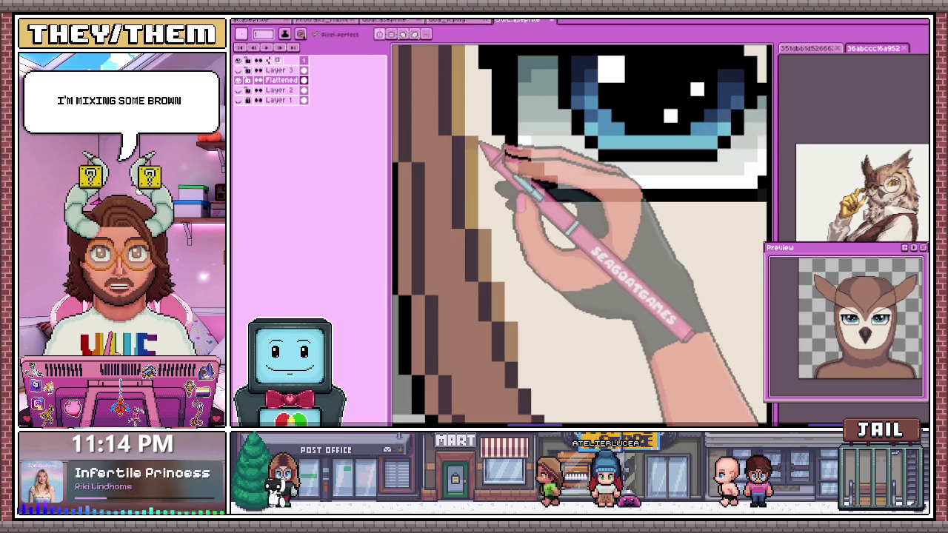
{"action": "scroll", "coordinate": [478, 189], "scroll_direction": "down", "scroll_amount": 1}
{"action": "scroll", "coordinate": [477, 189], "scroll_direction": "up", "scroll_amount": 2}
{"action": "scroll", "coordinate": [482, 264], "scroll_direction": "down", "scroll_amount": 1}
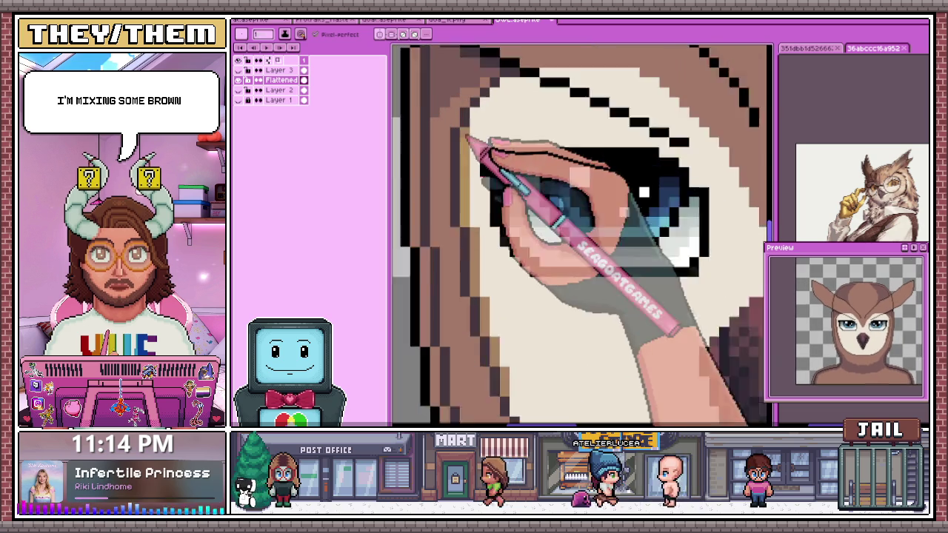
{"action": "scroll", "coordinate": [482, 153], "scroll_direction": "up", "scroll_amount": 1}
- Alt-sample another canvas colour while inspecting the left cheek edge
{"action": "key", "text": "alt"}
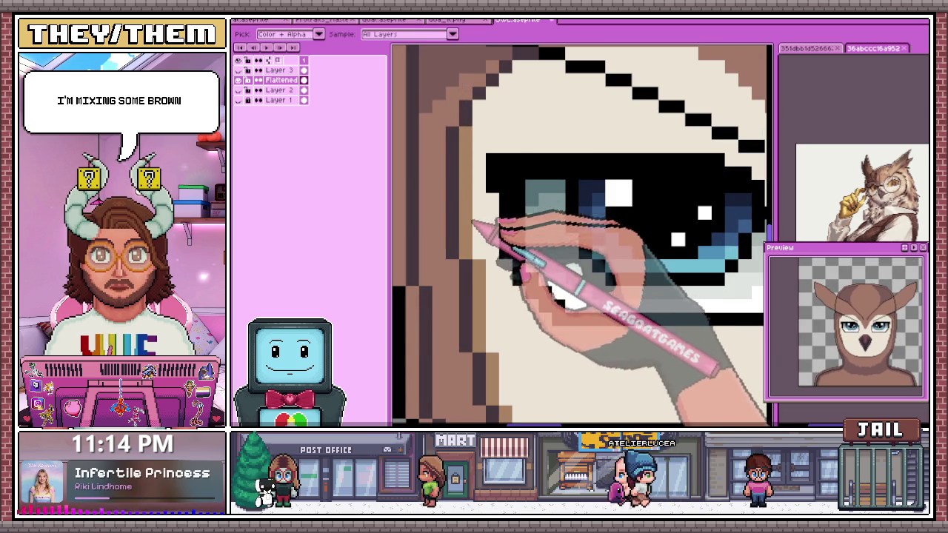
{"action": "scroll", "coordinate": [485, 148], "scroll_direction": "down", "scroll_amount": 1}
{"action": "scroll", "coordinate": [496, 223], "scroll_direction": "down", "scroll_amount": 1}
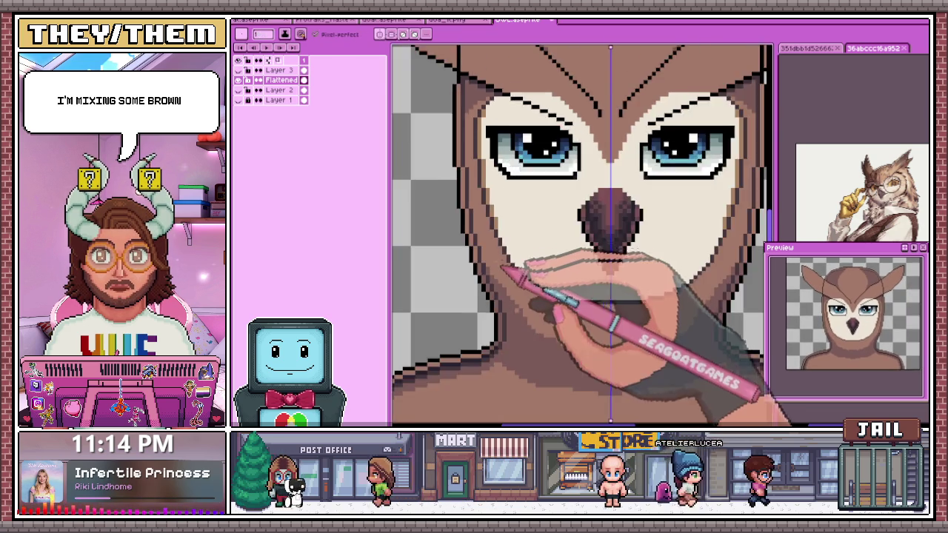
{"action": "scroll", "coordinate": [492, 241], "scroll_direction": "up", "scroll_amount": 2}
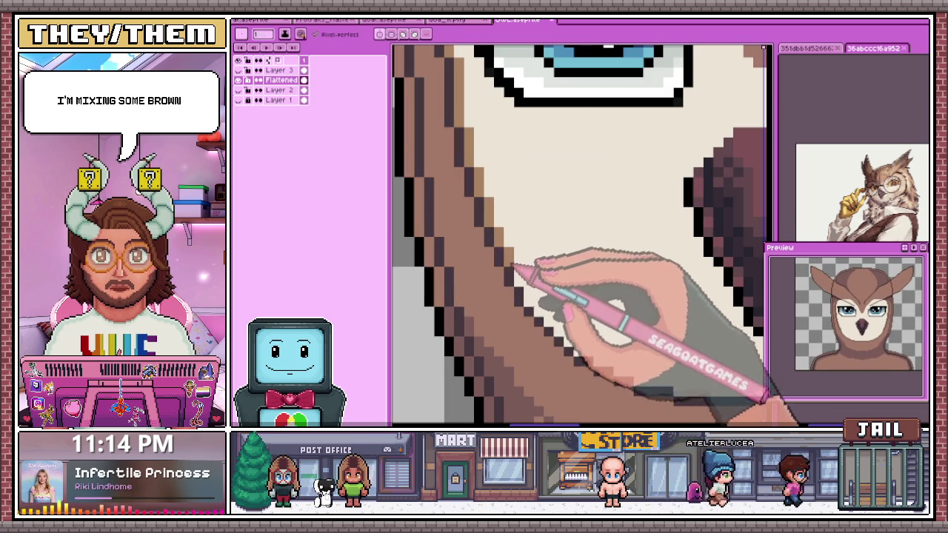
{"action": "scroll", "coordinate": [515, 267], "scroll_direction": "down", "scroll_amount": 2}
{"action": "scroll", "coordinate": [546, 275], "scroll_direction": "up", "scroll_amount": 2}
{"action": "scroll", "coordinate": [521, 273], "scroll_direction": "down", "scroll_amount": 2}
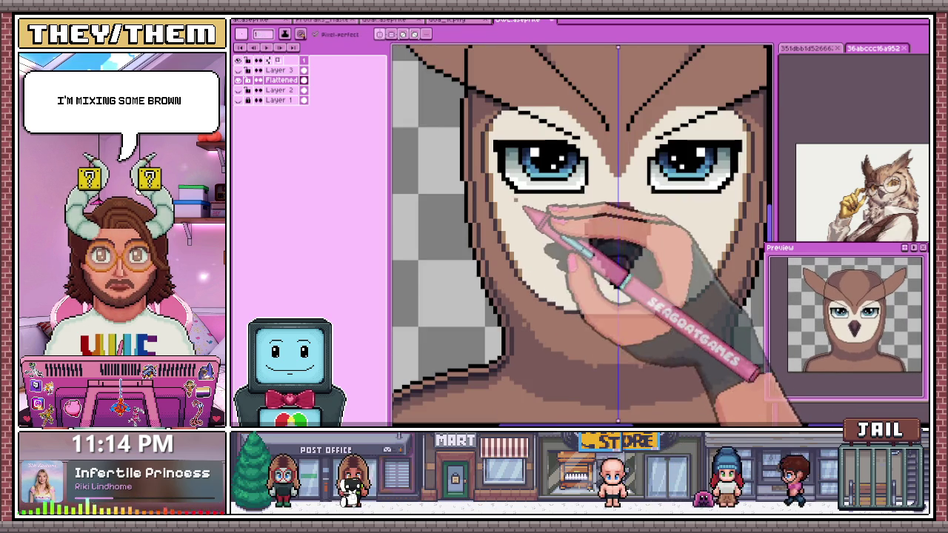
{"action": "scroll", "coordinate": [524, 220], "scroll_direction": "down", "scroll_amount": 2}
{"action": "scroll", "coordinate": [552, 240], "scroll_direction": "up", "scroll_amount": 2}
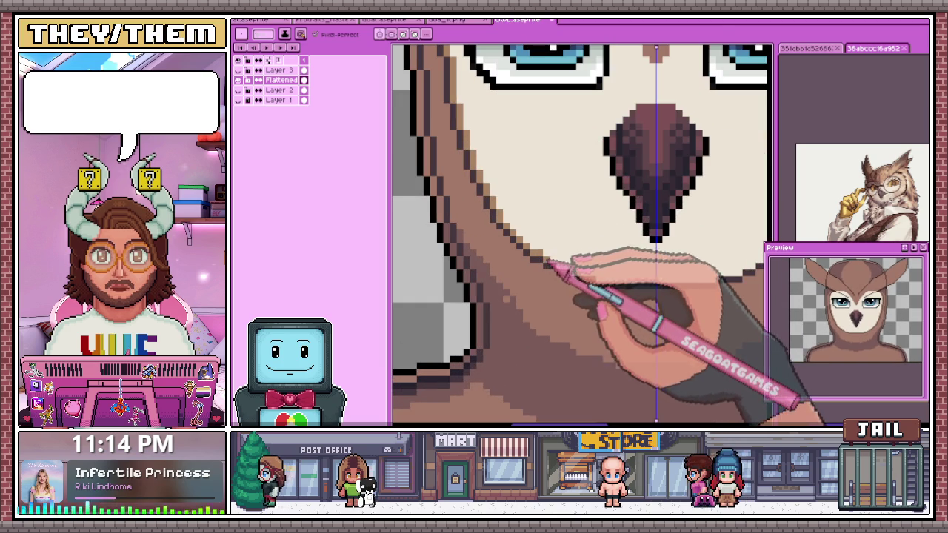
{"action": "scroll", "coordinate": [593, 281], "scroll_direction": "down", "scroll_amount": 2}
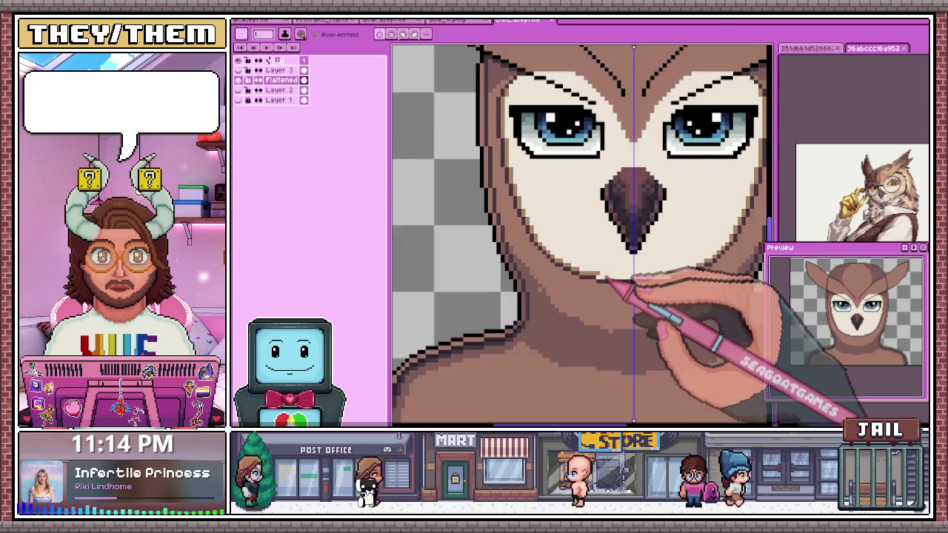
{"action": "scroll", "coordinate": [597, 281], "scroll_direction": "up", "scroll_amount": 3}
{"action": "key", "text": "i"}
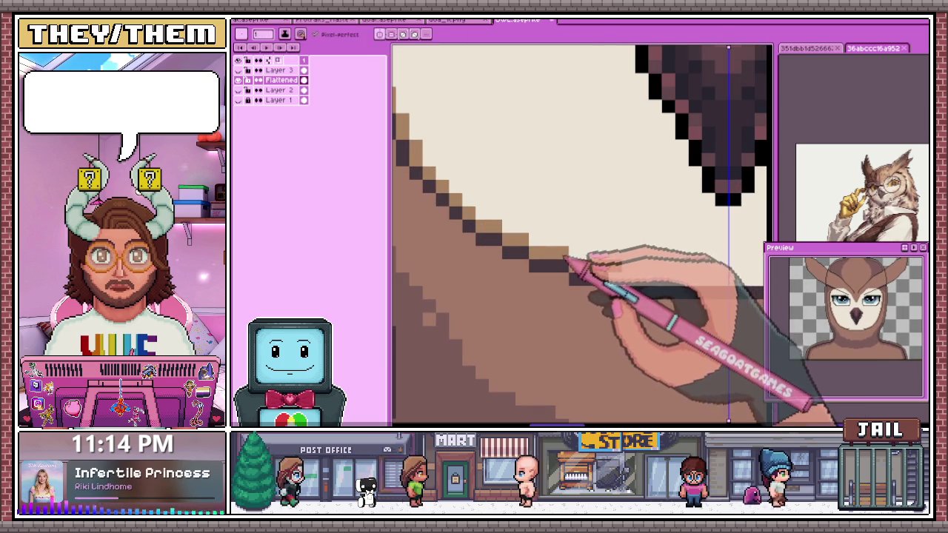
{"action": "key", "text": "b"}
{"action": "left_click_drag", "start_coordinate": [574, 279], "coordinate": [622, 289]}
{"action": "scroll", "coordinate": [622, 283], "scroll_direction": "down", "scroll_amount": 2}
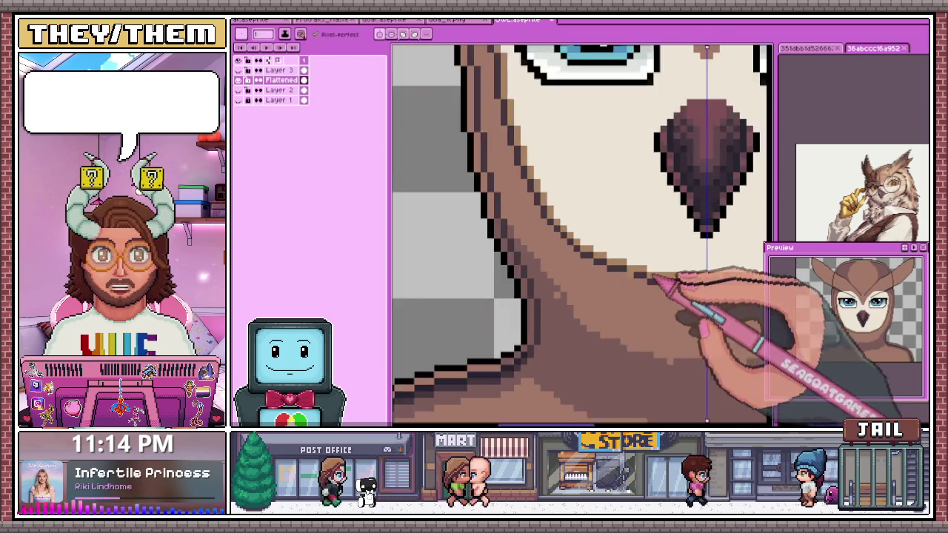
{"action": "scroll", "coordinate": [688, 275], "scroll_direction": "down", "scroll_amount": 1}
{"action": "scroll", "coordinate": [568, 206], "scroll_direction": "up", "scroll_amount": 1}
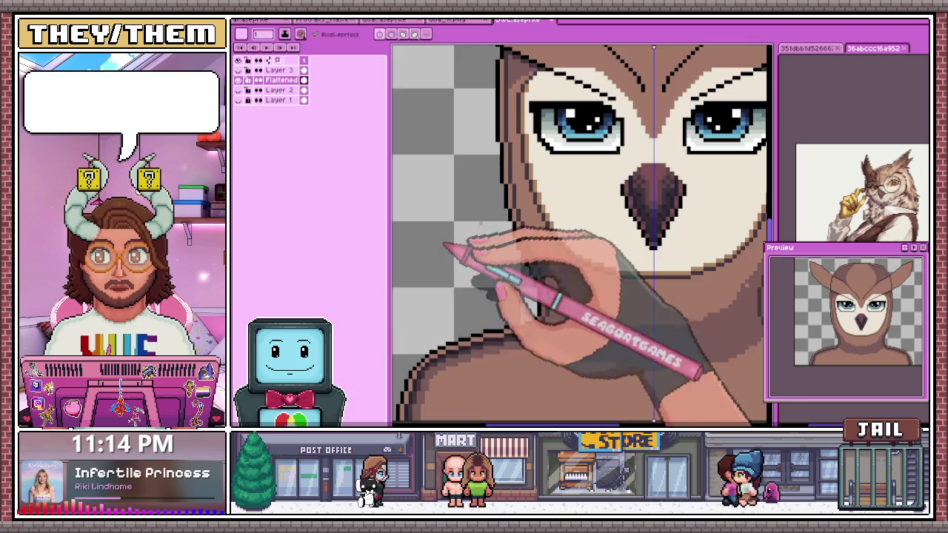
{"action": "scroll", "coordinate": [567, 206], "scroll_direction": "up", "scroll_amount": 2}
{"action": "scroll", "coordinate": [563, 209], "scroll_direction": "down", "scroll_amount": 1}
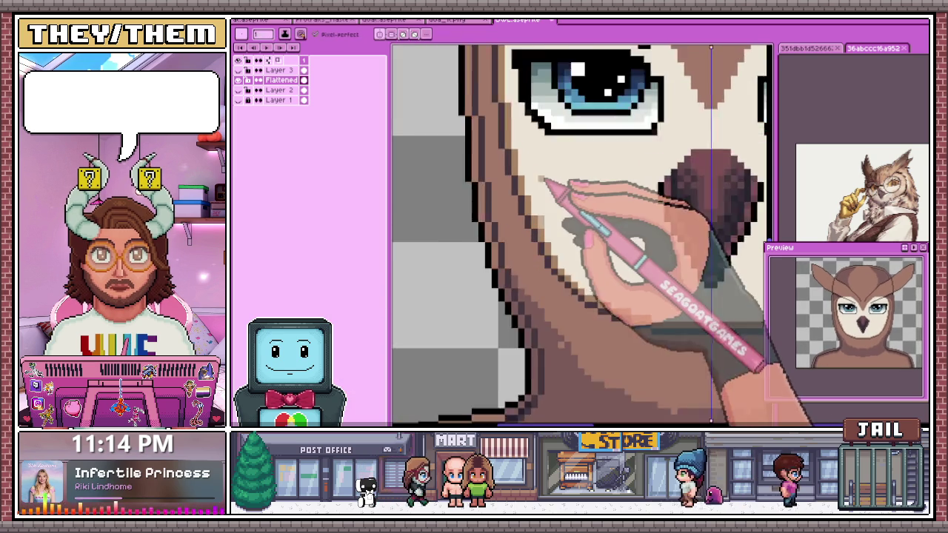
{"action": "scroll", "coordinate": [537, 233], "scroll_direction": "up", "scroll_amount": 1}
{"action": "scroll", "coordinate": [523, 176], "scroll_direction": "down", "scroll_amount": 1}
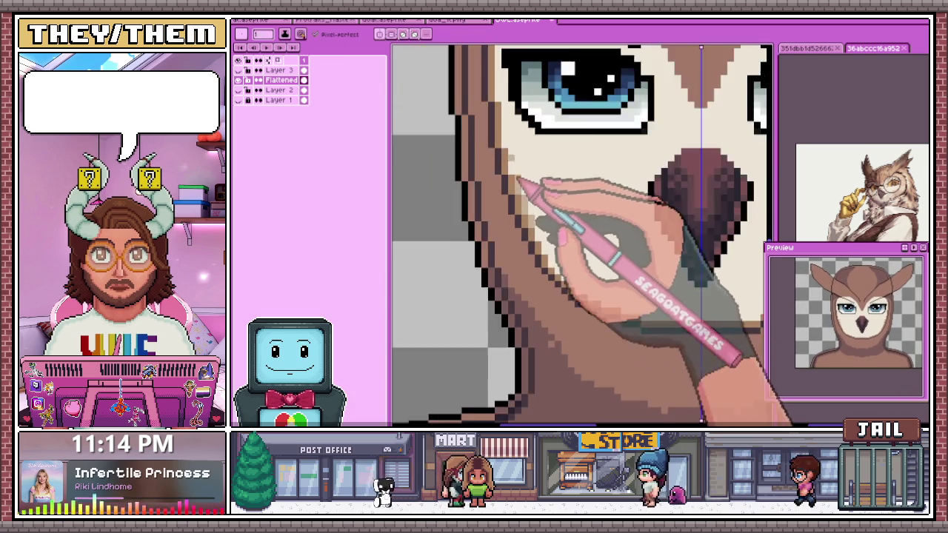
{"action": "scroll", "coordinate": [516, 185], "scroll_direction": "up", "scroll_amount": 1}
{"action": "scroll", "coordinate": [516, 216], "scroll_direction": "down", "scroll_amount": 1}
{"action": "scroll", "coordinate": [519, 190], "scroll_direction": "up", "scroll_amount": 1}
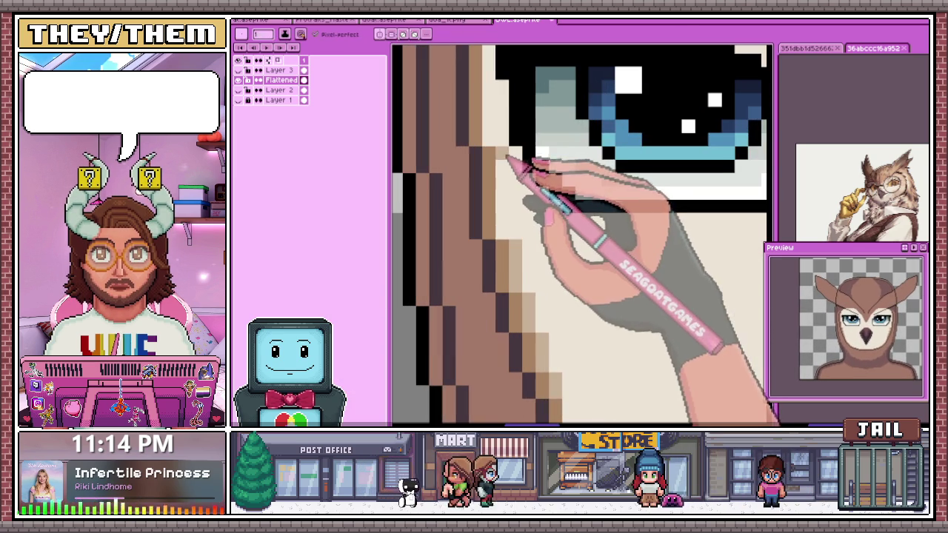
{"action": "scroll", "coordinate": [519, 229], "scroll_direction": "down", "scroll_amount": 1}
{"action": "scroll", "coordinate": [517, 222], "scroll_direction": "up", "scroll_amount": 1}
{"action": "scroll", "coordinate": [504, 156], "scroll_direction": "up", "scroll_amount": 1}
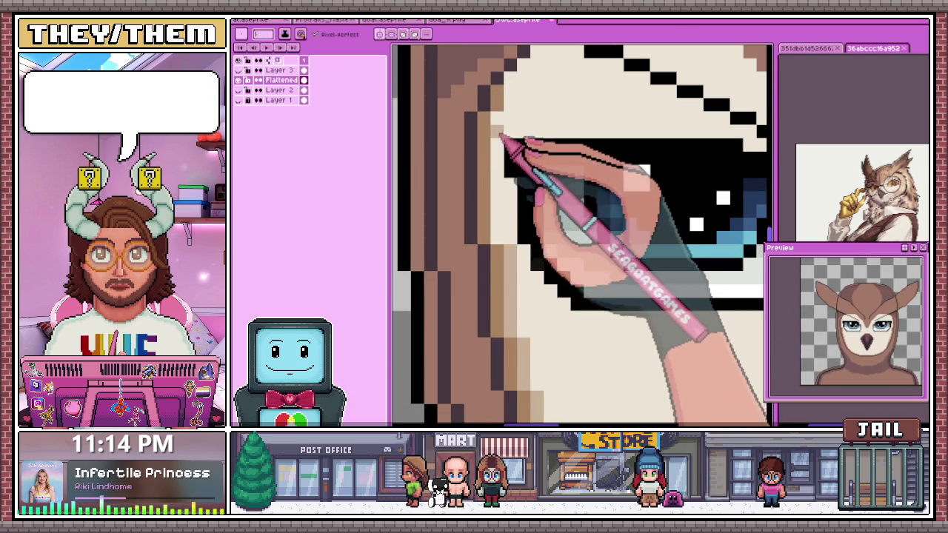
{"action": "scroll", "coordinate": [506, 239], "scroll_direction": "down", "scroll_amount": 1}
{"action": "scroll", "coordinate": [498, 170], "scroll_direction": "up", "scroll_amount": 2}
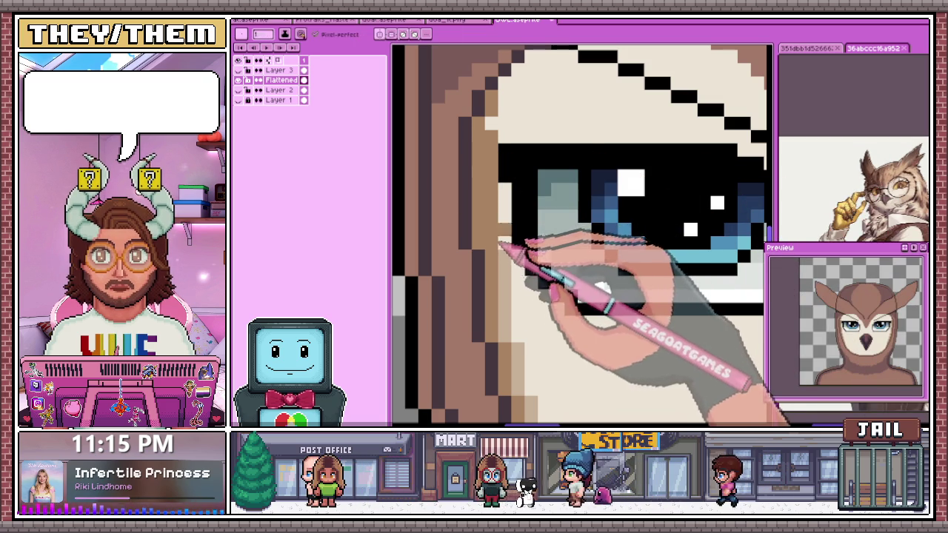
{"action": "scroll", "coordinate": [504, 214], "scroll_direction": "down", "scroll_amount": 2}
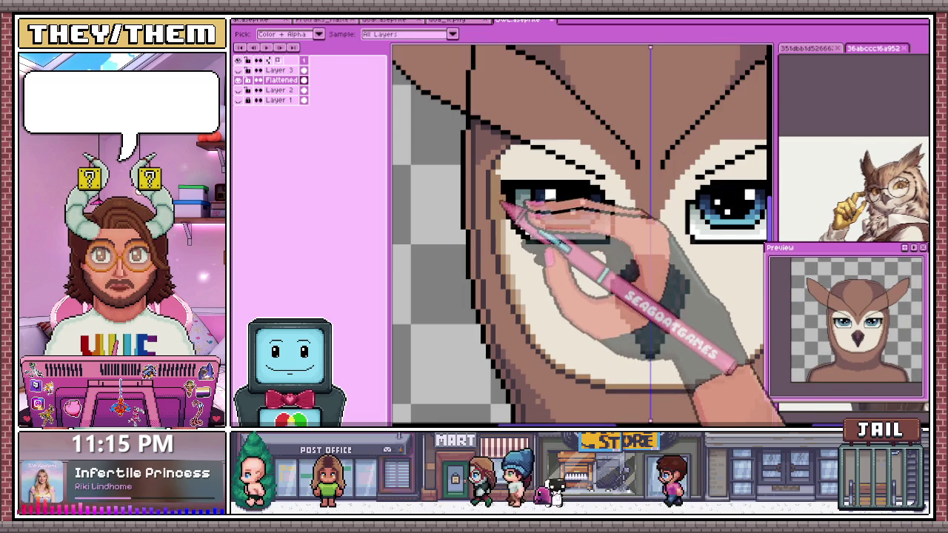
{"action": "scroll", "coordinate": [504, 201], "scroll_direction": "up", "scroll_amount": 2}
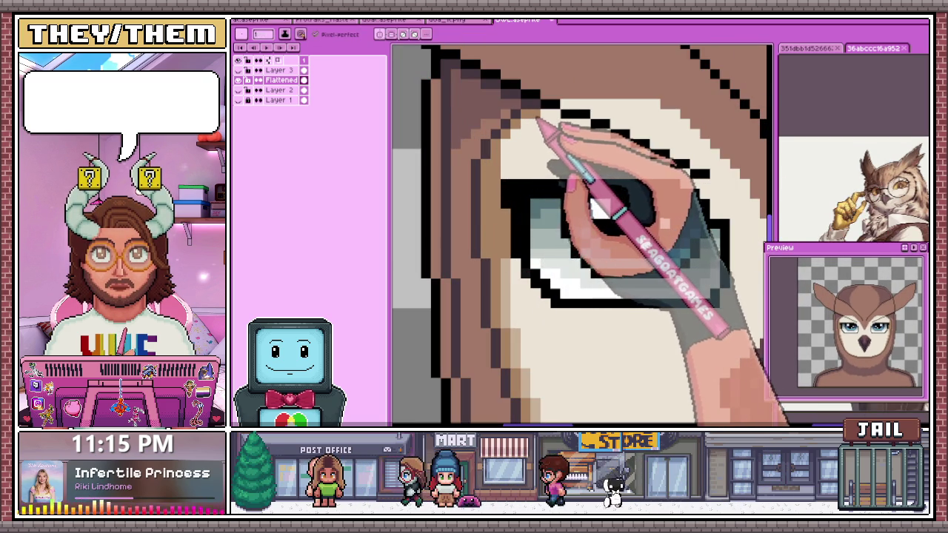
{"action": "key", "text": "alt"}
{"action": "scroll", "coordinate": [504, 237], "scroll_direction": "down", "scroll_amount": 1}
{"action": "scroll", "coordinate": [501, 250], "scroll_direction": "down", "scroll_amount": 1}
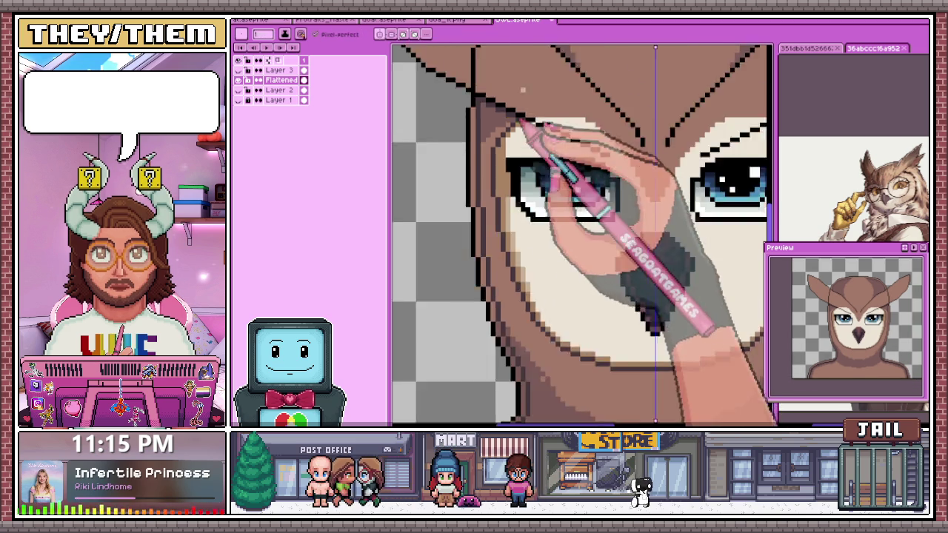
{"action": "scroll", "coordinate": [544, 131], "scroll_direction": "down", "scroll_amount": 1}
{"action": "scroll", "coordinate": [520, 237], "scroll_direction": "up", "scroll_amount": 3}
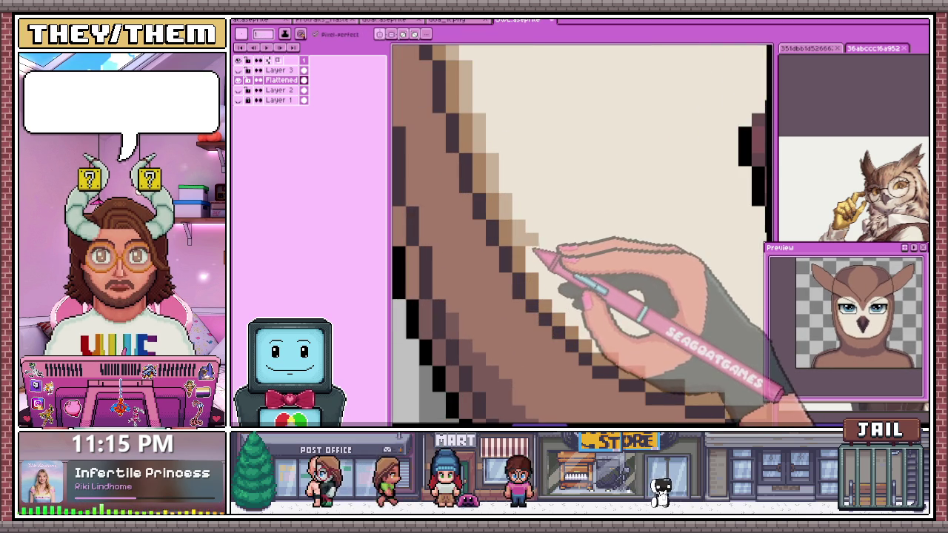
{"action": "scroll", "coordinate": [545, 280], "scroll_direction": "down", "scroll_amount": 3}
{"action": "scroll", "coordinate": [544, 280], "scroll_direction": "up", "scroll_amount": 3}
{"action": "scroll", "coordinate": [548, 267], "scroll_direction": "down", "scroll_amount": 3}
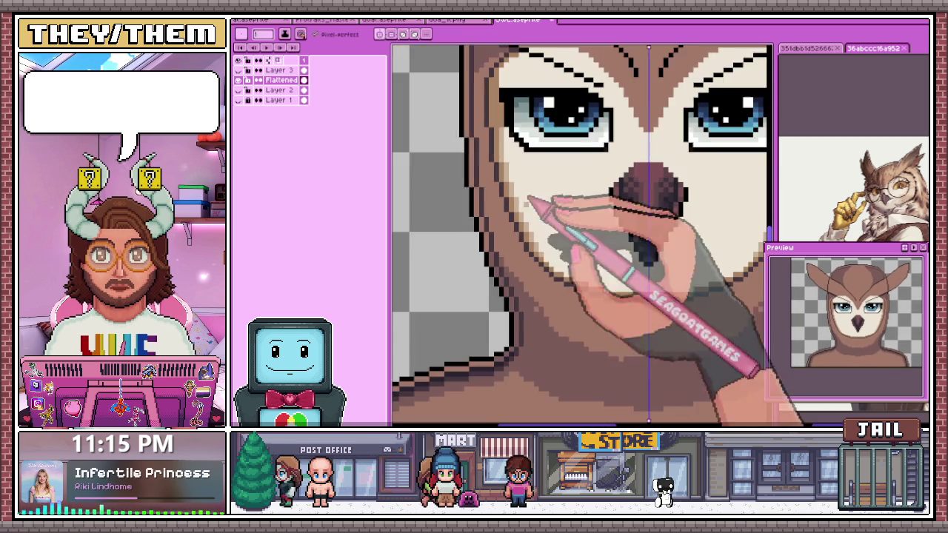
{"action": "scroll", "coordinate": [549, 261], "scroll_direction": "up", "scroll_amount": 3}
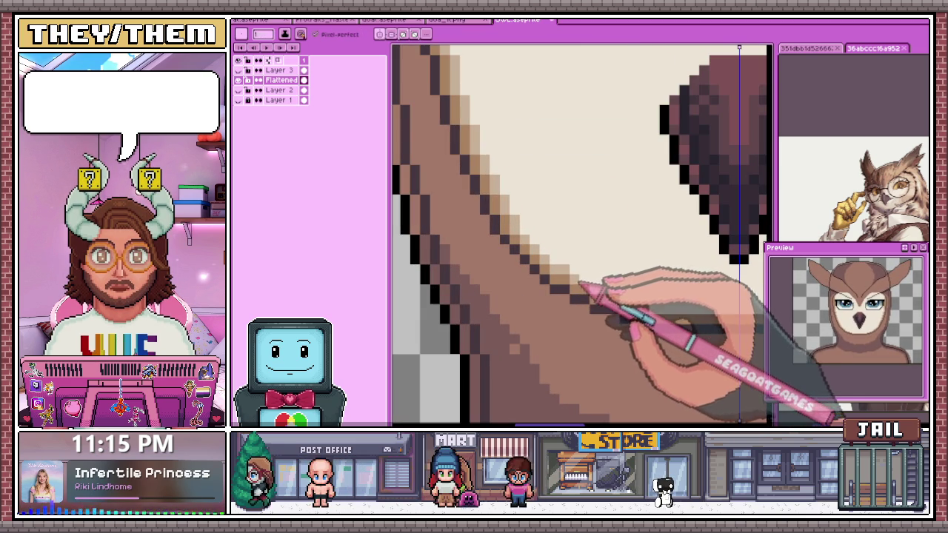
{"action": "left_click_drag", "start_coordinate": [623, 296], "coordinate": [563, 281]}
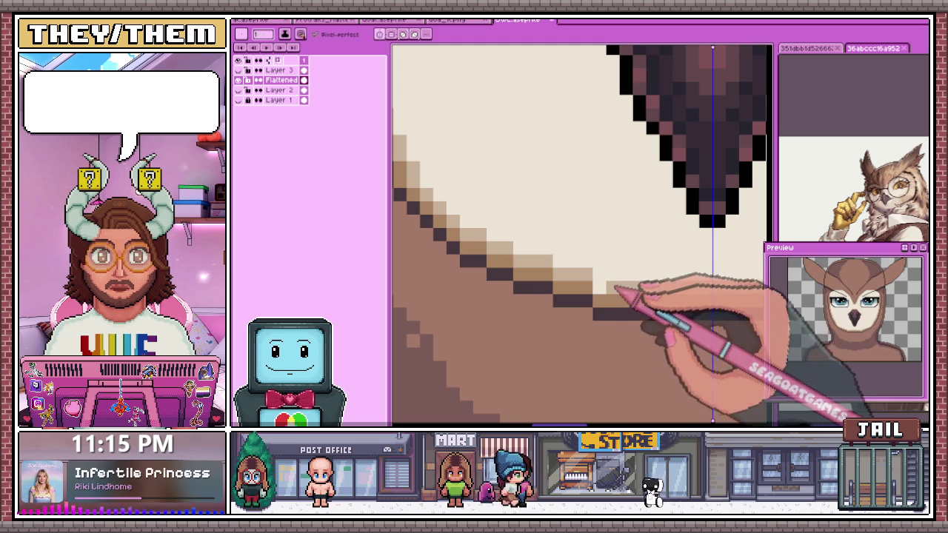
{"action": "scroll", "coordinate": [593, 279], "scroll_direction": "down", "scroll_amount": 2}
{"action": "scroll", "coordinate": [603, 276], "scroll_direction": "down", "scroll_amount": 2}
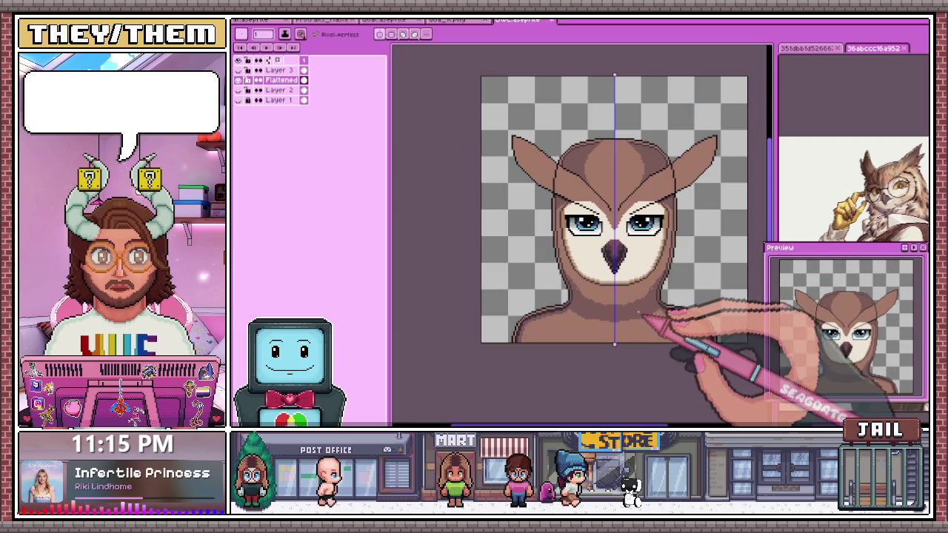
{"action": "scroll", "coordinate": [599, 260], "scroll_direction": "up", "scroll_amount": 3}
{"action": "scroll", "coordinate": [585, 256], "scroll_direction": "up", "scroll_amount": 1}
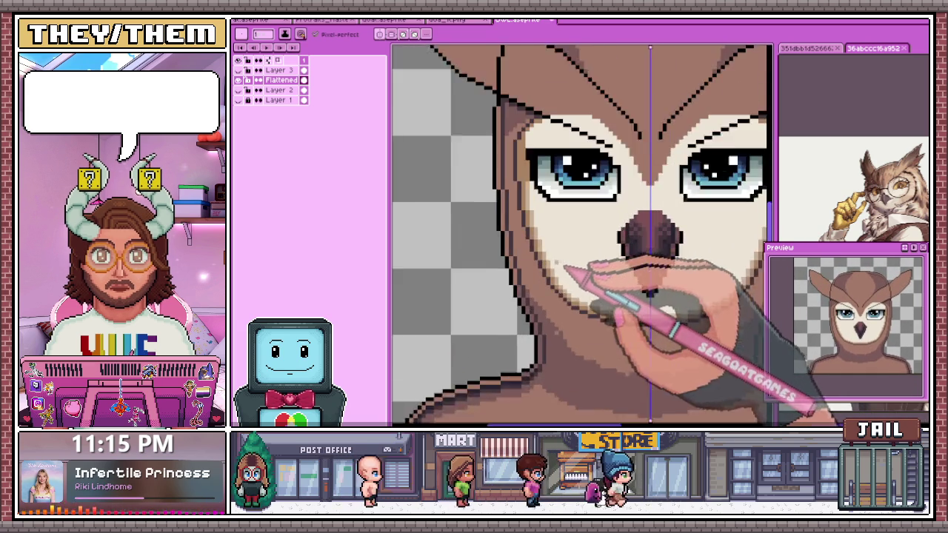
{"action": "scroll", "coordinate": [548, 246], "scroll_direction": "up", "scroll_amount": 2}
{"action": "scroll", "coordinate": [548, 246], "scroll_direction": "down", "scroll_amount": 1}
{"action": "scroll", "coordinate": [541, 251], "scroll_direction": "down", "scroll_amount": 1}
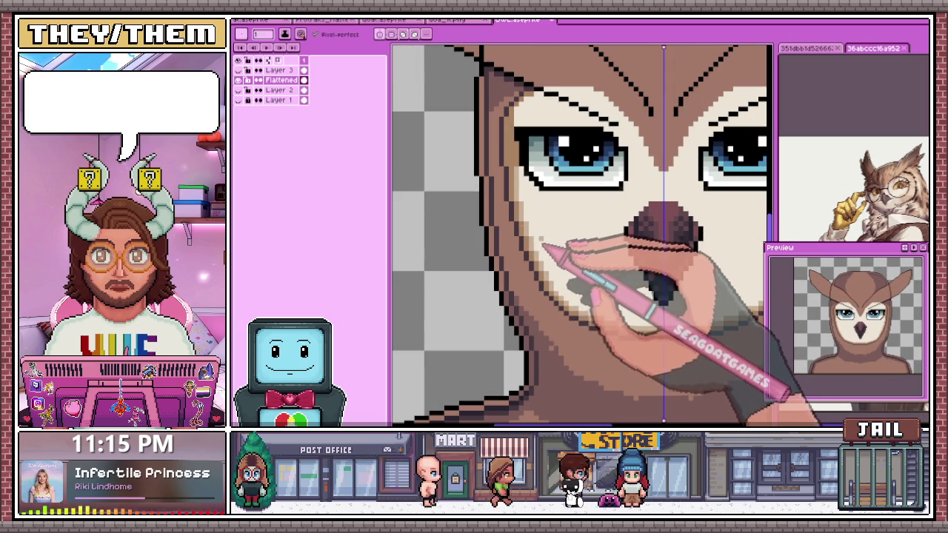
{"action": "scroll", "coordinate": [542, 235], "scroll_direction": "up", "scroll_amount": 2}
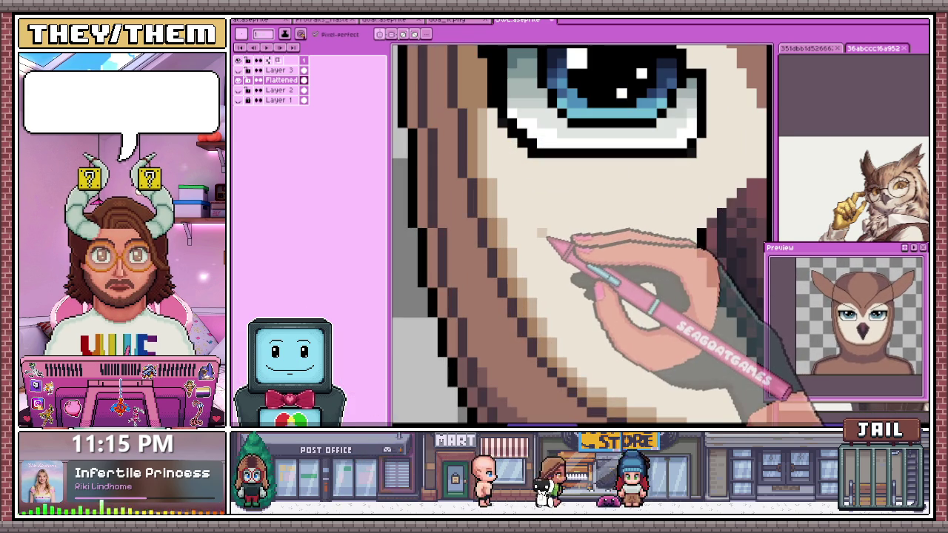
- Draw a light tan stroke across the cheek beneath the left eye
{"action": "mouse_move", "coordinate": [543, 234]}
{"action": "left_mouse_down"}
{"action": "mouse_move", "coordinate": [598, 235]}
{"action": "mouse_move", "coordinate": [667, 214]}
{"action": "mouse_move", "coordinate": [704, 180]}
{"action": "left_mouse_up"}
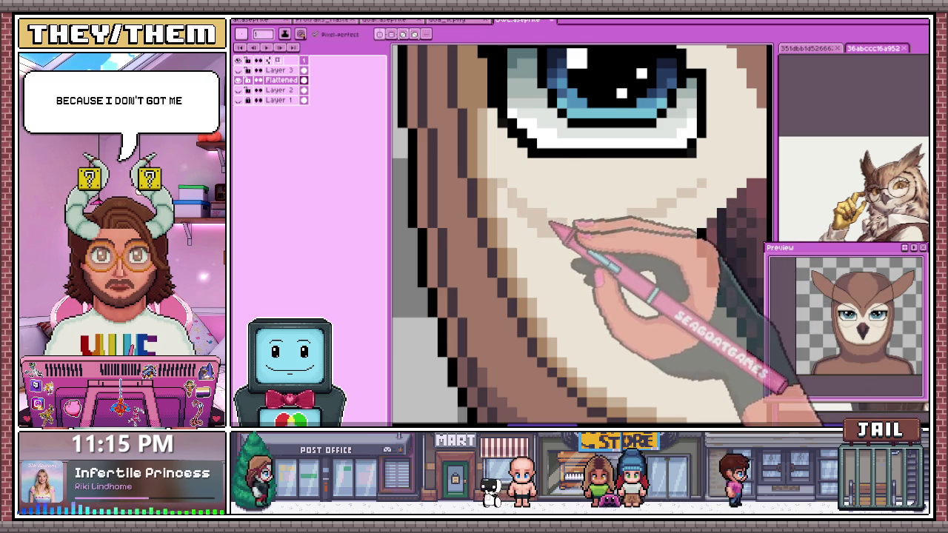
{"action": "scroll", "coordinate": [544, 220], "scroll_direction": "down", "scroll_amount": 2}
{"action": "scroll", "coordinate": [646, 201], "scroll_direction": "up", "scroll_amount": 1}
{"action": "scroll", "coordinate": [657, 192], "scroll_direction": "up", "scroll_amount": 1}
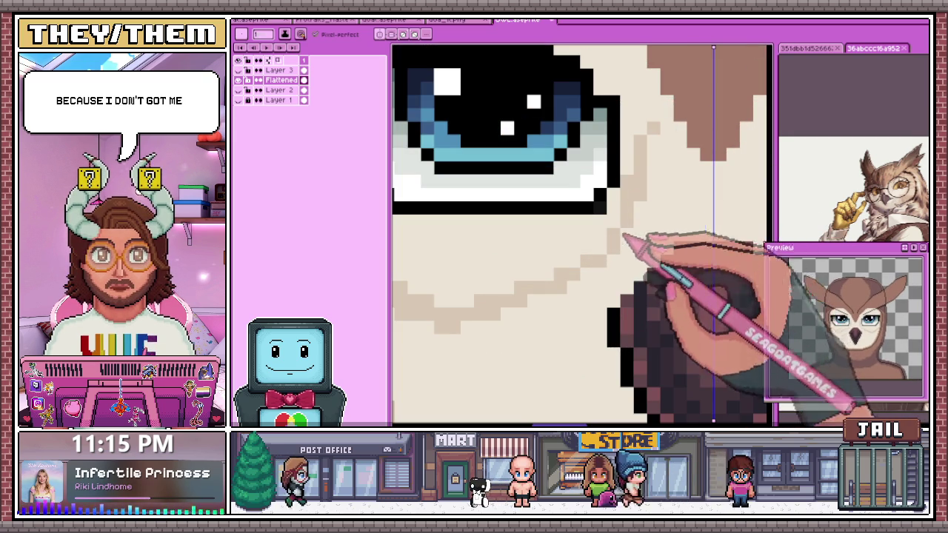
{"action": "scroll", "coordinate": [656, 201], "scroll_direction": "down", "scroll_amount": 2}
{"action": "scroll", "coordinate": [624, 275], "scroll_direction": "down", "scroll_amount": 1}
{"action": "scroll", "coordinate": [589, 246], "scroll_direction": "up", "scroll_amount": 1}
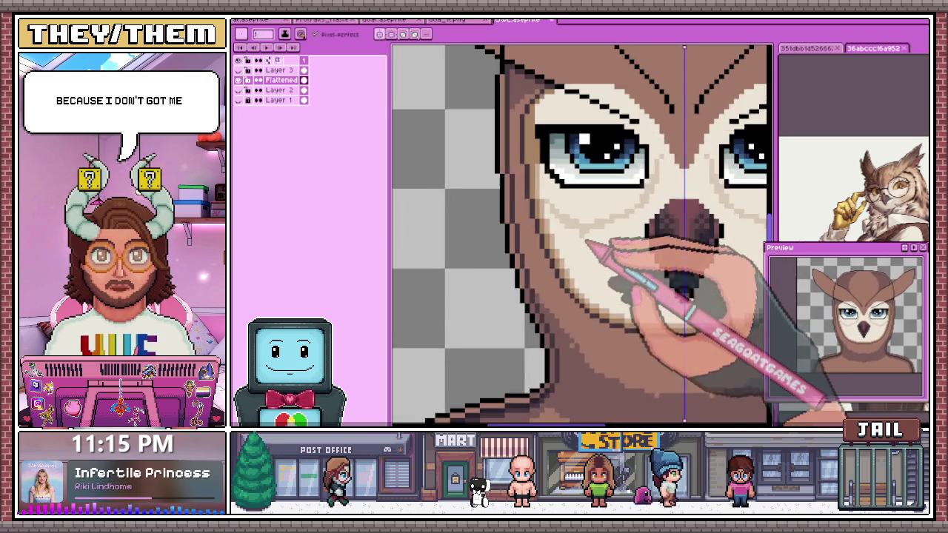
{"action": "scroll", "coordinate": [589, 246], "scroll_direction": "down", "scroll_amount": 1}
{"action": "scroll", "coordinate": [657, 201], "scroll_direction": "up", "scroll_amount": 1}
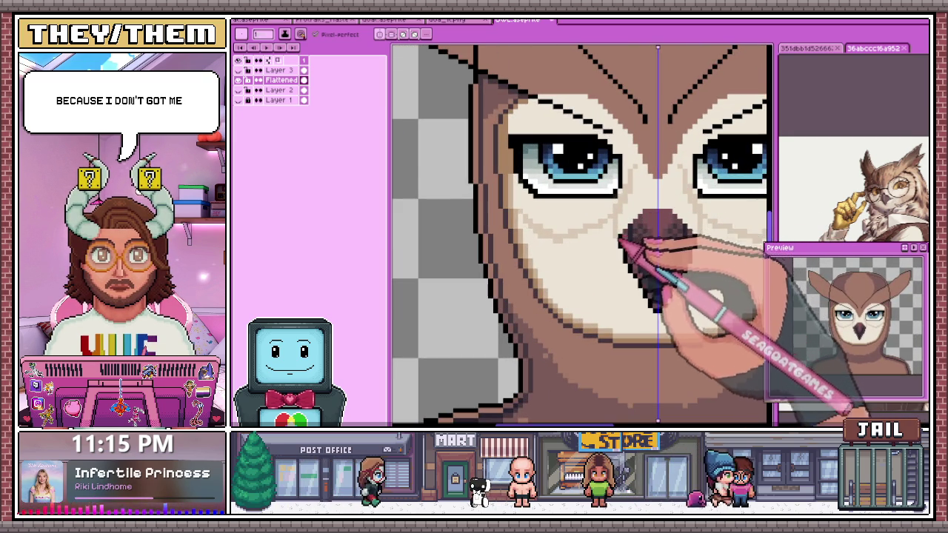
- Zoom around the cheek and Alt-sample a colour from the owl's face
{"action": "scroll", "coordinate": [617, 231], "scroll_direction": "down", "scroll_amount": 2}
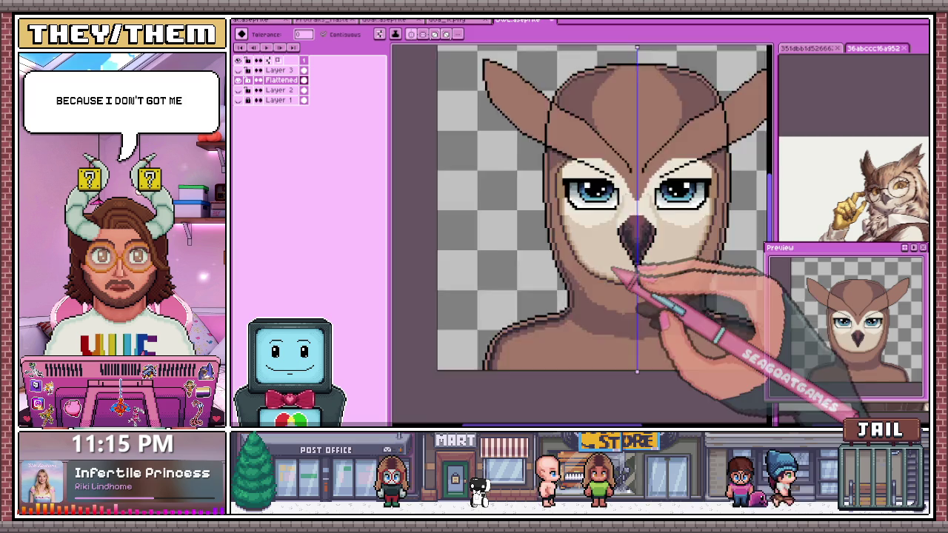
{"action": "scroll", "coordinate": [619, 270], "scroll_direction": "down", "scroll_amount": 2}
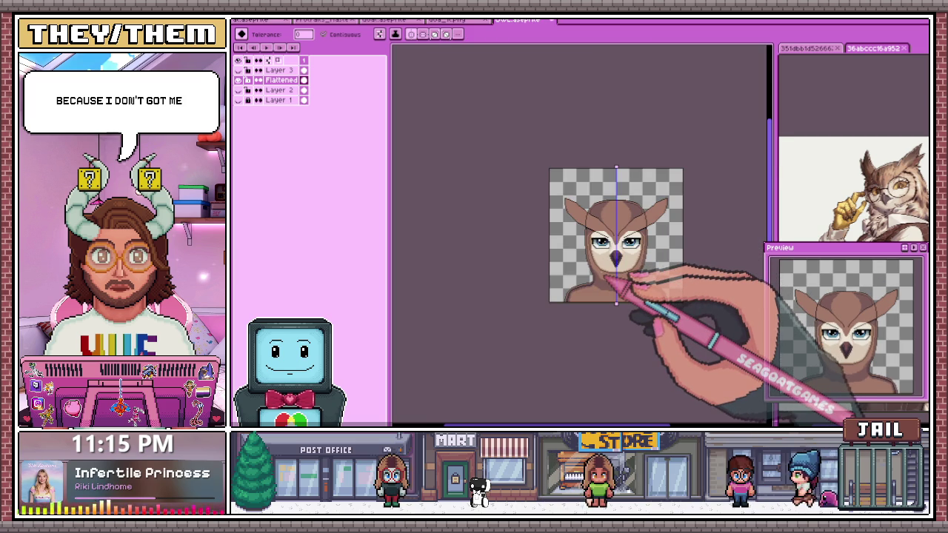
{"action": "scroll", "coordinate": [615, 275], "scroll_direction": "up", "scroll_amount": 2}
{"action": "scroll", "coordinate": [635, 317], "scroll_direction": "up", "scroll_amount": 1}
{"action": "scroll", "coordinate": [681, 275], "scroll_direction": "up", "scroll_amount": 1}
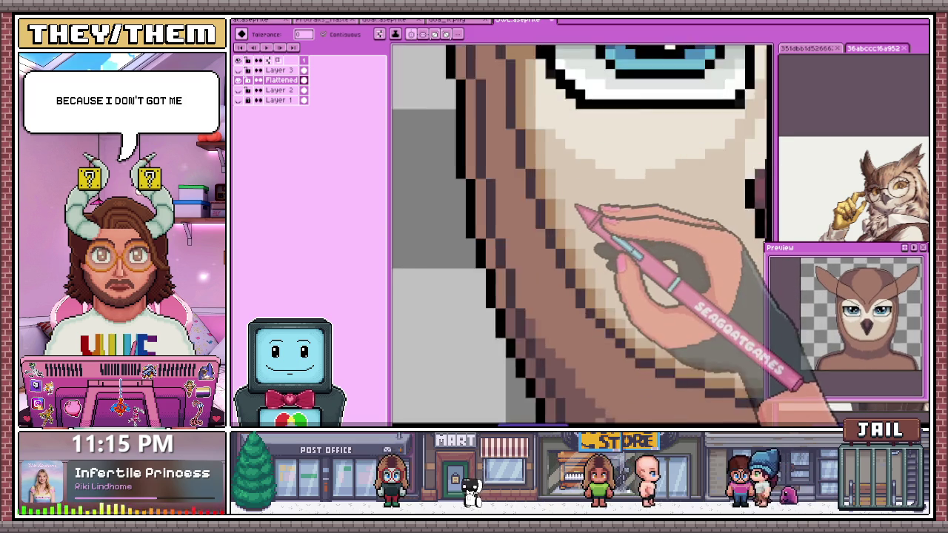
{"action": "scroll", "coordinate": [582, 212], "scroll_direction": "up", "scroll_amount": 1}
{"action": "scroll", "coordinate": [548, 194], "scroll_direction": "down", "scroll_amount": 1}
{"action": "key", "text": "alt"}
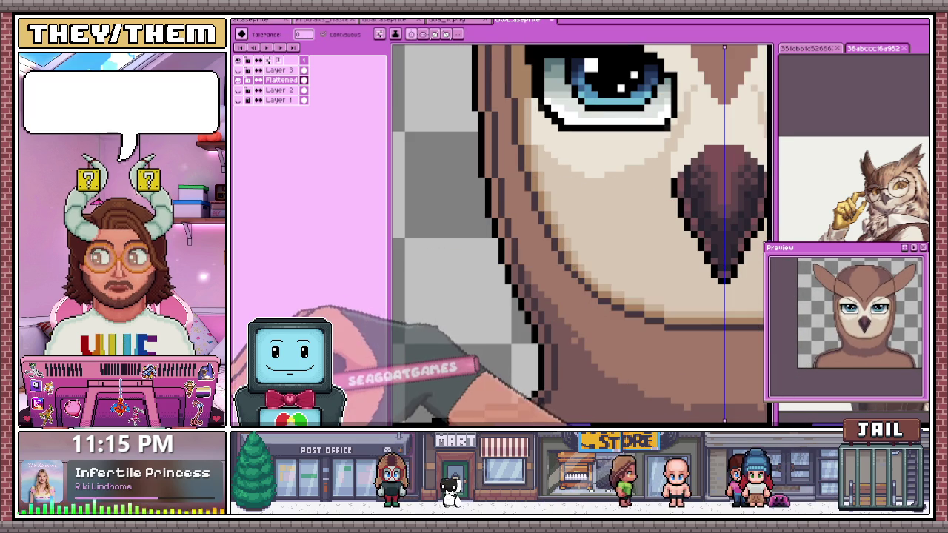
{"action": "scroll", "coordinate": [551, 190], "scroll_direction": "up", "scroll_amount": 1}
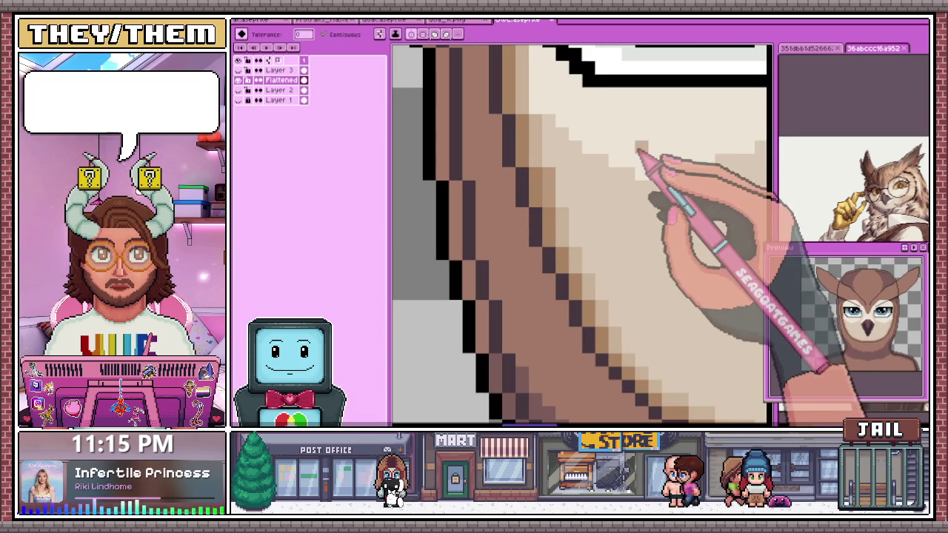
- Undo an unwanted dark fill above the cheek edge and place a single tan cheek pixel
{"action": "left_click", "coordinate": [618, 166]}
{"action": "key", "text": "ctrl+z"}
{"action": "left_click", "coordinate": [642, 134]}
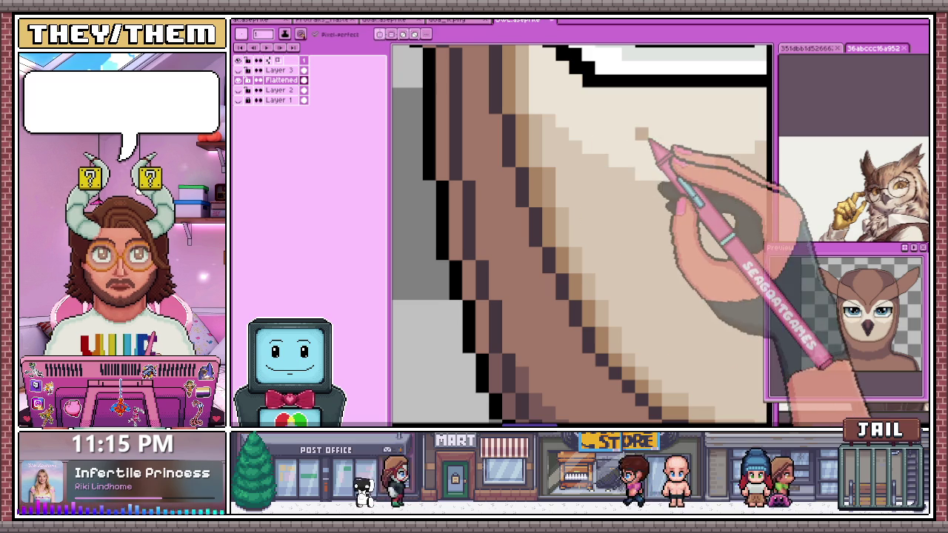
- Sample the cheek colour, then pan and zoom to bring the beak and chin into view
{"action": "key", "text": "alt"}
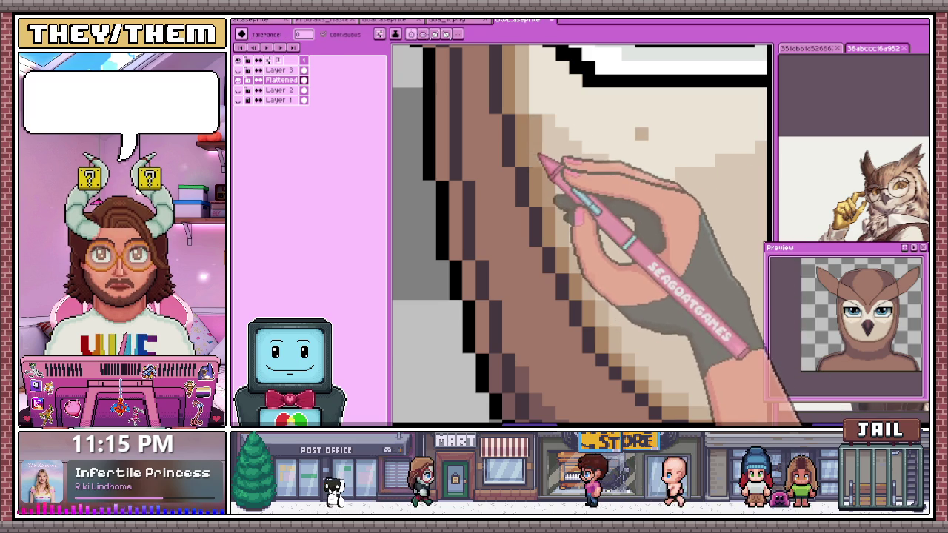
{"action": "scroll", "coordinate": [556, 181], "scroll_direction": "down", "scroll_amount": 1}
{"action": "scroll", "coordinate": [559, 185], "scroll_direction": "up", "scroll_amount": 1}
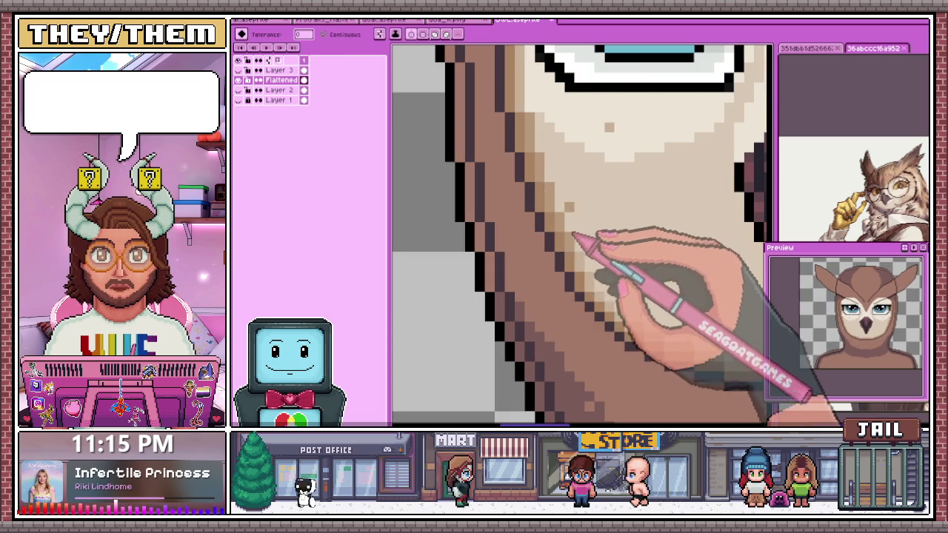
{"action": "scroll", "coordinate": [574, 235], "scroll_direction": "down", "scroll_amount": 1}
{"action": "scroll", "coordinate": [575, 235], "scroll_direction": "up", "scroll_amount": 1}
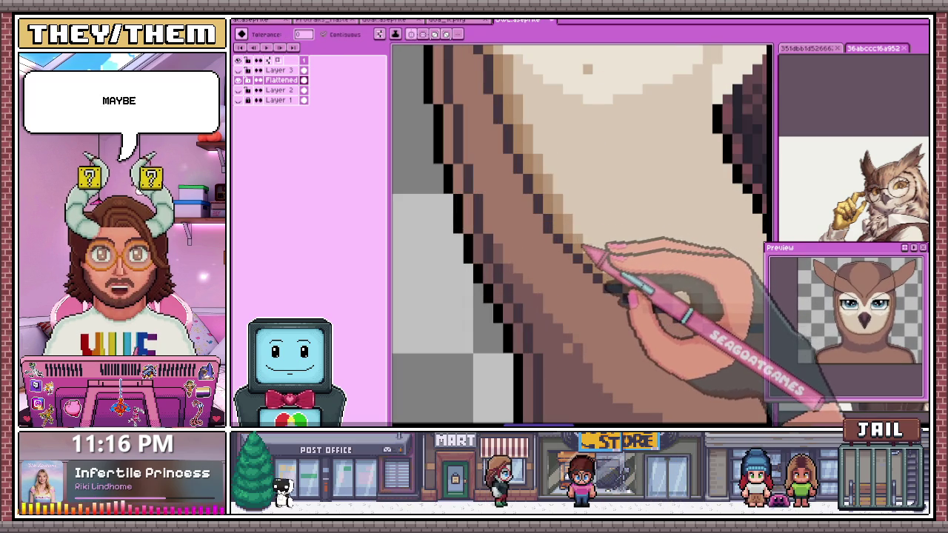
{"action": "scroll", "coordinate": [589, 246], "scroll_direction": "down", "scroll_amount": 1}
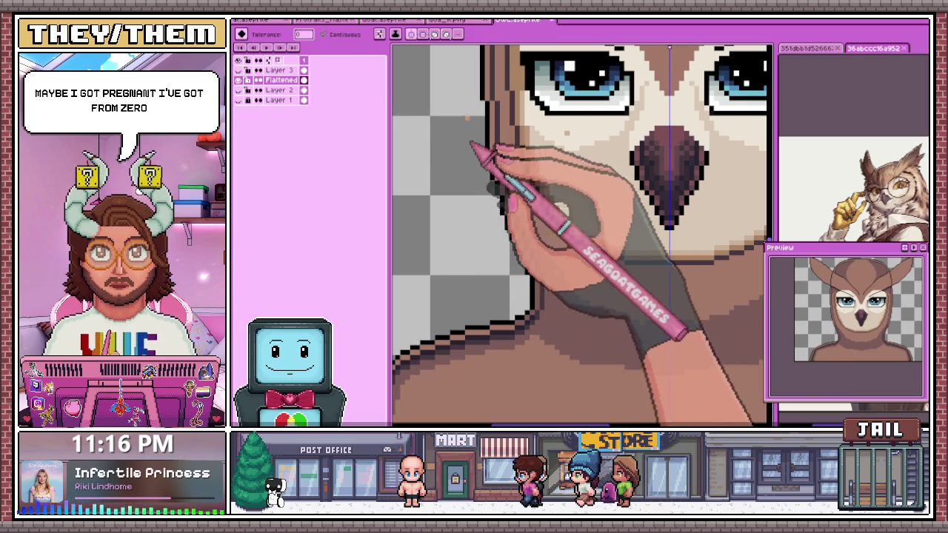
{"action": "scroll", "coordinate": [587, 241], "scroll_direction": "up", "scroll_amount": 2}
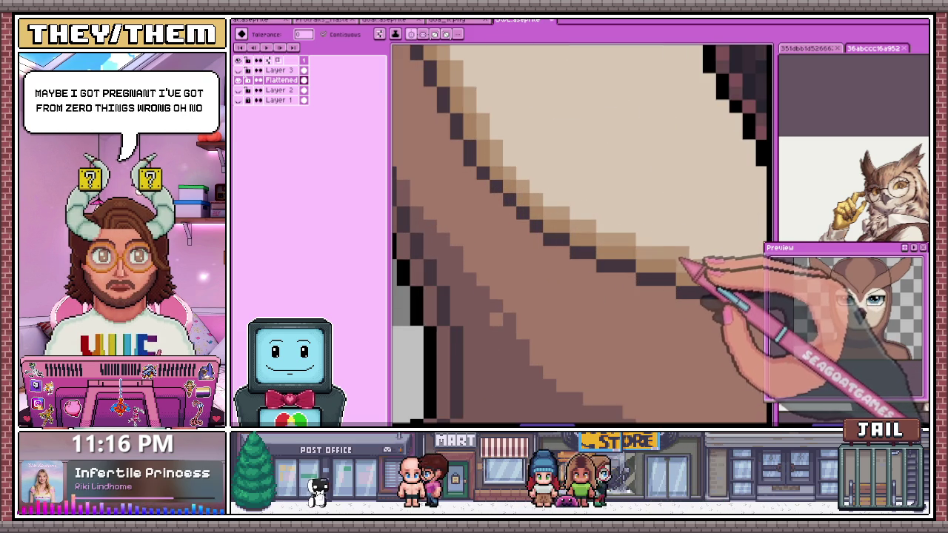
{"action": "left_click_drag", "start_coordinate": [708, 274], "coordinate": [466, 217]}
{"action": "scroll", "coordinate": [468, 217], "scroll_direction": "down", "scroll_amount": 2}
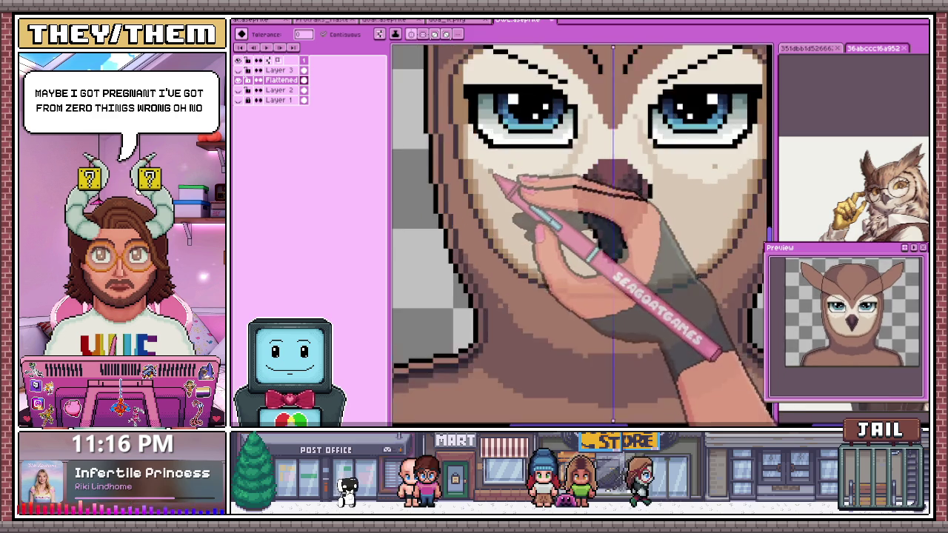
{"action": "scroll", "coordinate": [481, 230], "scroll_direction": "up", "scroll_amount": 2}
{"action": "scroll", "coordinate": [455, 180], "scroll_direction": "up", "scroll_amount": 2}
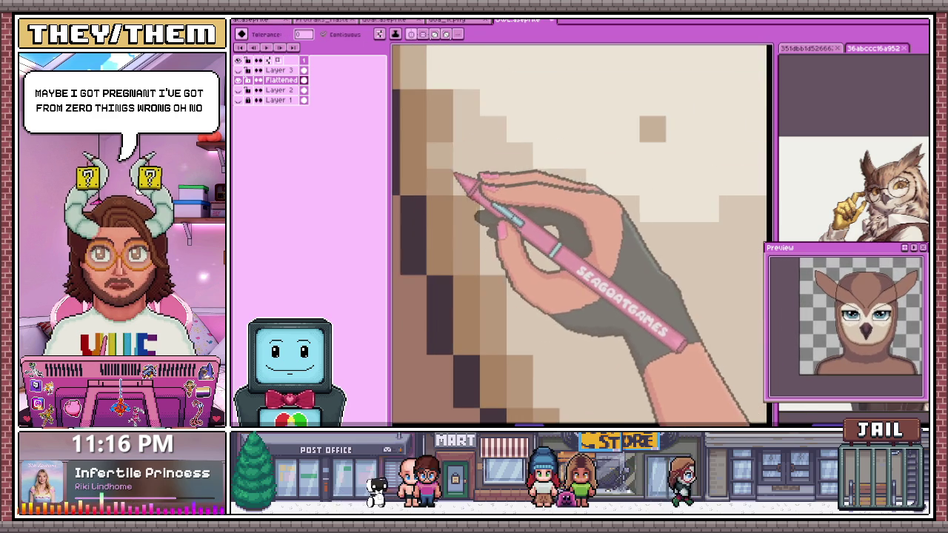
{"action": "scroll", "coordinate": [470, 186], "scroll_direction": "down", "scroll_amount": 2}
{"action": "scroll", "coordinate": [474, 115], "scroll_direction": "down", "scroll_amount": 1}
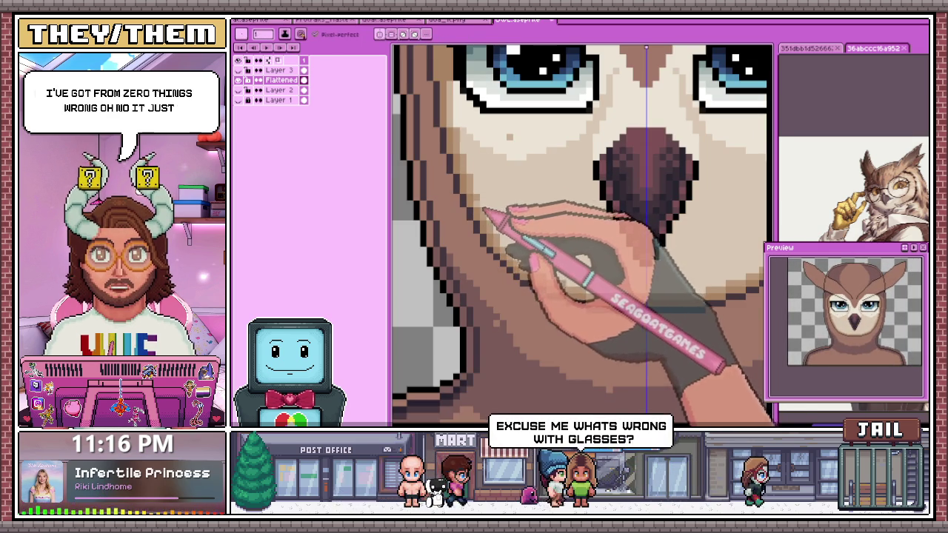
- Repaint tan shading pixels along the owl's lower cheek and jaw outline beneath the eyes
{"action": "key", "text": "b"}
{"action": "scroll", "coordinate": [474, 148], "scroll_direction": "up", "scroll_amount": 2}
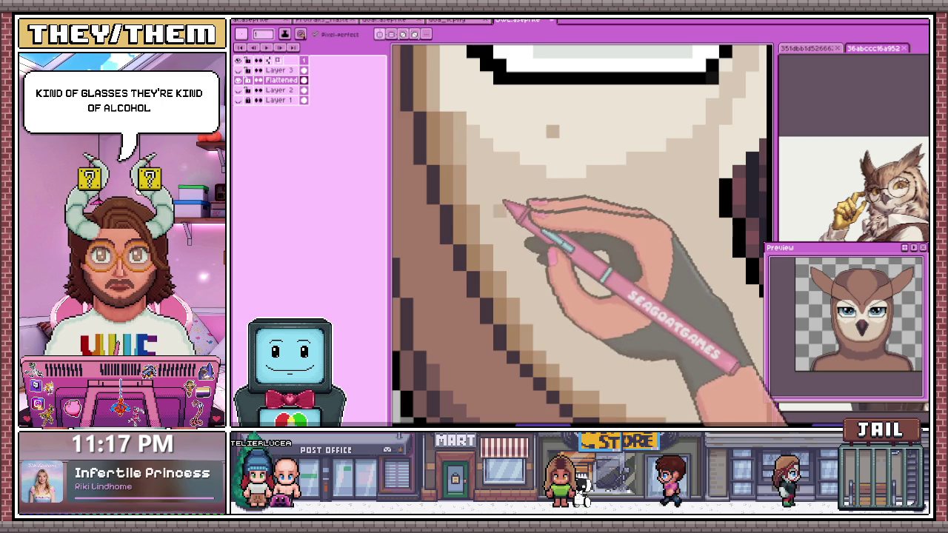
{"action": "scroll", "coordinate": [503, 200], "scroll_direction": "down", "scroll_amount": 3}
{"action": "scroll", "coordinate": [509, 275], "scroll_direction": "down", "scroll_amount": 2}
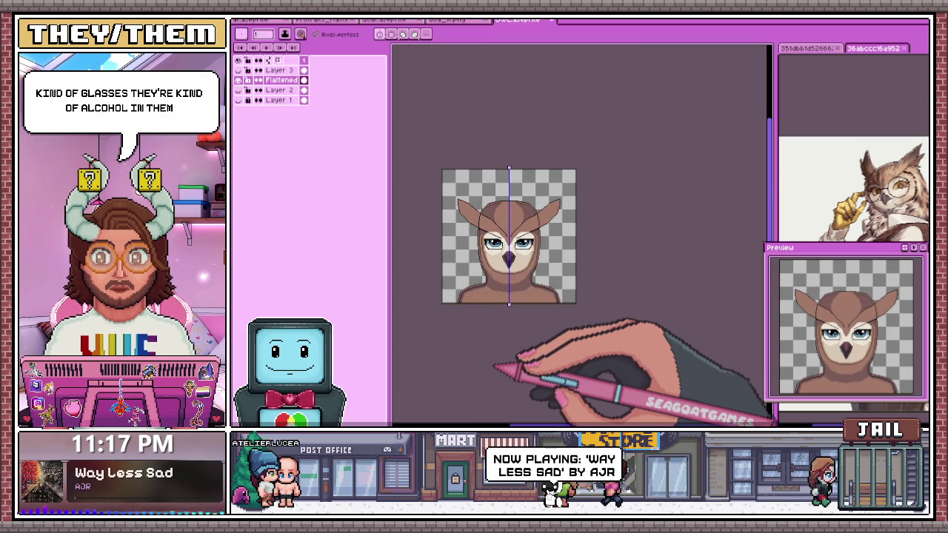
- Touch up the owl's eye and beak pixels, zooming in and out to check them
{"action": "scroll", "coordinate": [494, 233], "scroll_direction": "up", "scroll_amount": 3}
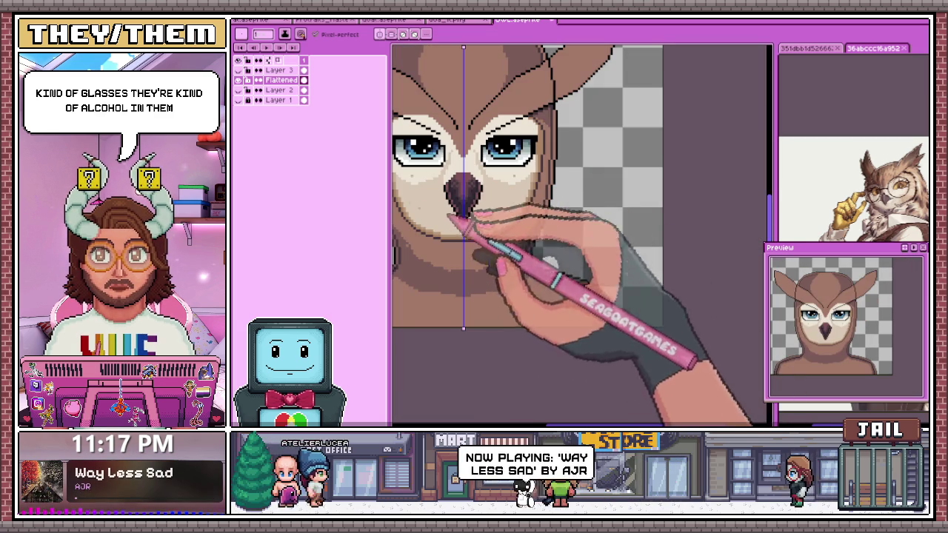
{"action": "scroll", "coordinate": [571, 257], "scroll_direction": "down", "scroll_amount": 3}
{"action": "scroll", "coordinate": [595, 260], "scroll_direction": "up", "scroll_amount": 2}
{"action": "scroll", "coordinate": [560, 264], "scroll_direction": "up", "scroll_amount": 2}
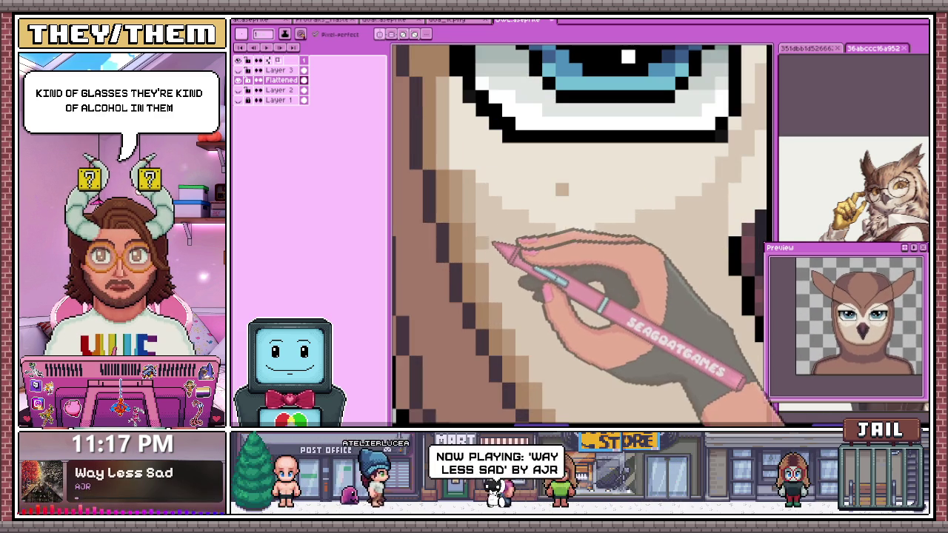
{"action": "scroll", "coordinate": [485, 237], "scroll_direction": "down", "scroll_amount": 2}
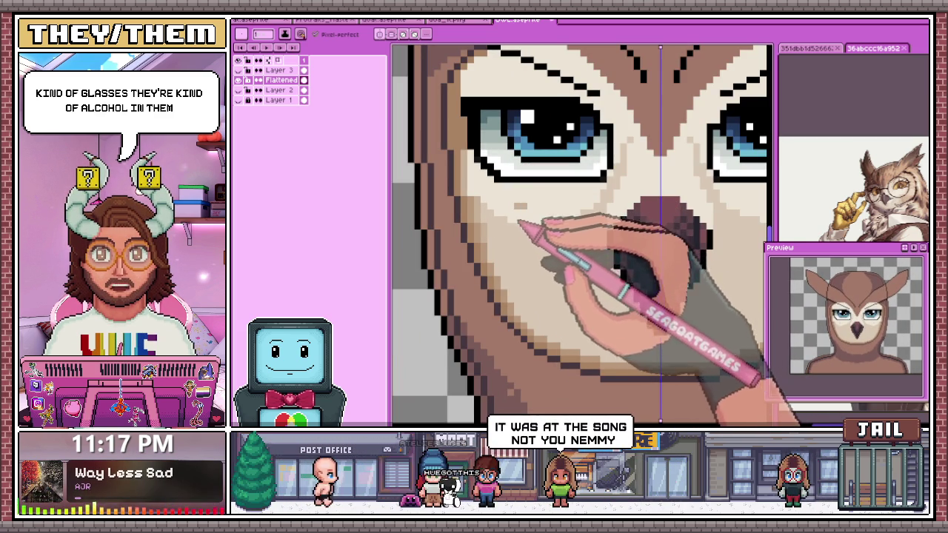
{"action": "scroll", "coordinate": [460, 175], "scroll_direction": "down", "scroll_amount": 1}
{"action": "scroll", "coordinate": [459, 174], "scroll_direction": "down", "scroll_amount": 1}
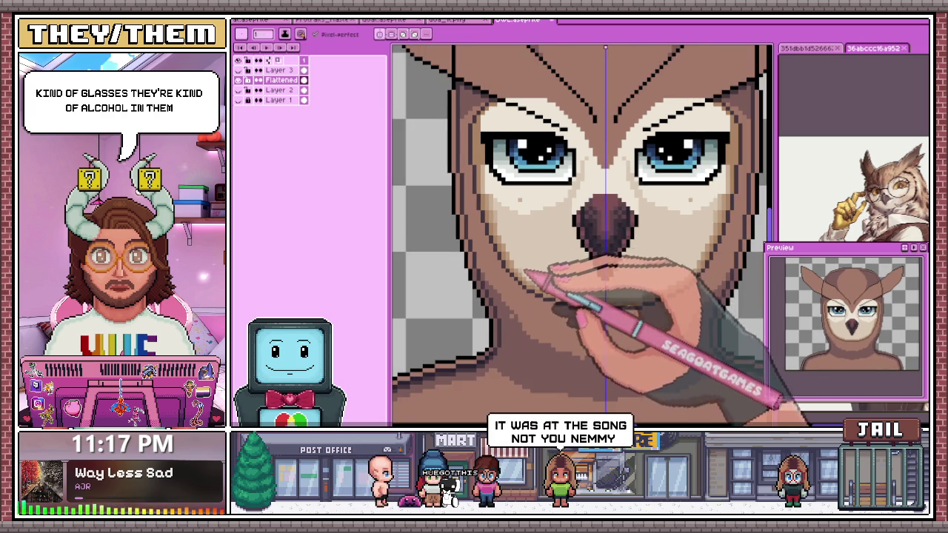
{"action": "scroll", "coordinate": [526, 214], "scroll_direction": "up", "scroll_amount": 2}
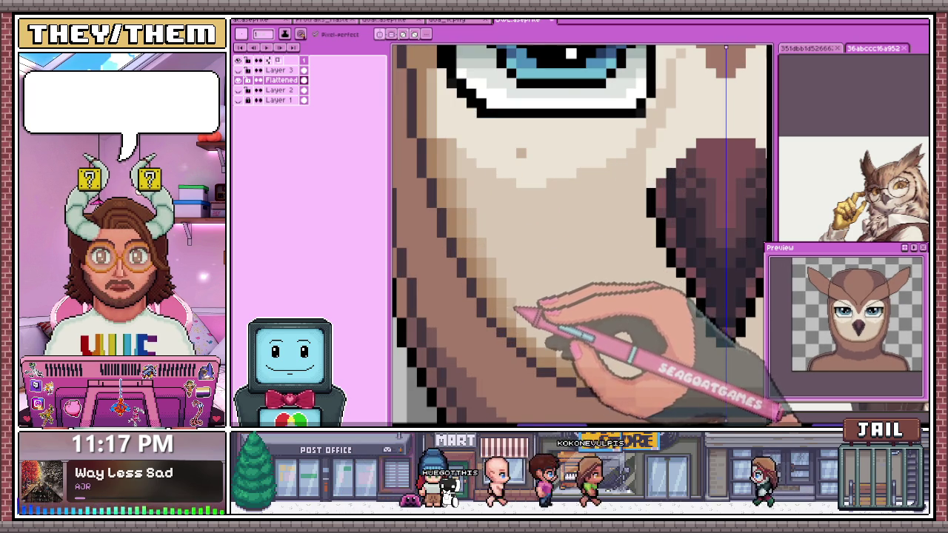
{"action": "scroll", "coordinate": [519, 308], "scroll_direction": "down", "scroll_amount": 2}
{"action": "scroll", "coordinate": [519, 308], "scroll_direction": "up", "scroll_amount": 2}
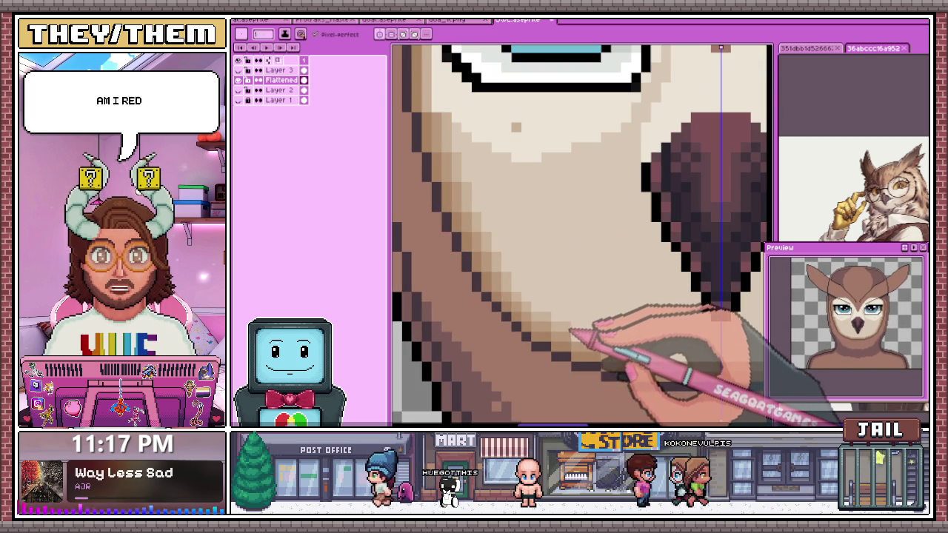
{"action": "scroll", "coordinate": [581, 236], "scroll_direction": "down", "scroll_amount": 2}
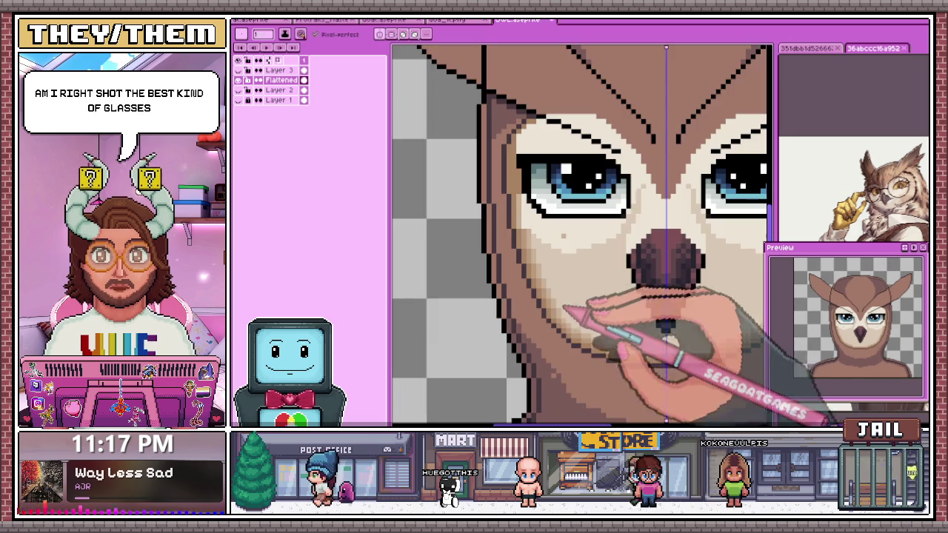
{"action": "scroll", "coordinate": [582, 236], "scroll_direction": "up", "scroll_amount": 2}
{"action": "scroll", "coordinate": [660, 348], "scroll_direction": "down", "scroll_amount": 1}
{"action": "scroll", "coordinate": [563, 245], "scroll_direction": "up", "scroll_amount": 2}
{"action": "scroll", "coordinate": [481, 193], "scroll_direction": "up", "scroll_amount": 1}
{"action": "scroll", "coordinate": [467, 207], "scroll_direction": "up", "scroll_amount": 1}
{"action": "scroll", "coordinate": [485, 256], "scroll_direction": "down", "scroll_amount": 1}
{"action": "scroll", "coordinate": [494, 296], "scroll_direction": "up", "scroll_amount": 1}
{"action": "scroll", "coordinate": [498, 178], "scroll_direction": "down", "scroll_amount": 1}
{"action": "scroll", "coordinate": [504, 185], "scroll_direction": "up", "scroll_amount": 1}
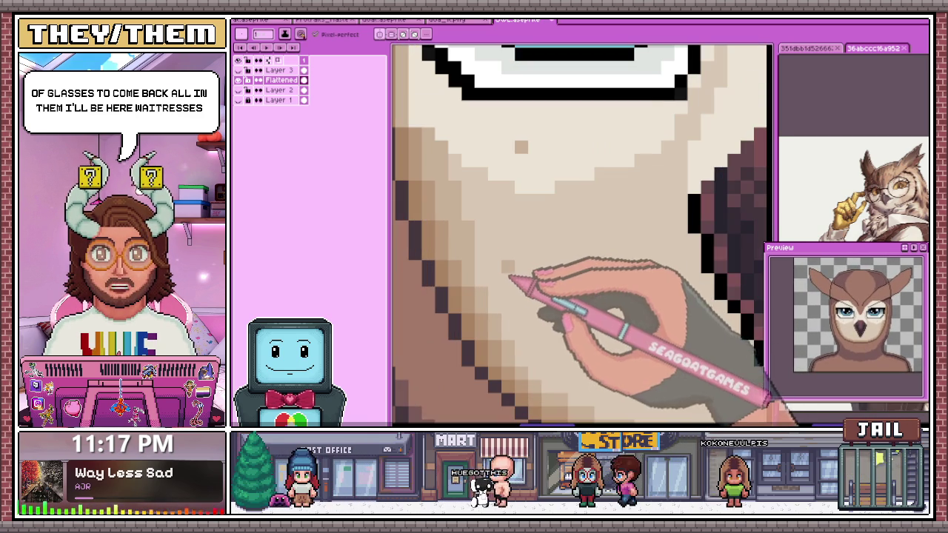
{"action": "scroll", "coordinate": [519, 274], "scroll_direction": "down", "scroll_amount": 1}
{"action": "scroll", "coordinate": [504, 297], "scroll_direction": "up", "scroll_amount": 1}
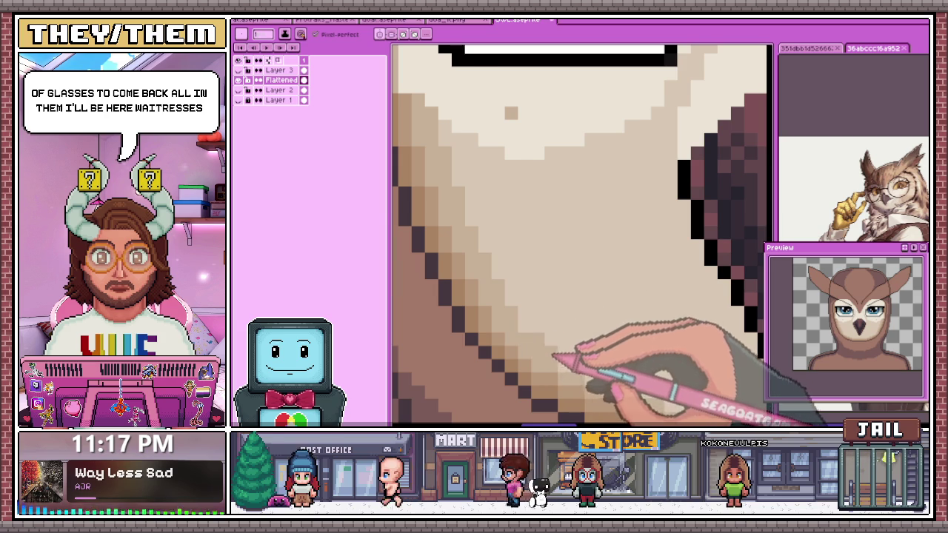
{"action": "scroll", "coordinate": [564, 348], "scroll_direction": "down", "scroll_amount": 1}
{"action": "scroll", "coordinate": [571, 334], "scroll_direction": "up", "scroll_amount": 1}
{"action": "scroll", "coordinate": [552, 315], "scroll_direction": "down", "scroll_amount": 1}
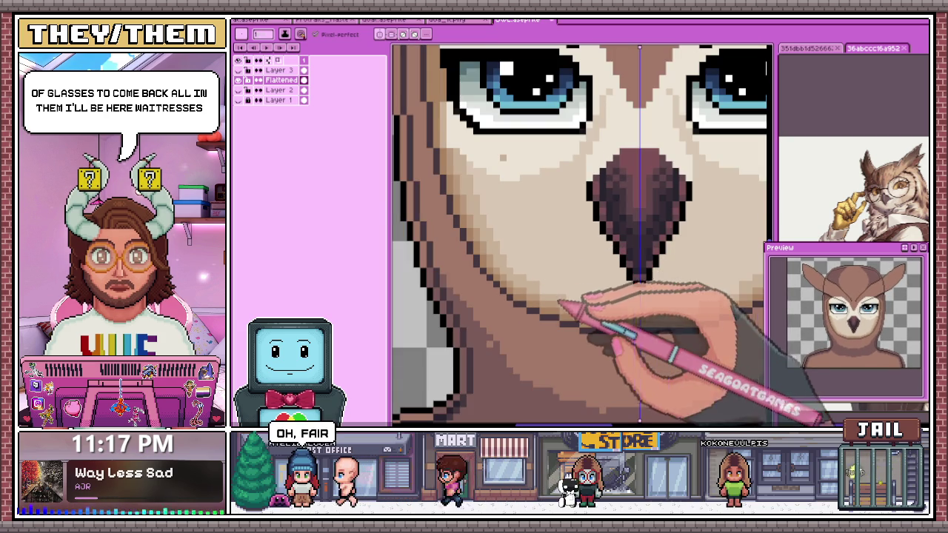
{"action": "scroll", "coordinate": [590, 300], "scroll_direction": "up", "scroll_amount": 1}
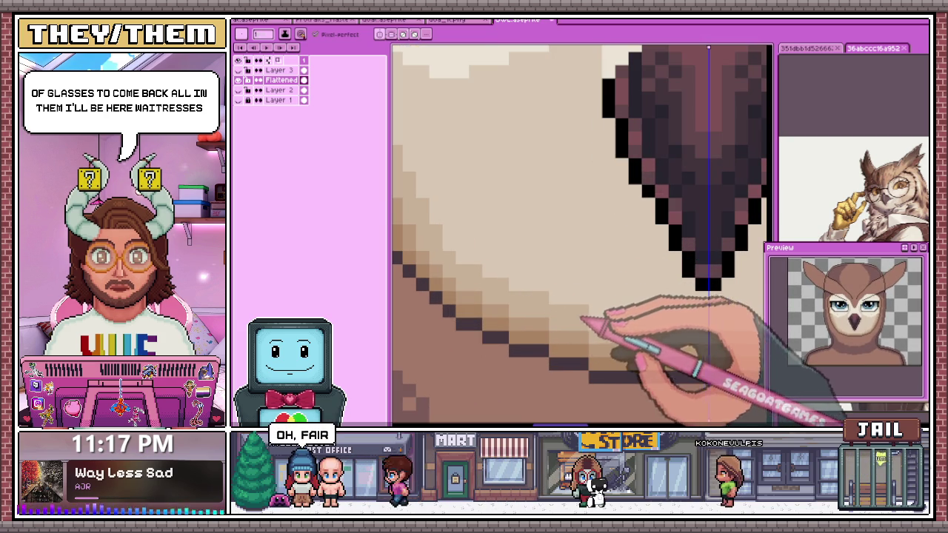
{"action": "scroll", "coordinate": [599, 331], "scroll_direction": "down", "scroll_amount": 1}
{"action": "scroll", "coordinate": [596, 334], "scroll_direction": "down", "scroll_amount": 1}
{"action": "scroll", "coordinate": [591, 337], "scroll_direction": "down", "scroll_amount": 1}
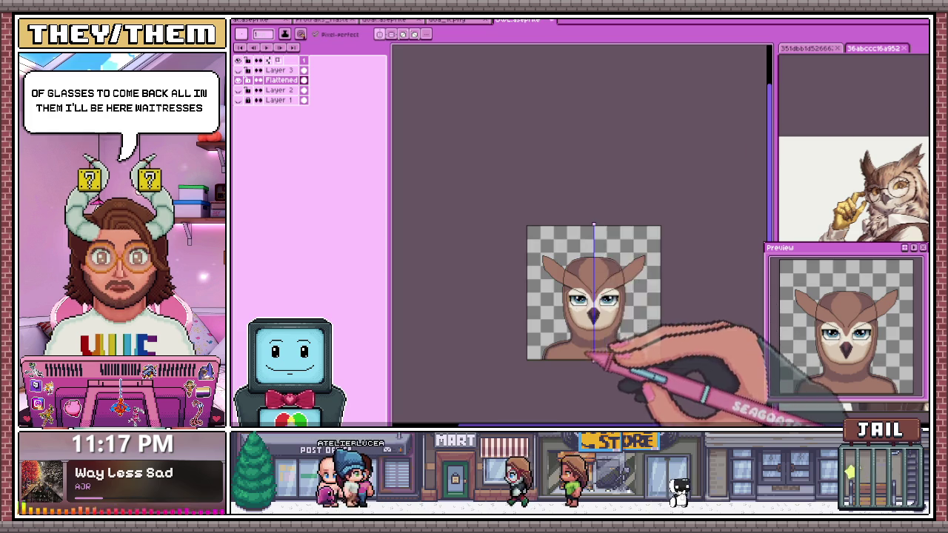
{"action": "scroll", "coordinate": [596, 345], "scroll_direction": "up", "scroll_amount": 3}
{"action": "scroll", "coordinate": [561, 285], "scroll_direction": "down", "scroll_amount": 2}
{"action": "scroll", "coordinate": [551, 286], "scroll_direction": "up", "scroll_amount": 3}
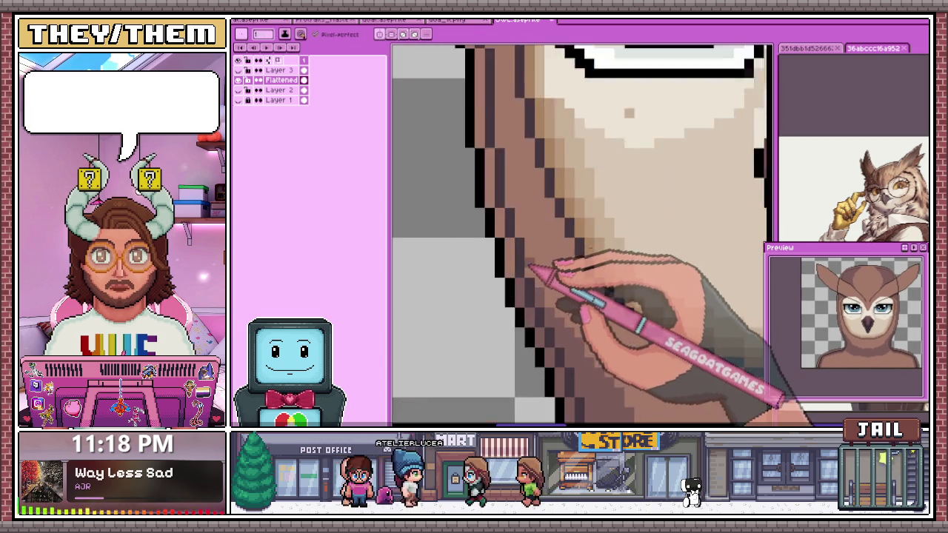
{"action": "scroll", "coordinate": [593, 274], "scroll_direction": "up", "scroll_amount": 1}
{"action": "scroll", "coordinate": [540, 275], "scroll_direction": "down", "scroll_amount": 2}
{"action": "scroll", "coordinate": [524, 225], "scroll_direction": "up", "scroll_amount": 1}
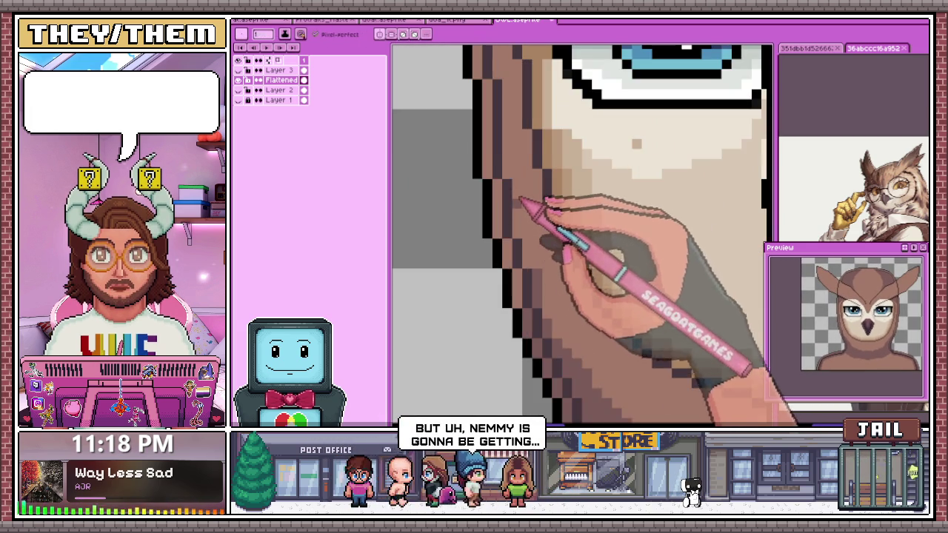
{"action": "scroll", "coordinate": [518, 205], "scroll_direction": "up", "scroll_amount": 1}
{"action": "scroll", "coordinate": [502, 269], "scroll_direction": "up", "scroll_amount": 1}
{"action": "scroll", "coordinate": [485, 222], "scroll_direction": "down", "scroll_amount": 1}
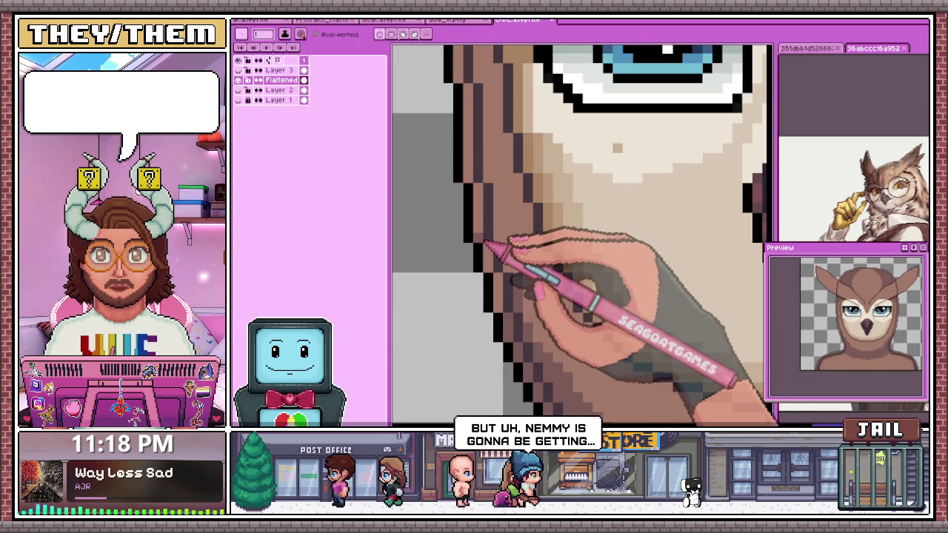
- Transform the owl's head using a selection, then deselect to commit the change
{"action": "key", "text": "m"}
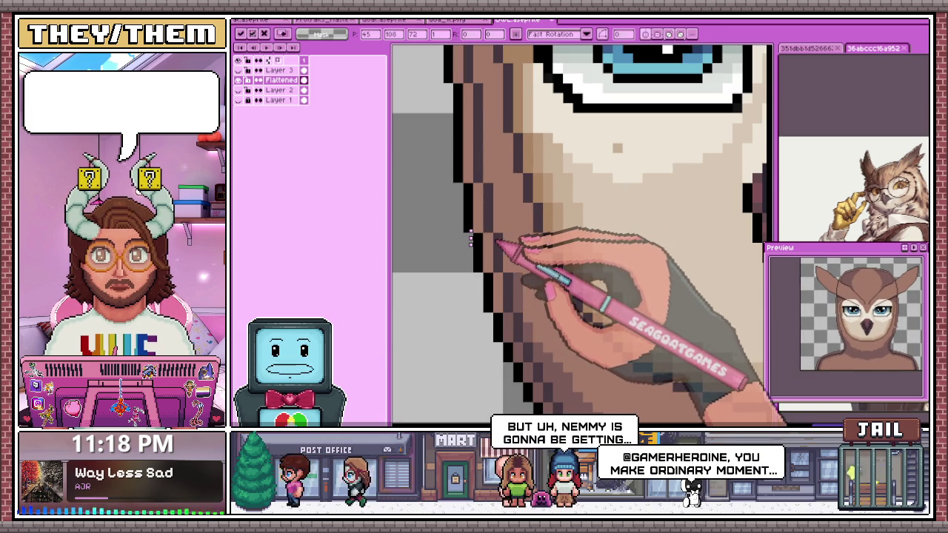
{"action": "scroll", "coordinate": [489, 251], "scroll_direction": "down", "scroll_amount": 2}
{"action": "scroll", "coordinate": [513, 289], "scroll_direction": "down", "scroll_amount": 1}
{"action": "key", "text": "ctrl+d"}
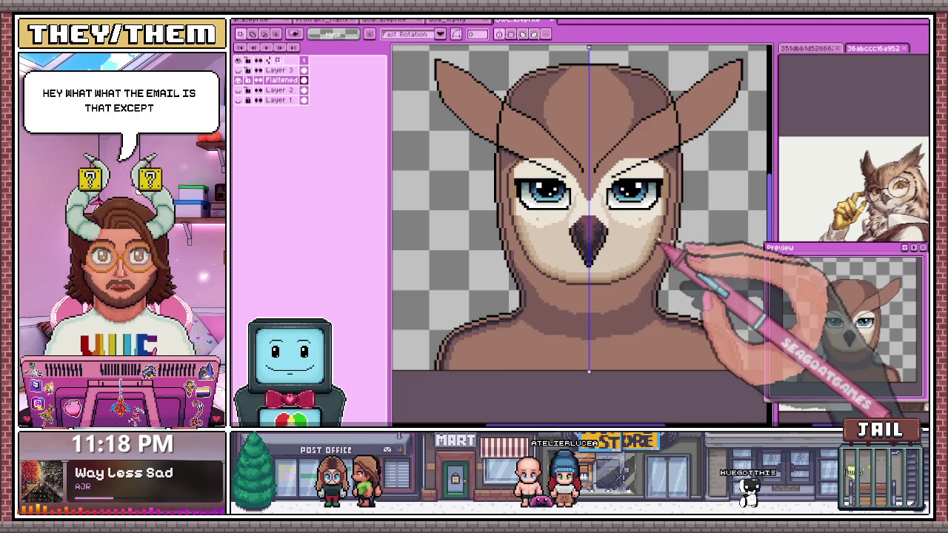
{"action": "scroll", "coordinate": [655, 250], "scroll_direction": "up", "scroll_amount": 3}
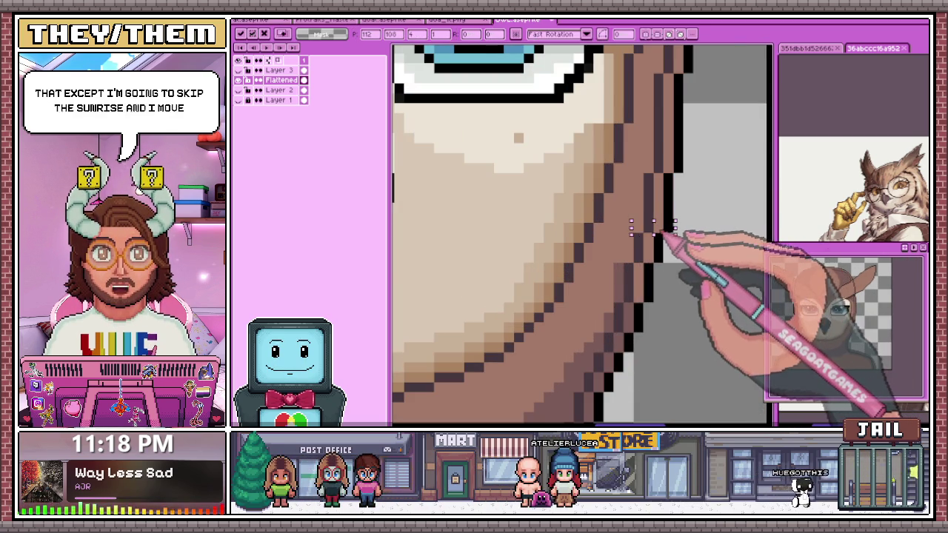
{"action": "scroll", "coordinate": [638, 226], "scroll_direction": "down", "scroll_amount": 4}
{"action": "key", "text": "m"}
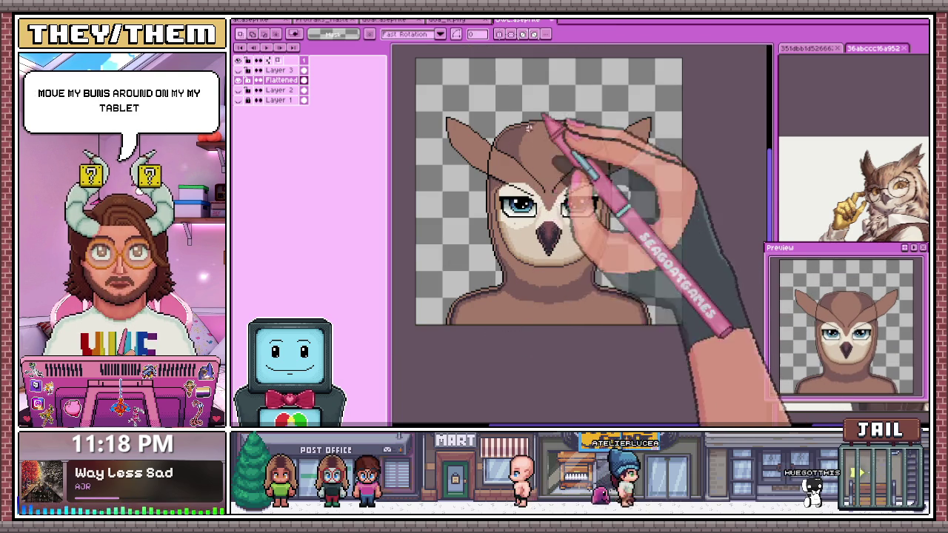
{"action": "scroll", "coordinate": [535, 128], "scroll_direction": "up", "scroll_amount": 2}
- Grade stepped brown tones on the left cheek, blending the dark outline into the pale disc
{"action": "key", "text": "b"}
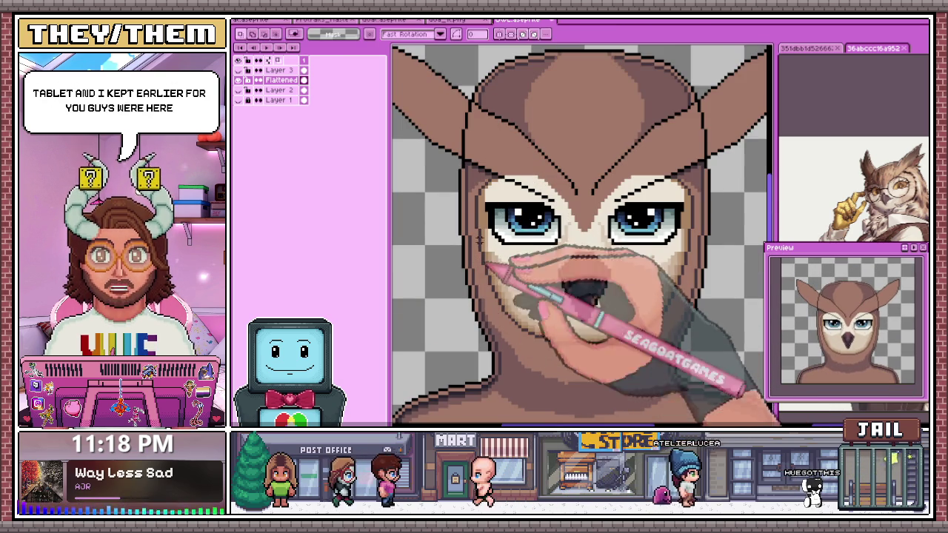
{"action": "scroll", "coordinate": [491, 271], "scroll_direction": "up", "scroll_amount": 1}
{"action": "scroll", "coordinate": [485, 300], "scroll_direction": "up", "scroll_amount": 1}
{"action": "scroll", "coordinate": [486, 297], "scroll_direction": "down", "scroll_amount": 1}
{"action": "scroll", "coordinate": [489, 278], "scroll_direction": "down", "scroll_amount": 1}
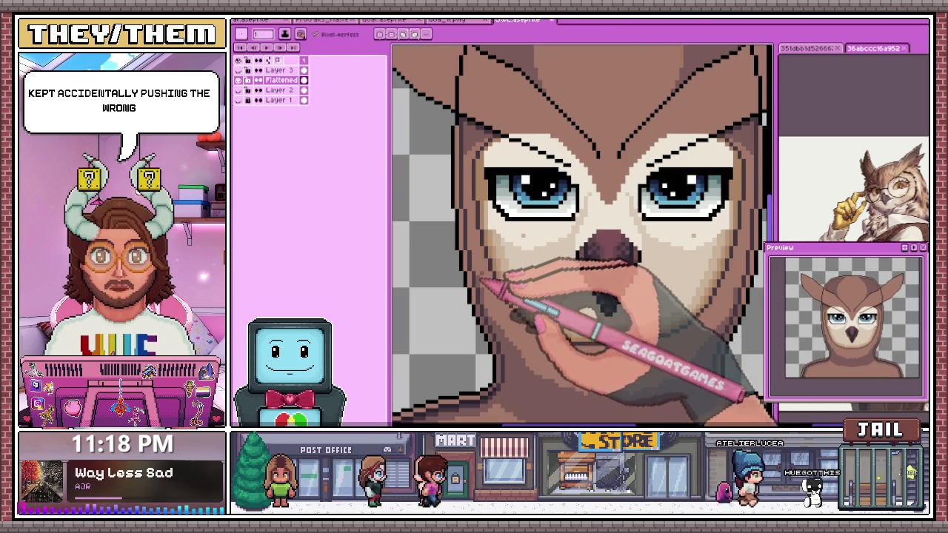
{"action": "scroll", "coordinate": [490, 276], "scroll_direction": "up", "scroll_amount": 2}
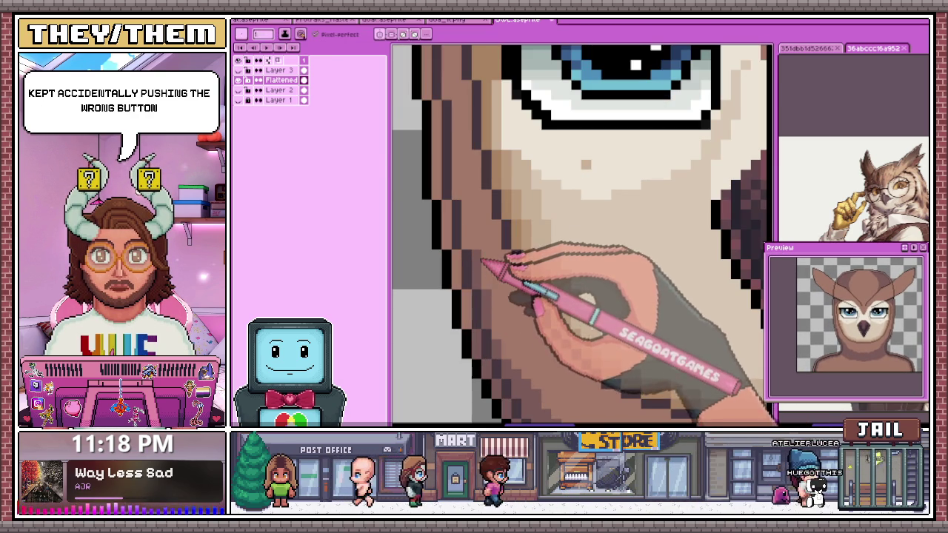
{"action": "scroll", "coordinate": [472, 248], "scroll_direction": "down", "scroll_amount": 2}
{"action": "scroll", "coordinate": [462, 195], "scroll_direction": "up", "scroll_amount": 2}
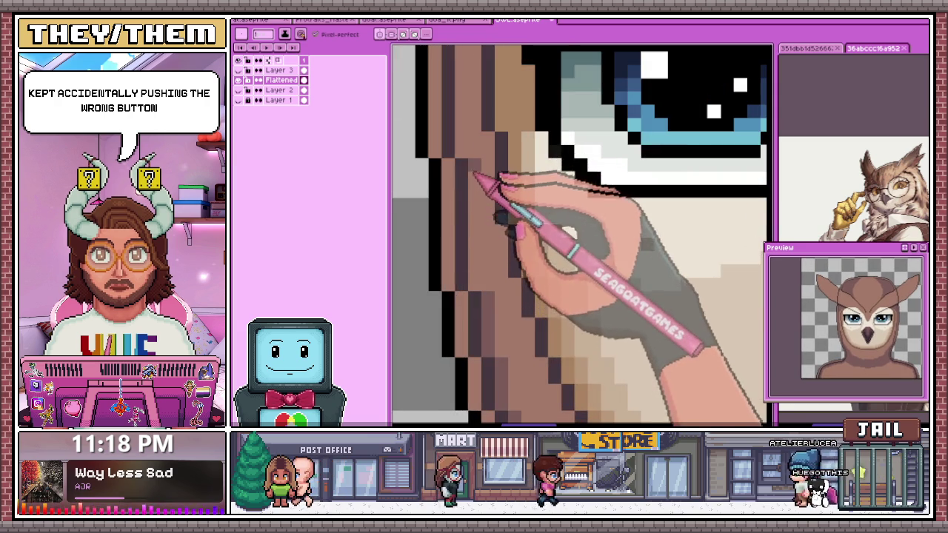
{"action": "scroll", "coordinate": [480, 267], "scroll_direction": "down", "scroll_amount": 1}
{"action": "scroll", "coordinate": [481, 274], "scroll_direction": "down", "scroll_amount": 1}
{"action": "scroll", "coordinate": [486, 223], "scroll_direction": "down", "scroll_amount": 1}
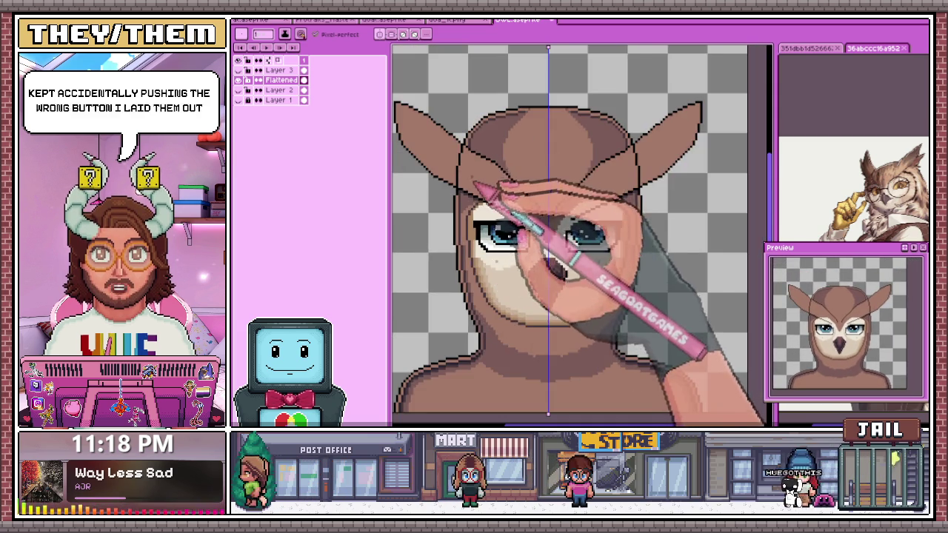
{"action": "scroll", "coordinate": [463, 235], "scroll_direction": "up", "scroll_amount": 1}
{"action": "scroll", "coordinate": [465, 234], "scroll_direction": "up", "scroll_amount": 3}
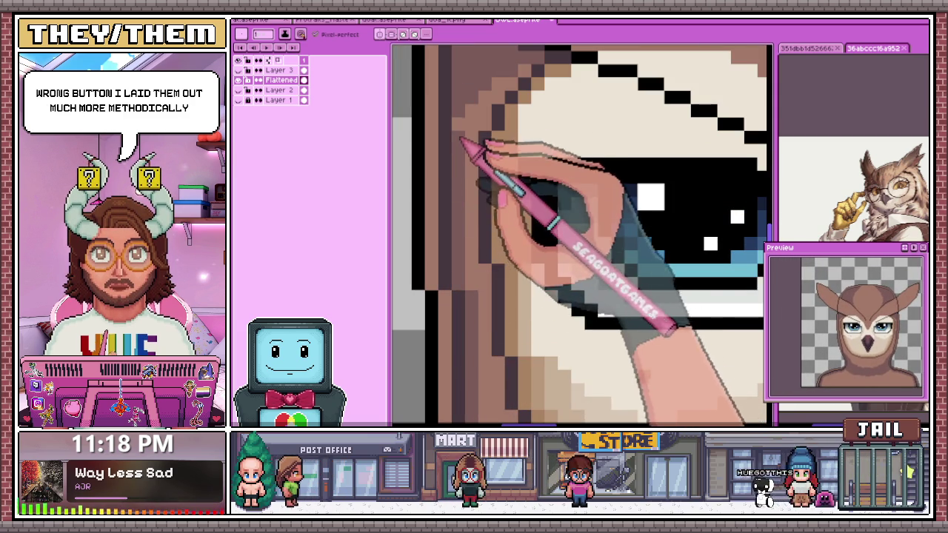
{"action": "scroll", "coordinate": [471, 192], "scroll_direction": "down", "scroll_amount": 2}
{"action": "scroll", "coordinate": [476, 223], "scroll_direction": "up", "scroll_amount": 2}
{"action": "scroll", "coordinate": [485, 169], "scroll_direction": "down", "scroll_amount": 2}
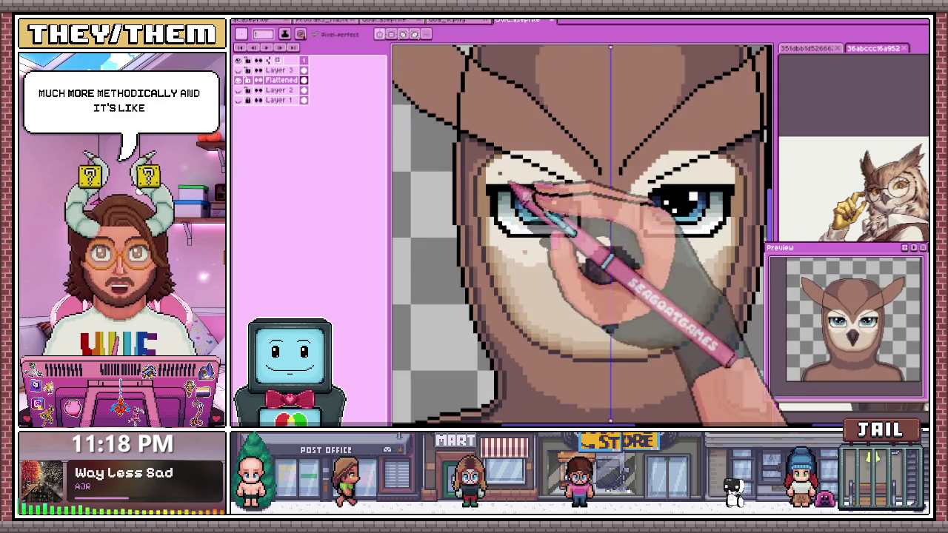
{"action": "scroll", "coordinate": [511, 244], "scroll_direction": "down", "scroll_amount": 1}
{"action": "scroll", "coordinate": [537, 319], "scroll_direction": "up", "scroll_amount": 1}
{"action": "scroll", "coordinate": [512, 289], "scroll_direction": "up", "scroll_amount": 1}
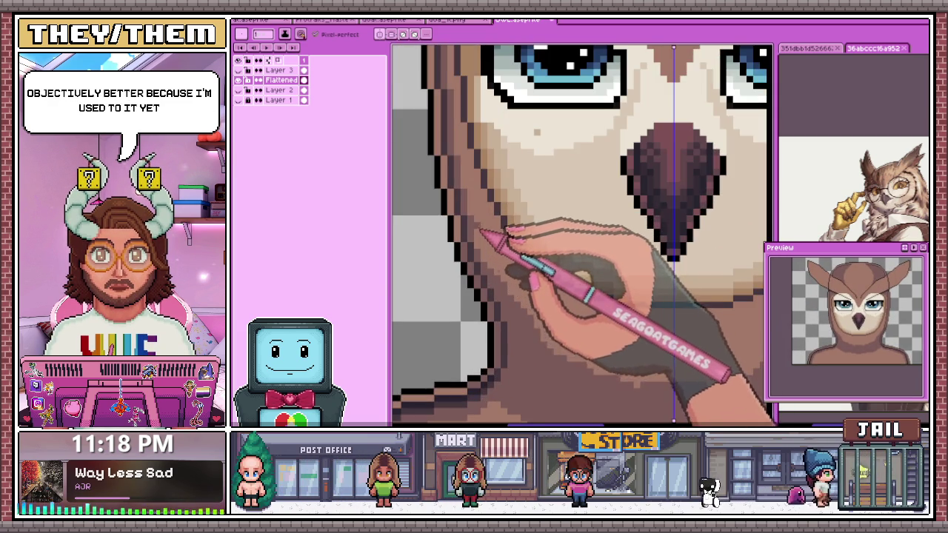
{"action": "scroll", "coordinate": [487, 240], "scroll_direction": "up", "scroll_amount": 1}
{"action": "scroll", "coordinate": [492, 281], "scroll_direction": "down", "scroll_amount": 3}
{"action": "scroll", "coordinate": [495, 303], "scroll_direction": "down", "scroll_amount": 2}
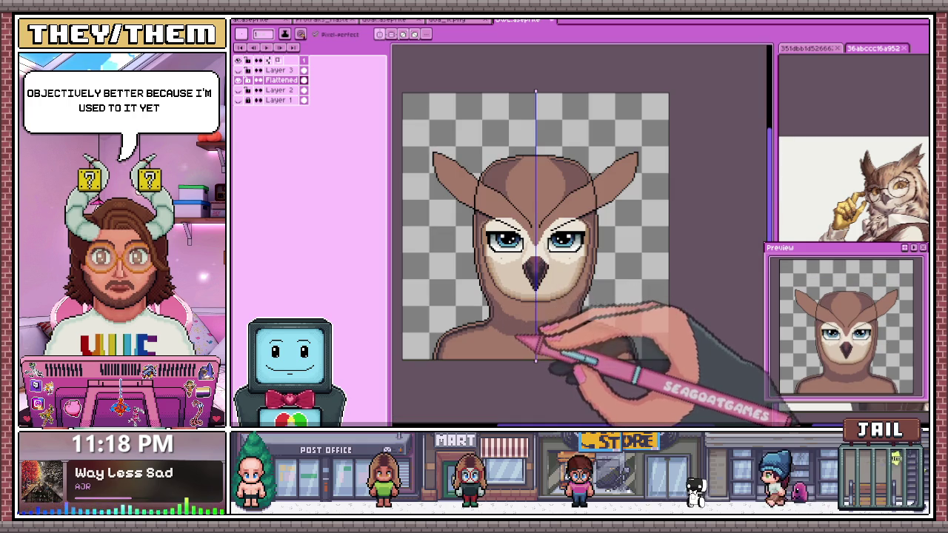
- Outline the enlarged dark triangular beak in black pixels
{"action": "scroll", "coordinate": [512, 297], "scroll_direction": "up", "scroll_amount": 1}
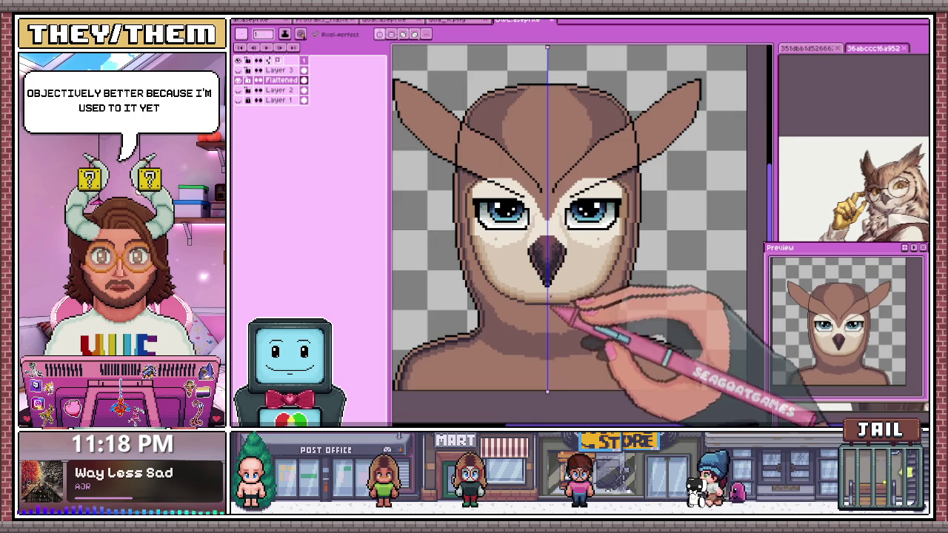
{"action": "scroll", "coordinate": [529, 274], "scroll_direction": "up", "scroll_amount": 1}
{"action": "scroll", "coordinate": [530, 274], "scroll_direction": "up", "scroll_amount": 1}
{"action": "scroll", "coordinate": [541, 249], "scroll_direction": "up", "scroll_amount": 1}
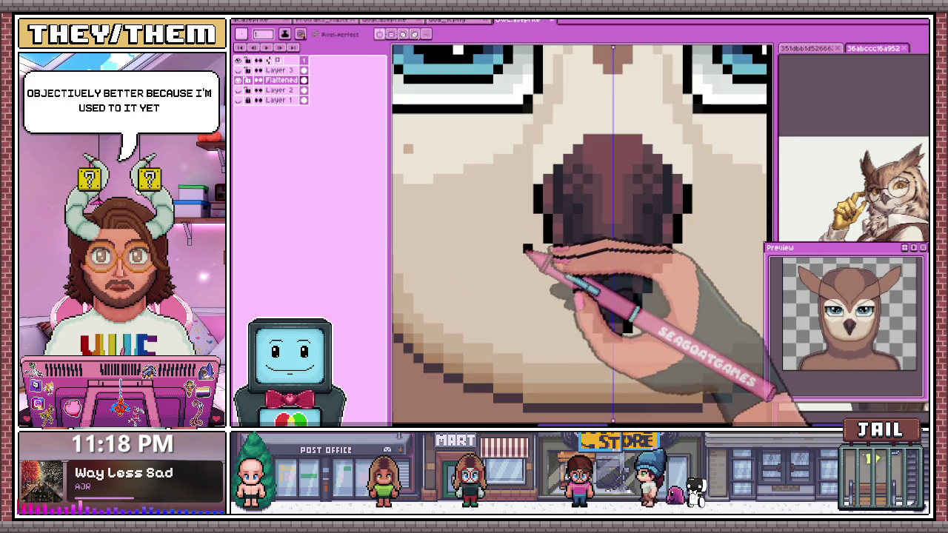
{"action": "scroll", "coordinate": [557, 255], "scroll_direction": "down", "scroll_amount": 2}
{"action": "scroll", "coordinate": [548, 296], "scroll_direction": "down", "scroll_amount": 1}
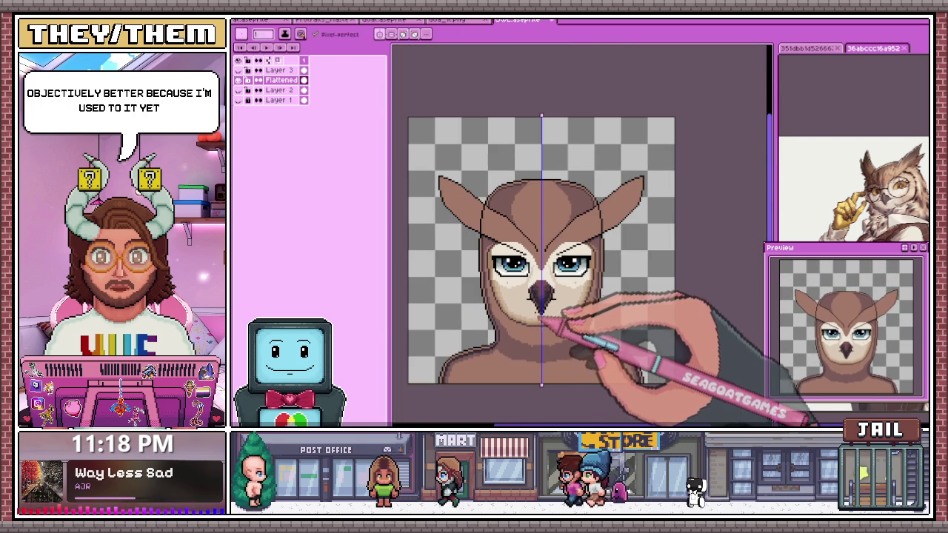
{"action": "scroll", "coordinate": [542, 318], "scroll_direction": "up", "scroll_amount": 1}
{"action": "scroll", "coordinate": [519, 306], "scroll_direction": "up", "scroll_amount": 1}
{"action": "scroll", "coordinate": [519, 293], "scroll_direction": "down", "scroll_amount": 2}
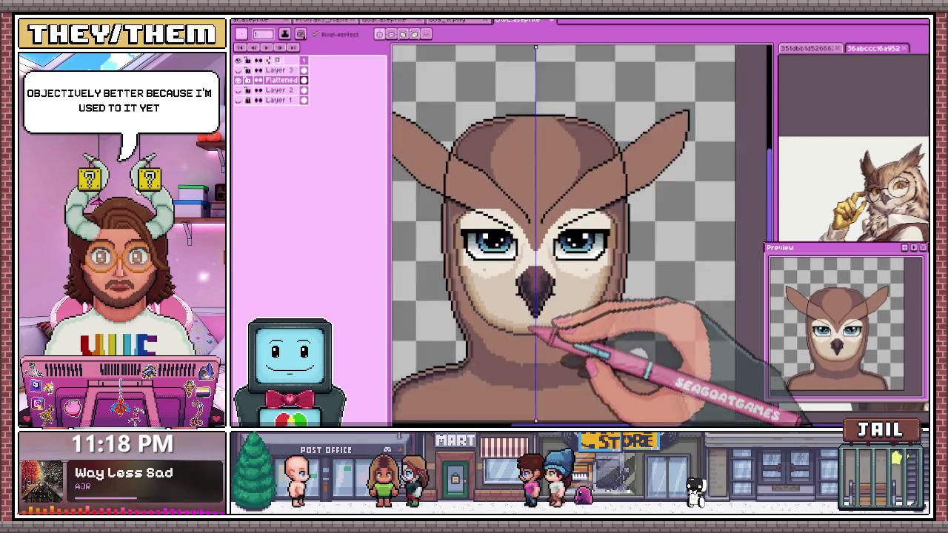
{"action": "scroll", "coordinate": [536, 333], "scroll_direction": "down", "scroll_amount": 1}
{"action": "scroll", "coordinate": [546, 329], "scroll_direction": "up", "scroll_amount": 2}
{"action": "scroll", "coordinate": [546, 322], "scroll_direction": "up", "scroll_amount": 1}
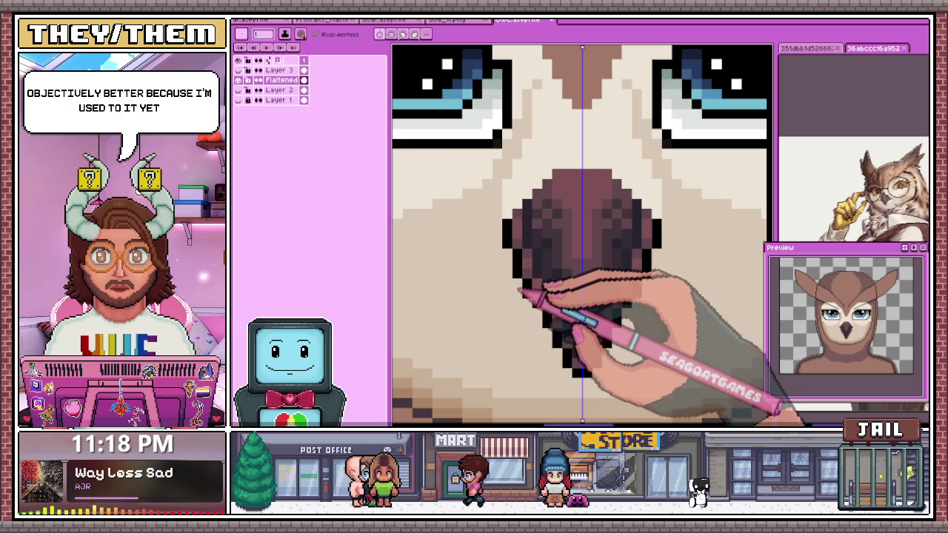
{"action": "scroll", "coordinate": [522, 292], "scroll_direction": "down", "scroll_amount": 1}
{"action": "scroll", "coordinate": [516, 259], "scroll_direction": "up", "scroll_amount": 1}
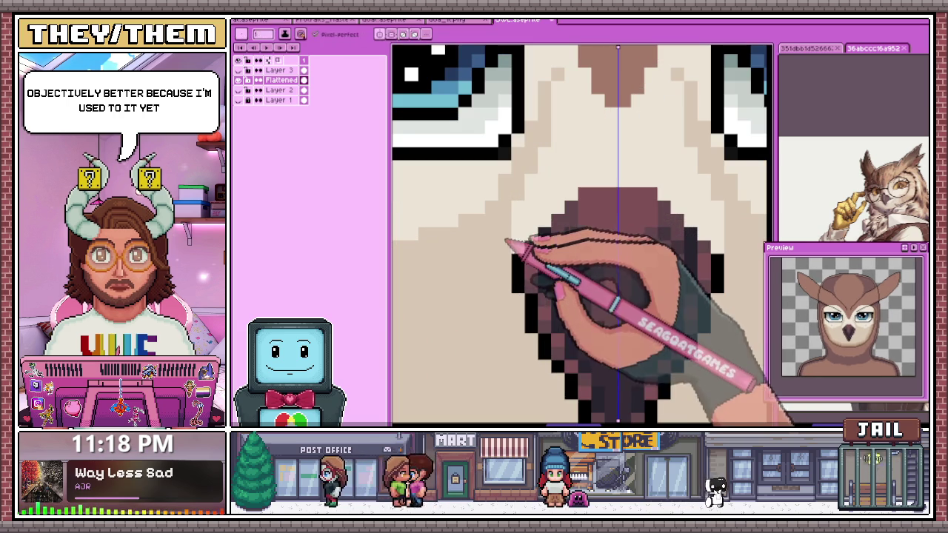
{"action": "scroll", "coordinate": [548, 275], "scroll_direction": "down", "scroll_amount": 2}
{"action": "scroll", "coordinate": [567, 285], "scroll_direction": "down", "scroll_amount": 1}
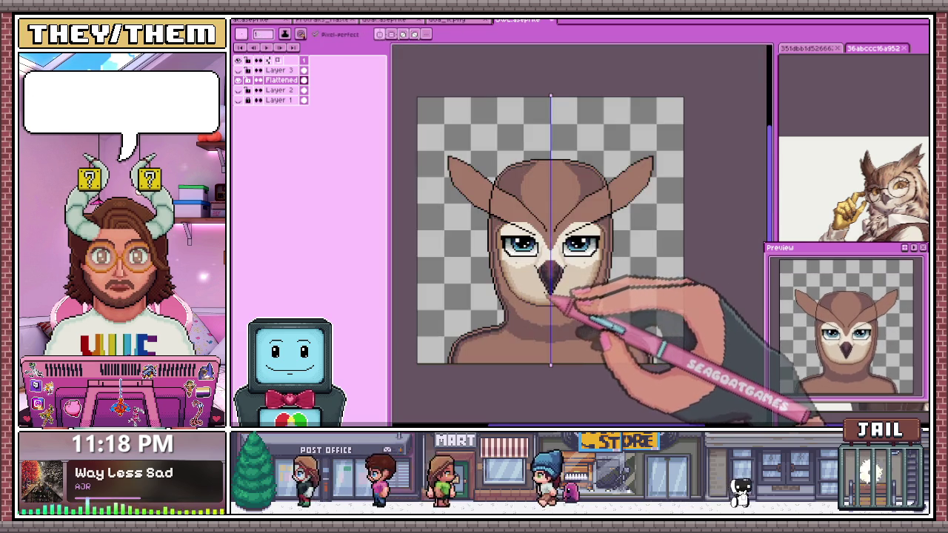
{"action": "scroll", "coordinate": [567, 297], "scroll_direction": "down", "scroll_amount": 1}
{"action": "scroll", "coordinate": [550, 291], "scroll_direction": "up", "scroll_amount": 2}
{"action": "scroll", "coordinate": [547, 281], "scroll_direction": "up", "scroll_amount": 1}
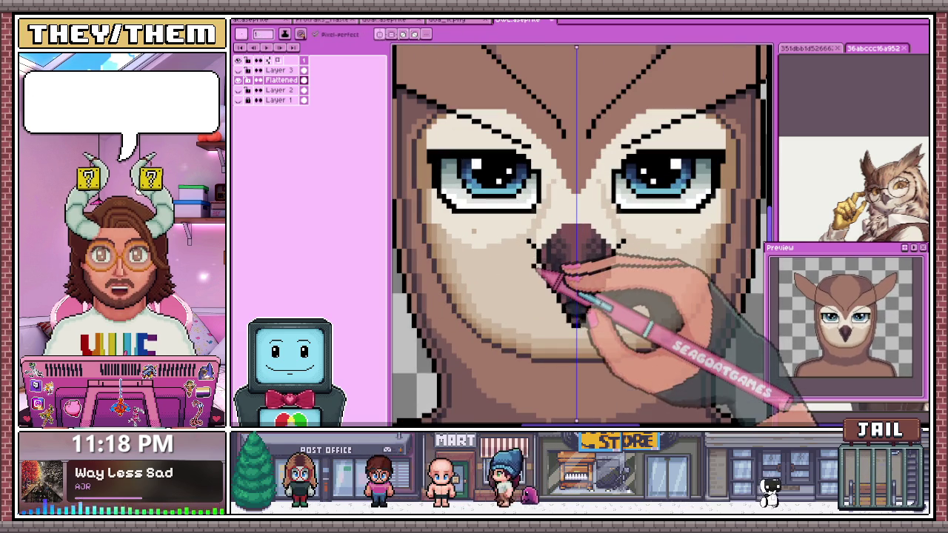
- Draw short mouth lines out from the beak's sides and zoom out to check
{"action": "scroll", "coordinate": [548, 289], "scroll_direction": "down", "scroll_amount": 2}
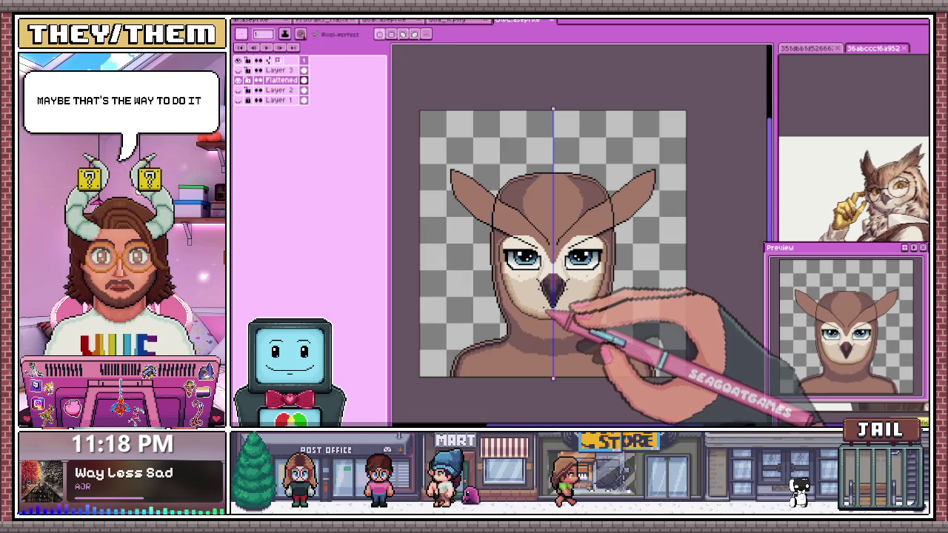
{"action": "scroll", "coordinate": [552, 296], "scroll_direction": "up", "scroll_amount": 2}
{"action": "scroll", "coordinate": [535, 271], "scroll_direction": "down", "scroll_amount": 2}
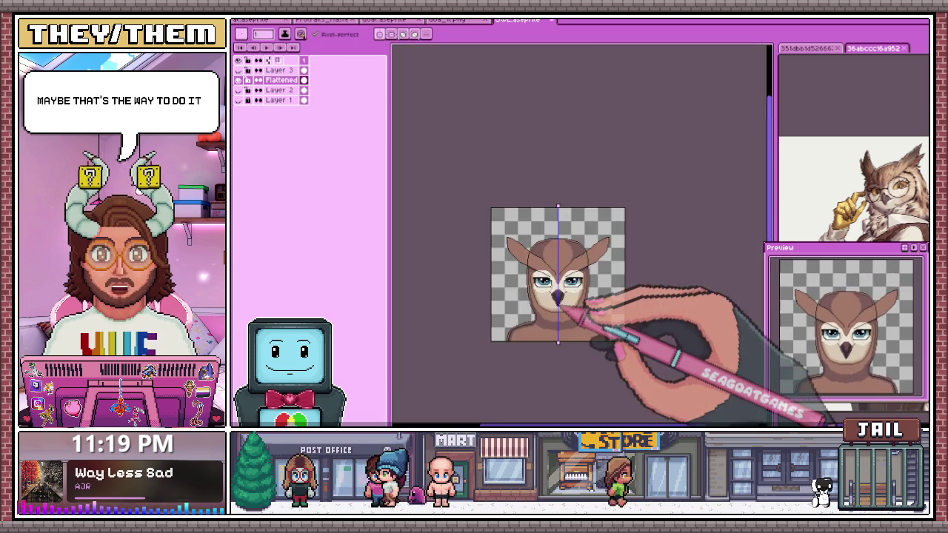
{"action": "scroll", "coordinate": [570, 319], "scroll_direction": "up", "scroll_amount": 1}
{"action": "scroll", "coordinate": [563, 318], "scroll_direction": "up", "scroll_amount": 2}
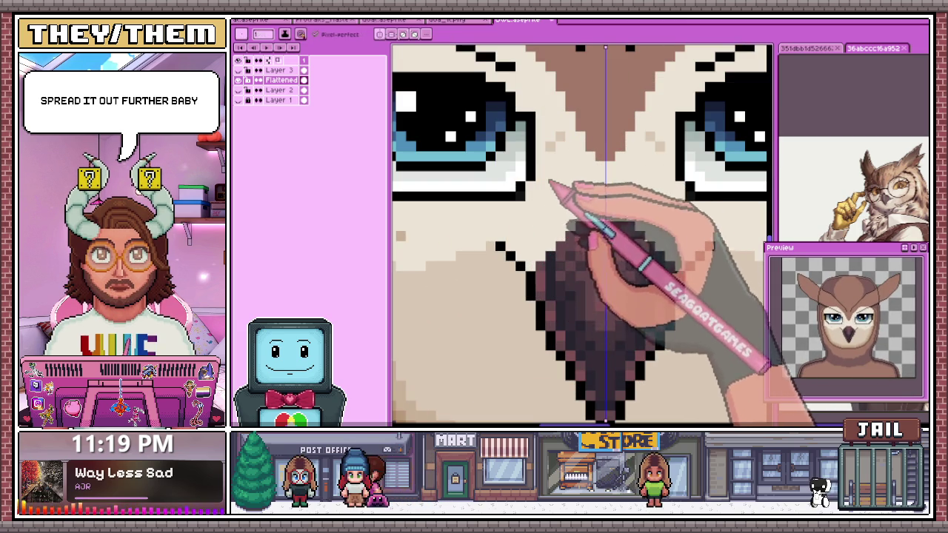
{"action": "scroll", "coordinate": [561, 275], "scroll_direction": "down", "scroll_amount": 2}
{"action": "scroll", "coordinate": [561, 296], "scroll_direction": "down", "scroll_amount": 1}
{"action": "scroll", "coordinate": [552, 274], "scroll_direction": "up", "scroll_amount": 1}
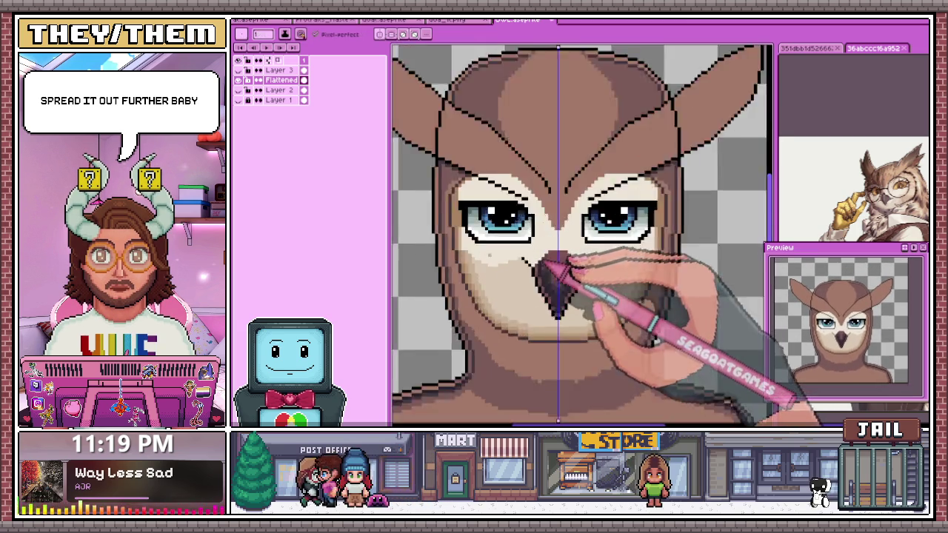
{"action": "scroll", "coordinate": [548, 265], "scroll_direction": "up", "scroll_amount": 2}
{"action": "scroll", "coordinate": [534, 273], "scroll_direction": "up", "scroll_amount": 1}
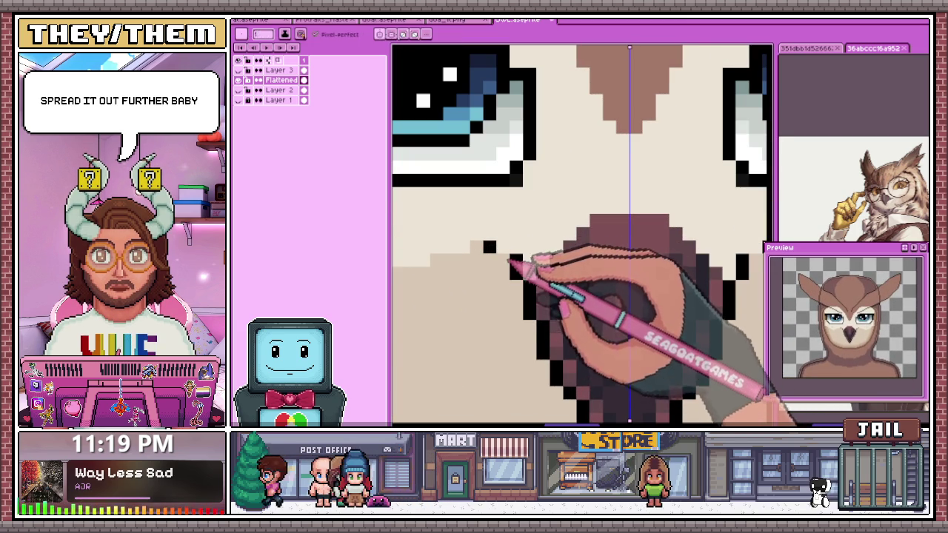
{"action": "scroll", "coordinate": [511, 248], "scroll_direction": "down", "scroll_amount": 2}
{"action": "scroll", "coordinate": [555, 250], "scroll_direction": "down", "scroll_amount": 2}
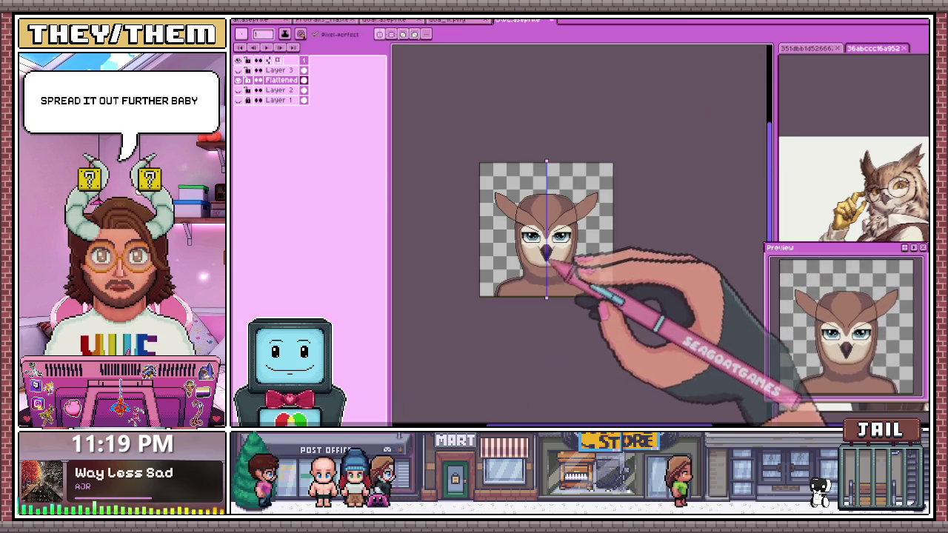
{"action": "scroll", "coordinate": [552, 244], "scroll_direction": "up", "scroll_amount": 2}
{"action": "scroll", "coordinate": [556, 237], "scroll_direction": "up", "scroll_amount": 1}
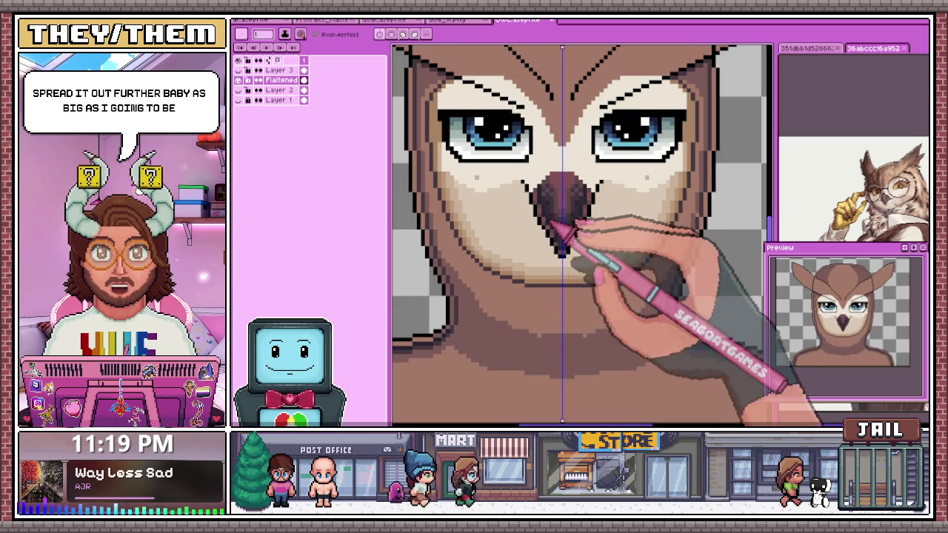
{"action": "scroll", "coordinate": [567, 223], "scroll_direction": "down", "scroll_amount": 1}
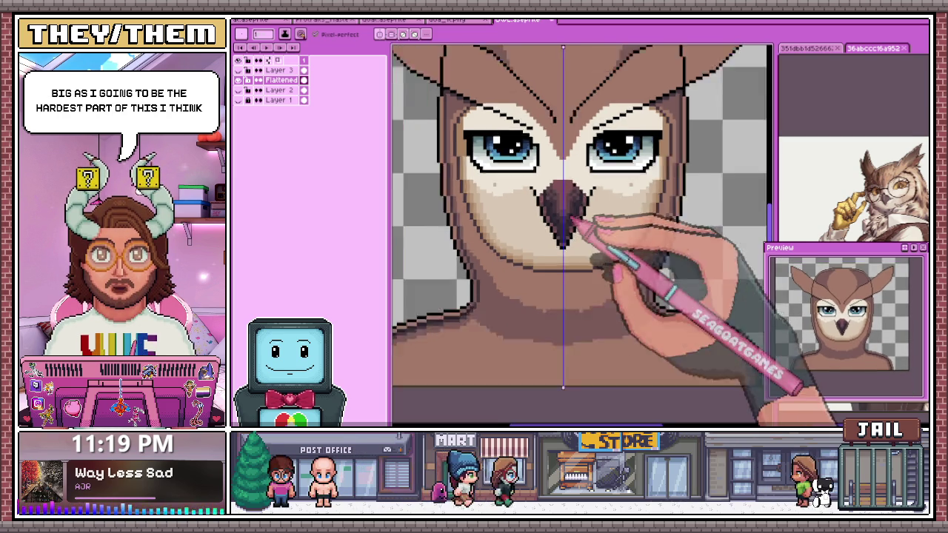
{"action": "scroll", "coordinate": [576, 220], "scroll_direction": "up", "scroll_amount": 1}
{"action": "scroll", "coordinate": [579, 208], "scroll_direction": "up", "scroll_amount": 1}
{"action": "scroll", "coordinate": [571, 222], "scroll_direction": "down", "scroll_amount": 3}
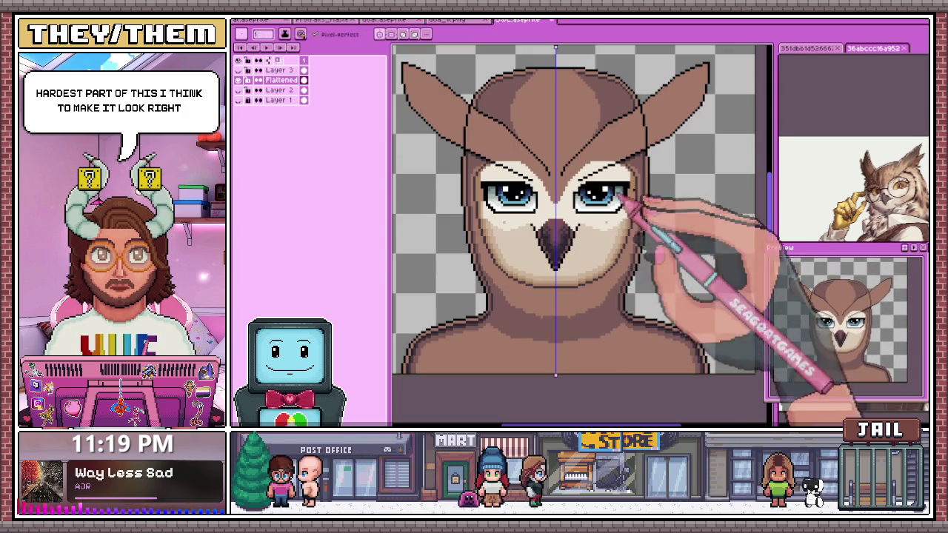
- Redraw the left upper eyelid lashes as one-pixel-tall black dots
{"action": "scroll", "coordinate": [486, 181], "scroll_direction": "up", "scroll_amount": 2}
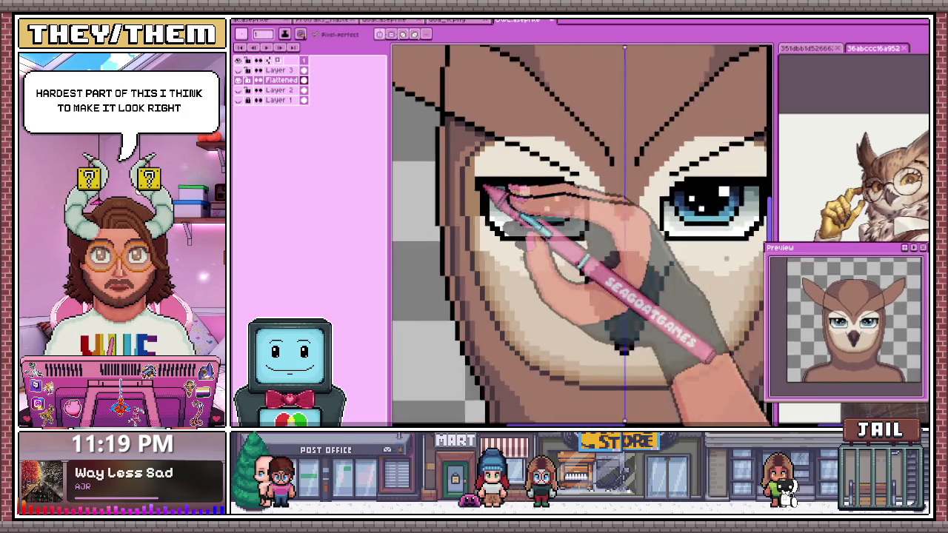
{"action": "scroll", "coordinate": [486, 185], "scroll_direction": "up", "scroll_amount": 1}
{"action": "scroll", "coordinate": [484, 181], "scroll_direction": "up", "scroll_amount": 1}
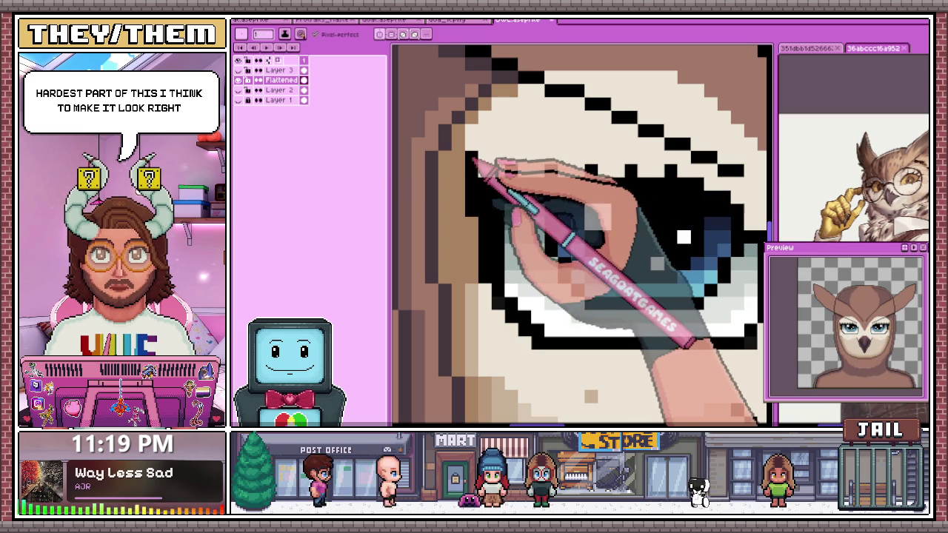
{"action": "left_click", "coordinate": [538, 157]}
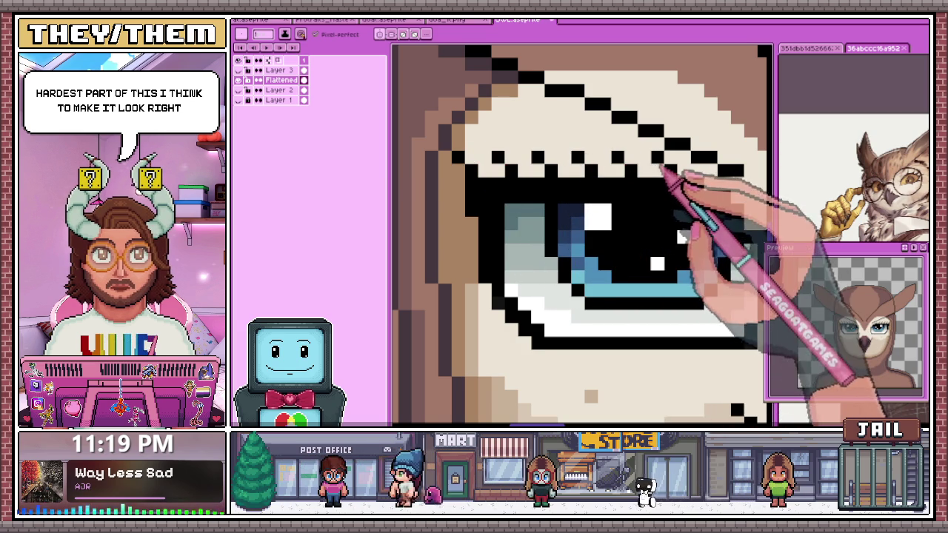
{"action": "left_click", "coordinate": [498, 145]}
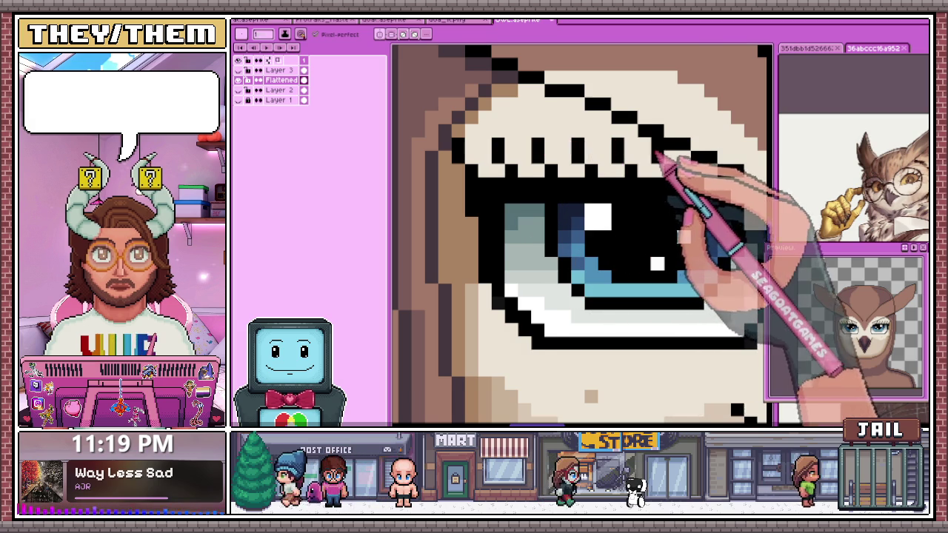
{"action": "scroll", "coordinate": [630, 156], "scroll_direction": "down", "scroll_amount": 2}
{"action": "scroll", "coordinate": [615, 194], "scroll_direction": "down", "scroll_amount": 2}
{"action": "scroll", "coordinate": [599, 208], "scroll_direction": "down", "scroll_amount": 2}
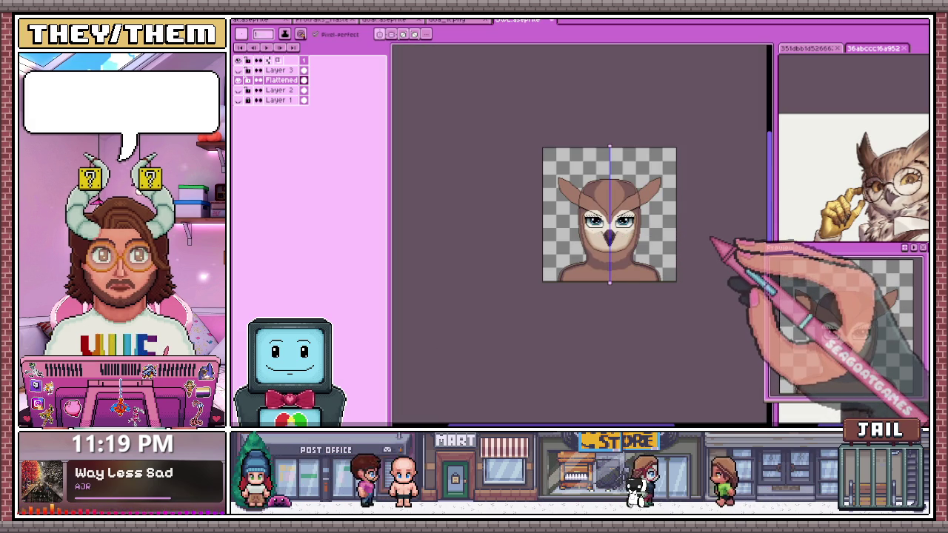
{"action": "scroll", "coordinate": [675, 227], "scroll_direction": "up", "scroll_amount": 2}
{"action": "scroll", "coordinate": [540, 192], "scroll_direction": "up", "scroll_amount": 2}
{"action": "scroll", "coordinate": [466, 201], "scroll_direction": "up", "scroll_amount": 1}
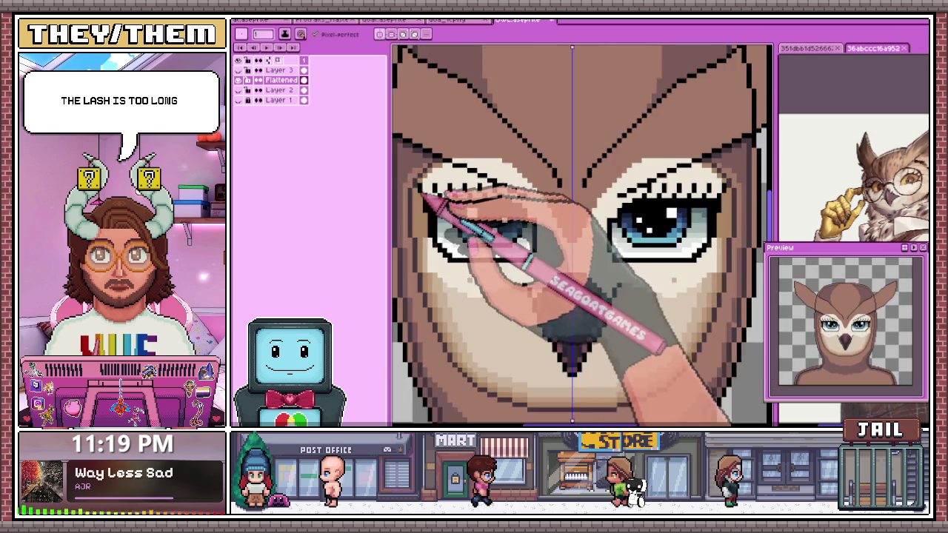
{"action": "scroll", "coordinate": [437, 194], "scroll_direction": "up", "scroll_amount": 2}
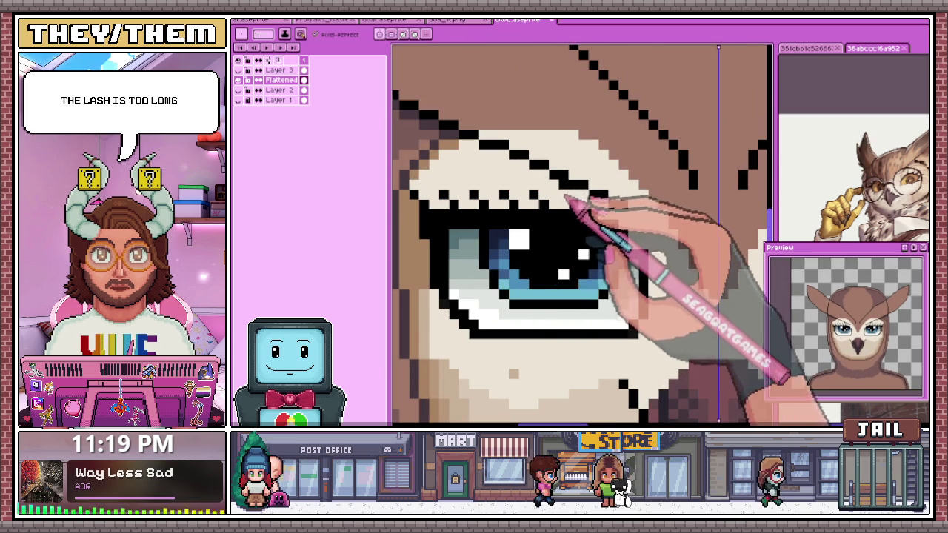
{"action": "scroll", "coordinate": [563, 197], "scroll_direction": "down", "scroll_amount": 3}
{"action": "scroll", "coordinate": [603, 247], "scroll_direction": "up", "scroll_amount": 3}
- Sample colours from the artwork and finish trimming the lashes, zooming out to check
{"action": "key", "text": "i"}
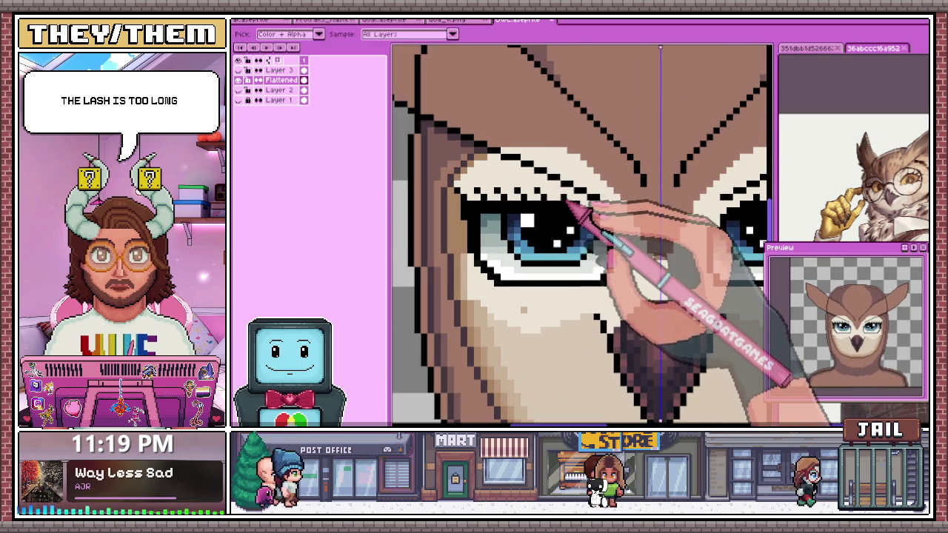
{"action": "scroll", "coordinate": [563, 197], "scroll_direction": "down", "scroll_amount": 3}
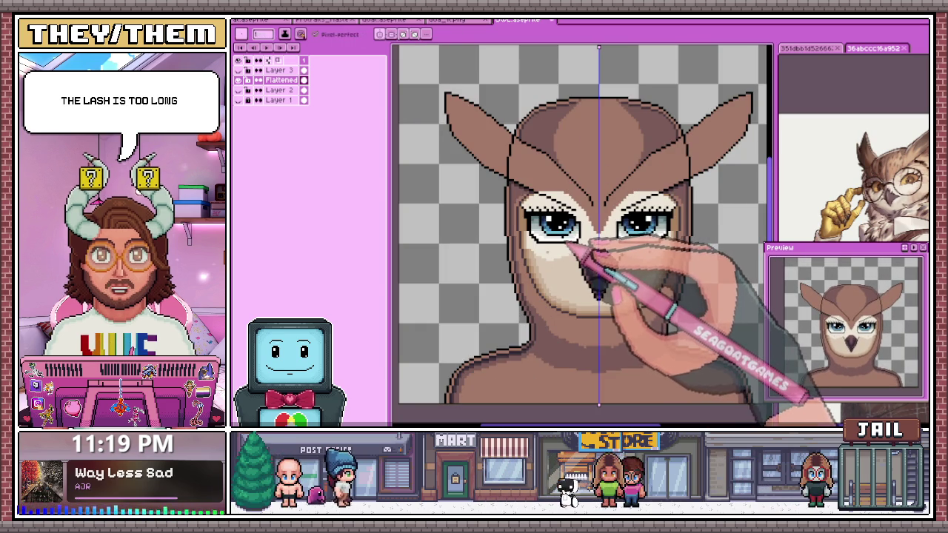
{"action": "scroll", "coordinate": [570, 240], "scroll_direction": "up", "scroll_amount": 2}
{"action": "scroll", "coordinate": [548, 267], "scroll_direction": "up", "scroll_amount": 2}
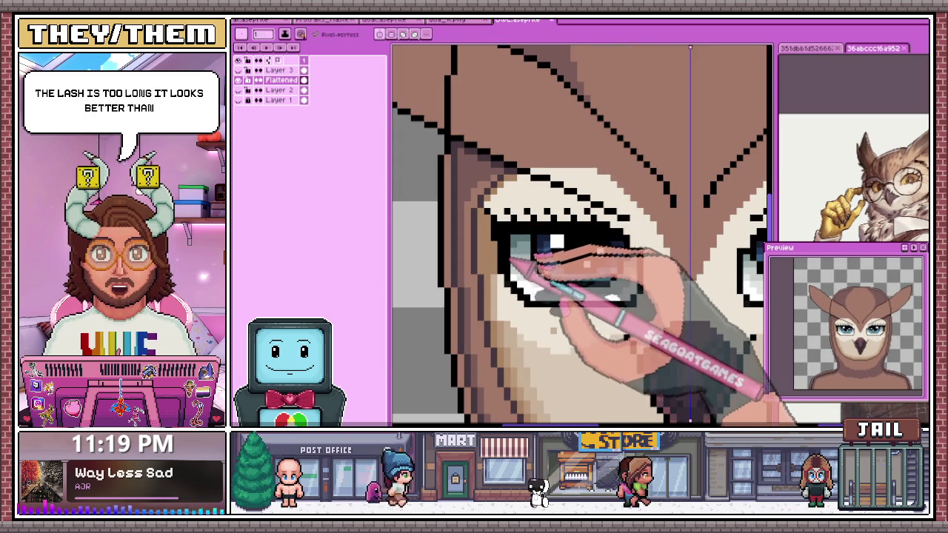
{"action": "scroll", "coordinate": [511, 222], "scroll_direction": "up", "scroll_amount": 1}
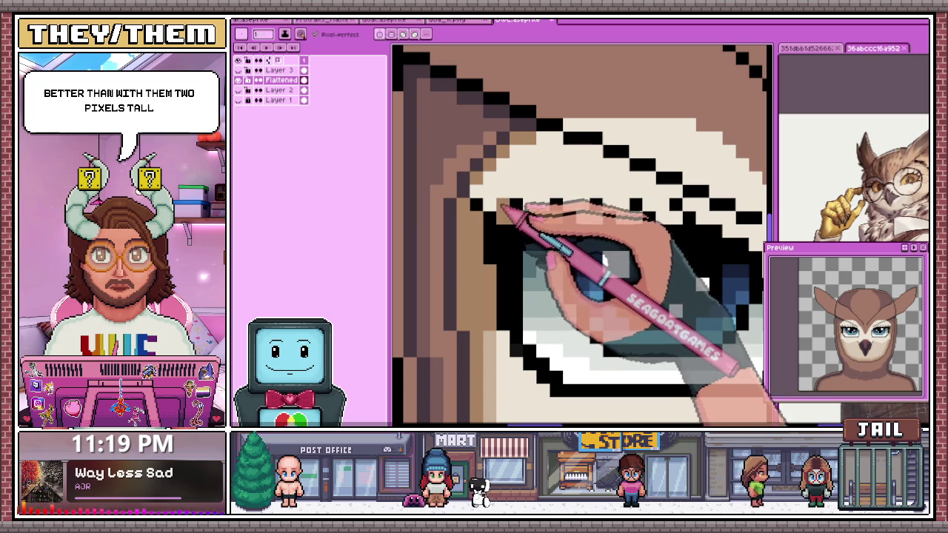
{"action": "scroll", "coordinate": [526, 222], "scroll_direction": "down", "scroll_amount": 1}
{"action": "scroll", "coordinate": [526, 222], "scroll_direction": "up", "scroll_amount": 1}
{"action": "scroll", "coordinate": [526, 222], "scroll_direction": "down", "scroll_amount": 1}
{"action": "scroll", "coordinate": [526, 222], "scroll_direction": "up", "scroll_amount": 1}
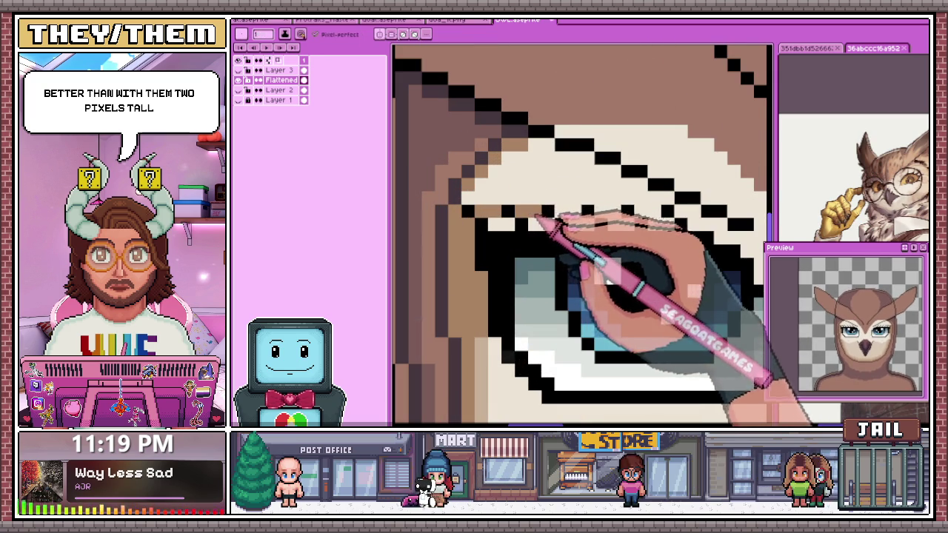
{"action": "scroll", "coordinate": [578, 222], "scroll_direction": "down", "scroll_amount": 1}
{"action": "scroll", "coordinate": [504, 230], "scroll_direction": "up", "scroll_amount": 1}
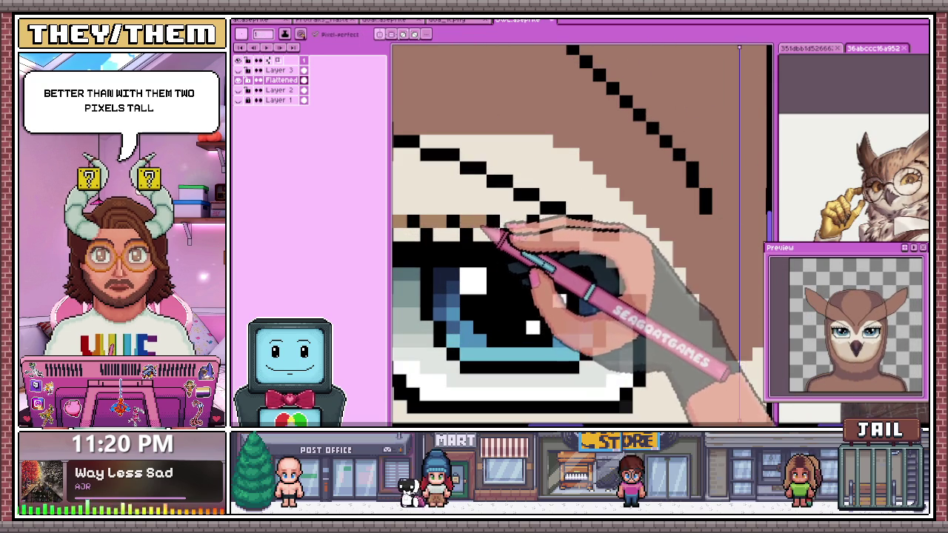
{"action": "scroll", "coordinate": [565, 235], "scroll_direction": "down", "scroll_amount": 1}
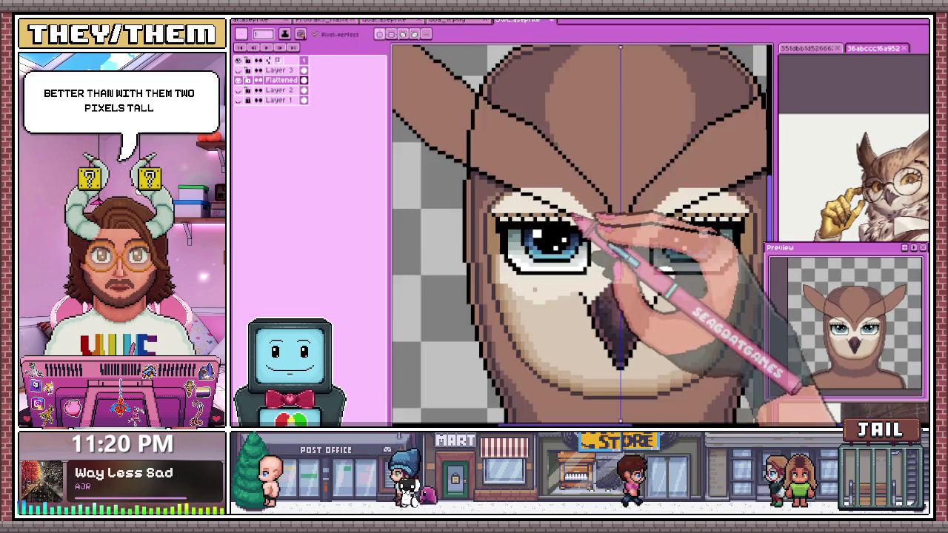
{"action": "scroll", "coordinate": [566, 245], "scroll_direction": "down", "scroll_amount": 1}
{"action": "scroll", "coordinate": [568, 256], "scroll_direction": "down", "scroll_amount": 1}
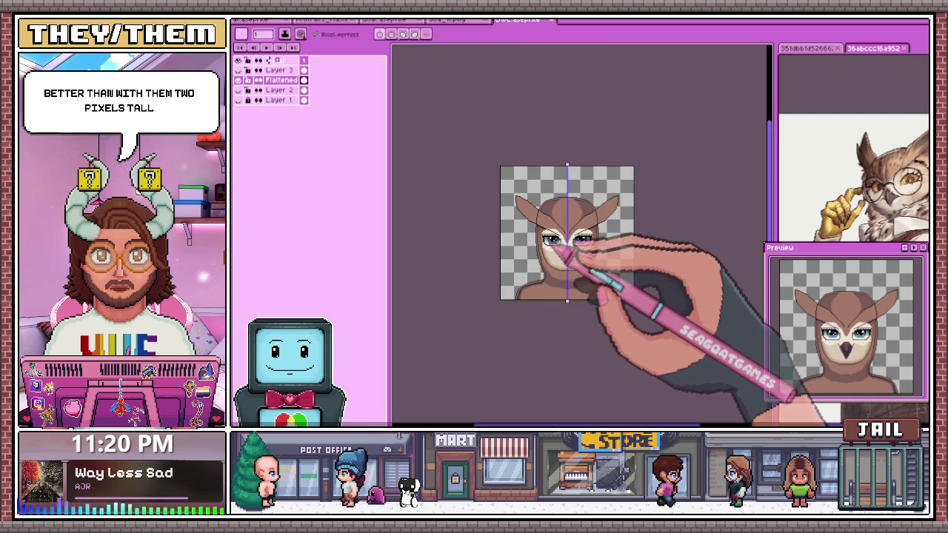
- Add one black pixel at the end of the owl's left upper-eyelid outline
{"action": "scroll", "coordinate": [566, 237], "scroll_direction": "up", "scroll_amount": 2}
{"action": "scroll", "coordinate": [593, 319], "scroll_direction": "up", "scroll_amount": 1}
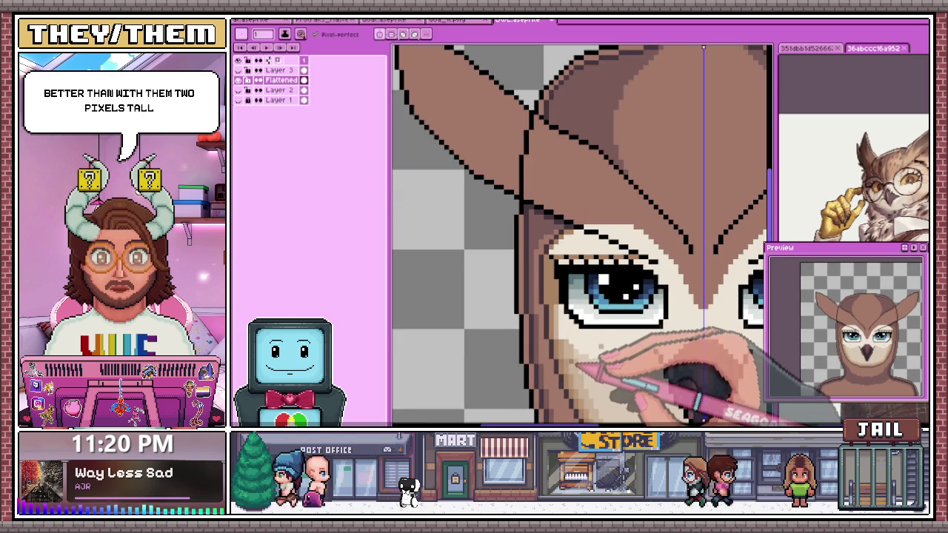
{"action": "scroll", "coordinate": [546, 258], "scroll_direction": "up", "scroll_amount": 2}
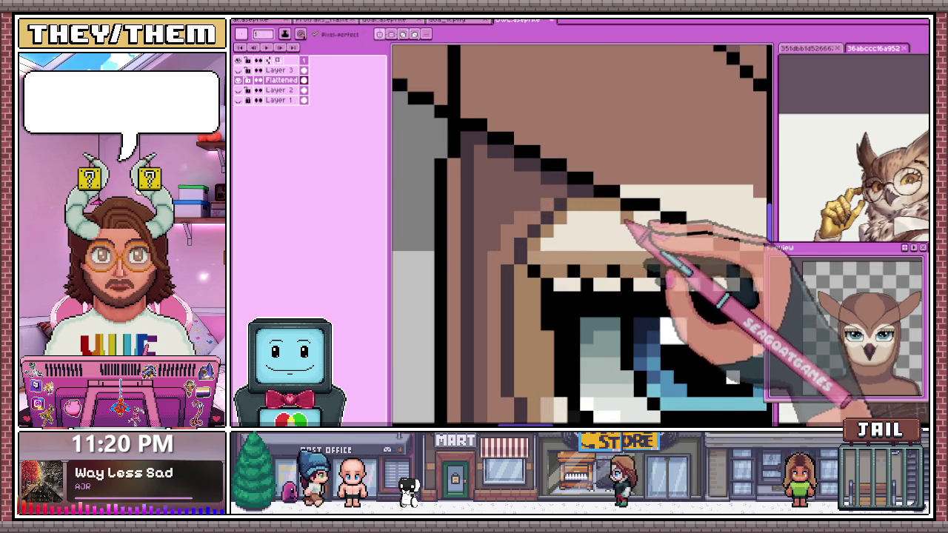
{"action": "left_click", "coordinate": [701, 230]}
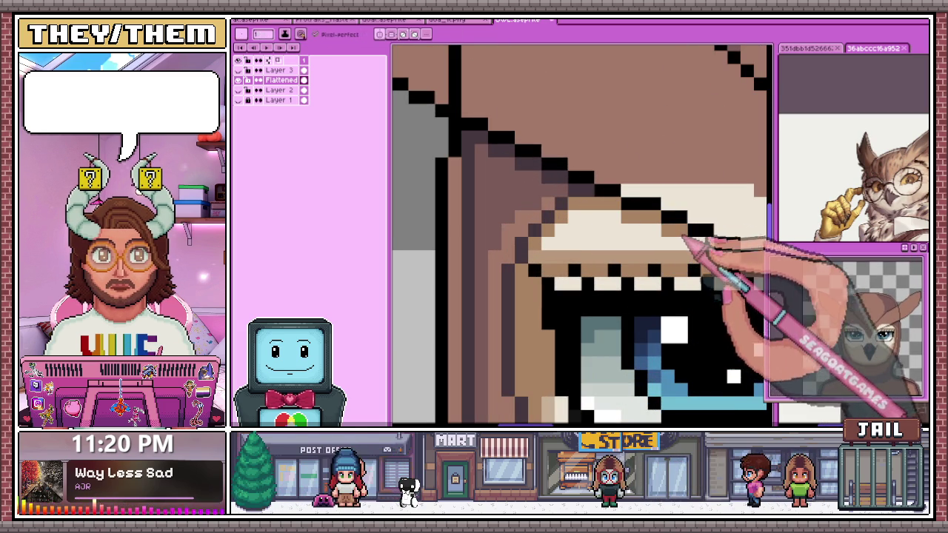
{"action": "scroll", "coordinate": [666, 244], "scroll_direction": "down", "scroll_amount": 2}
{"action": "scroll", "coordinate": [629, 206], "scroll_direction": "up", "scroll_amount": 1}
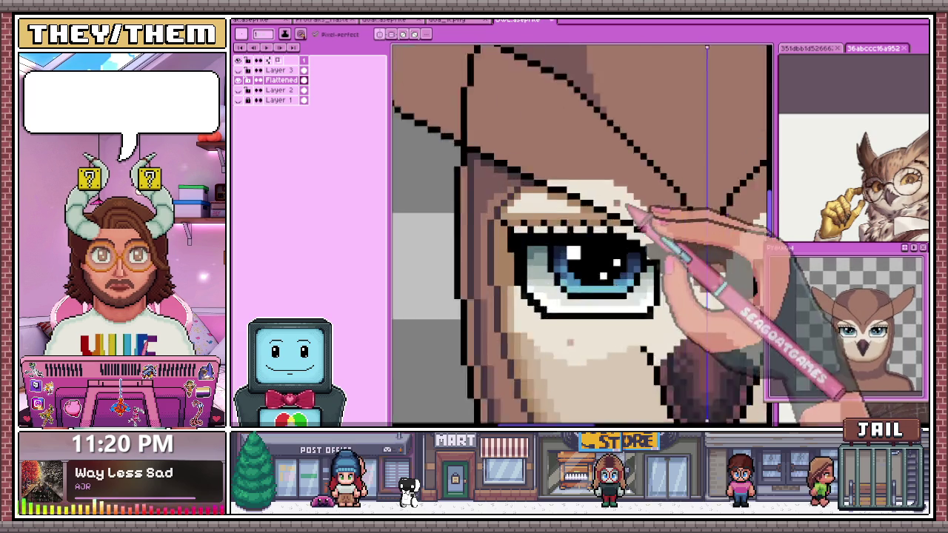
{"action": "scroll", "coordinate": [592, 208], "scroll_direction": "up", "scroll_amount": 1}
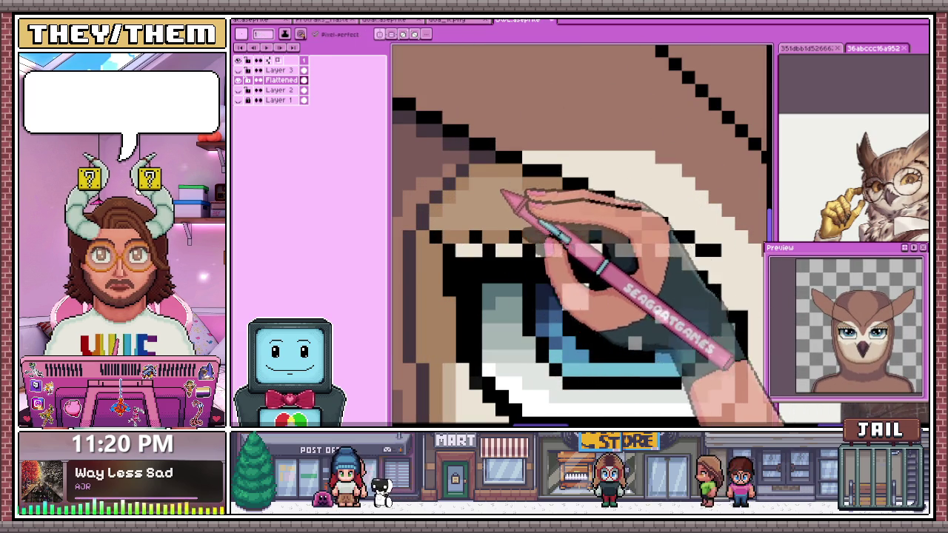
{"action": "scroll", "coordinate": [508, 215], "scroll_direction": "down", "scroll_amount": 2}
{"action": "scroll", "coordinate": [500, 289], "scroll_direction": "up", "scroll_amount": 1}
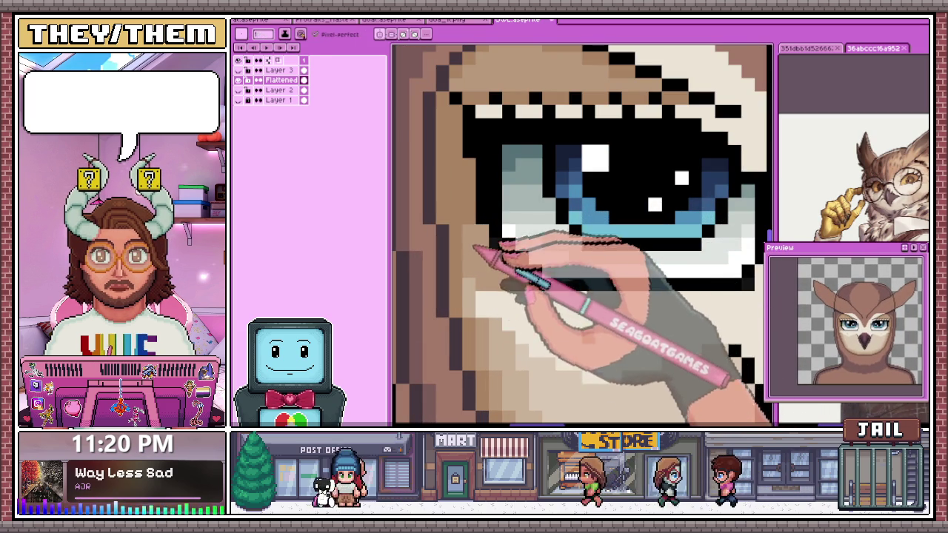
{"action": "scroll", "coordinate": [481, 296], "scroll_direction": "down", "scroll_amount": 2}
{"action": "scroll", "coordinate": [489, 282], "scroll_direction": "up", "scroll_amount": 1}
{"action": "scroll", "coordinate": [481, 274], "scroll_direction": "up", "scroll_amount": 1}
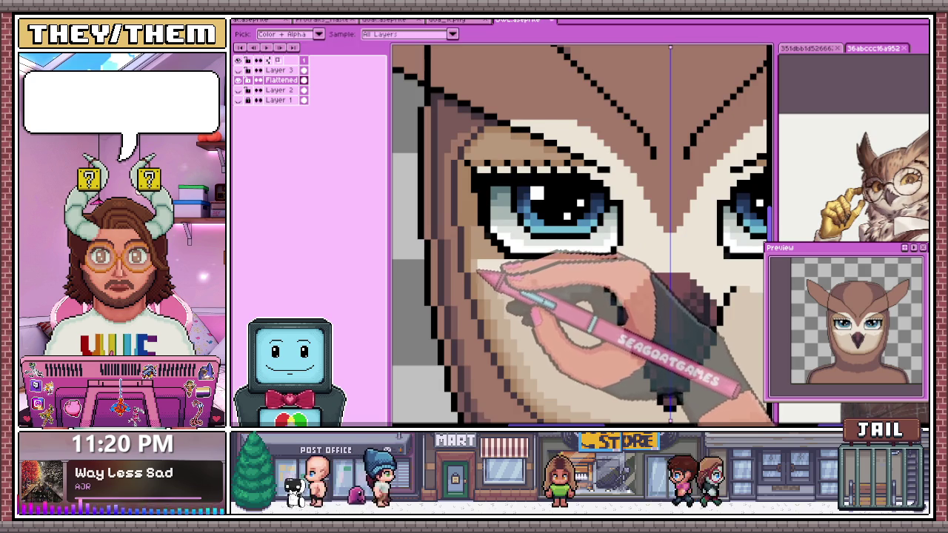
{"action": "scroll", "coordinate": [477, 249], "scroll_direction": "up", "scroll_amount": 2}
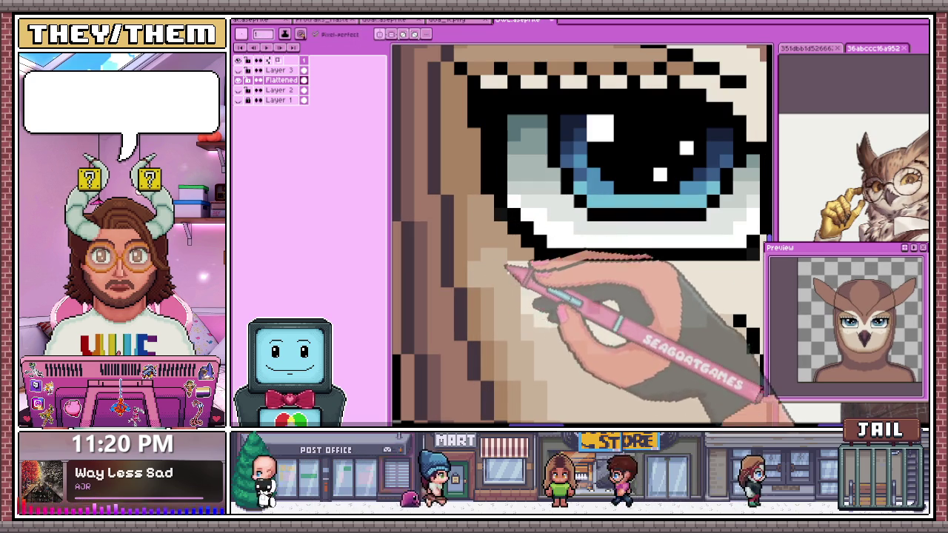
- Eyedrop a colour from the owl's face with Alt and zoom back out
{"action": "key", "text": "alt"}
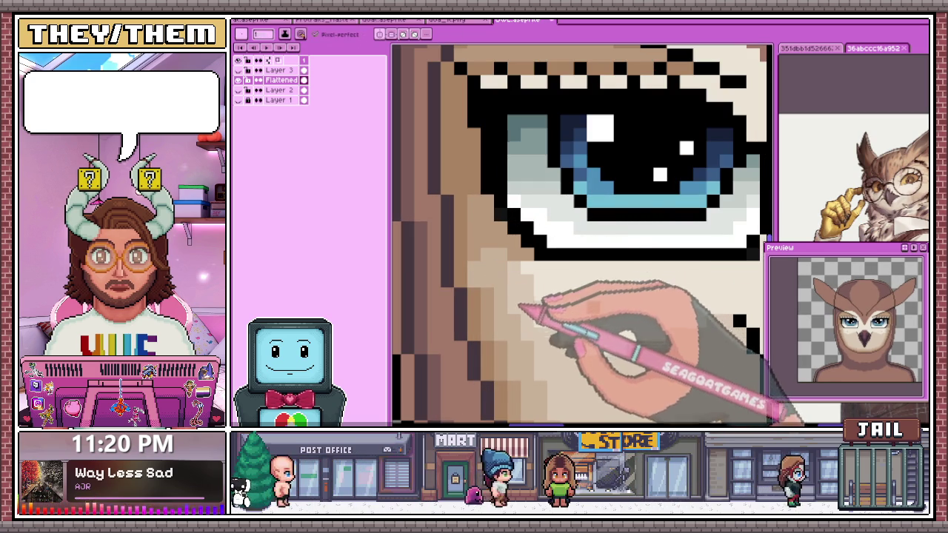
{"action": "scroll", "coordinate": [555, 327], "scroll_direction": "down", "scroll_amount": 1}
{"action": "scroll", "coordinate": [578, 333], "scroll_direction": "down", "scroll_amount": 1}
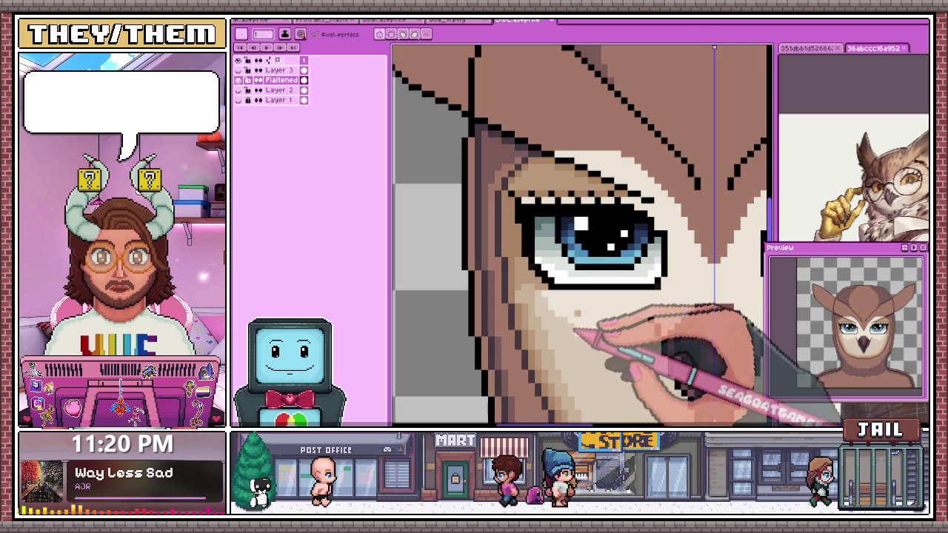
{"action": "scroll", "coordinate": [613, 334], "scroll_direction": "down", "scroll_amount": 1}
{"action": "scroll", "coordinate": [611, 337], "scroll_direction": "down", "scroll_amount": 1}
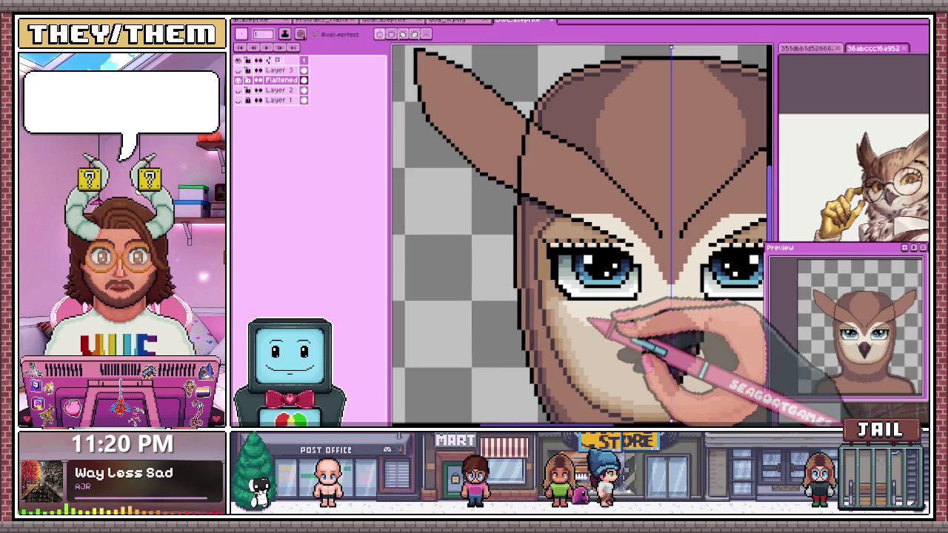
{"action": "scroll", "coordinate": [603, 342], "scroll_direction": "down", "scroll_amount": 3}
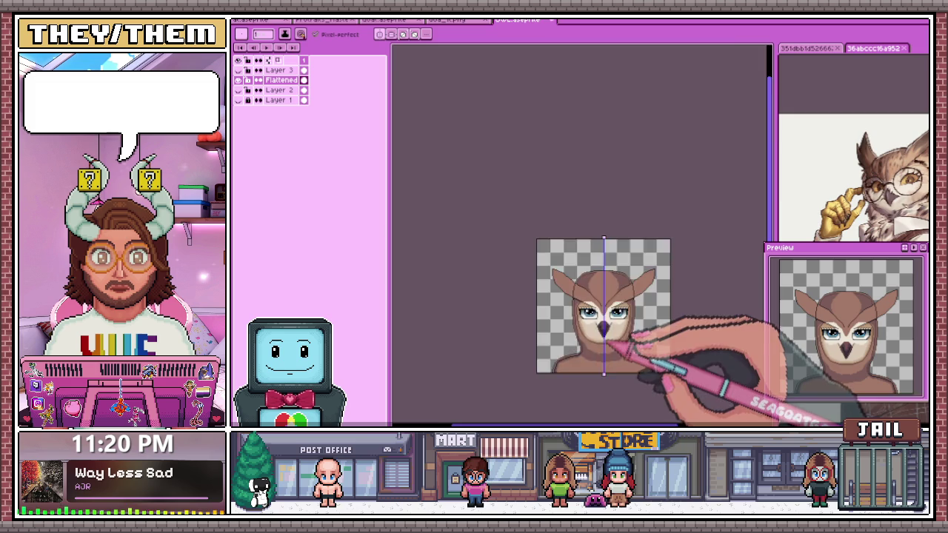
{"action": "scroll", "coordinate": [606, 337], "scroll_direction": "up", "scroll_amount": 3}
{"action": "scroll", "coordinate": [593, 311], "scroll_direction": "up", "scroll_amount": 1}
{"action": "scroll", "coordinate": [563, 310], "scroll_direction": "up", "scroll_amount": 1}
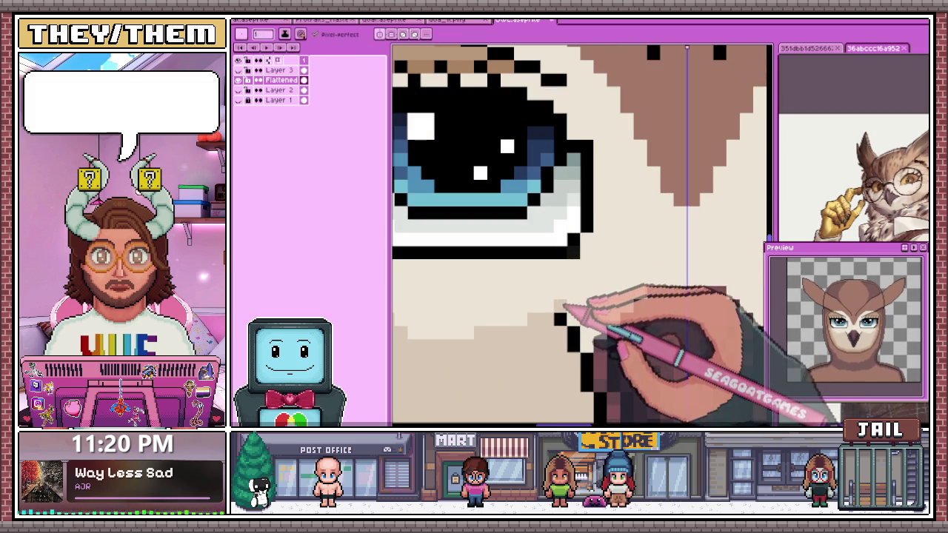
{"action": "scroll", "coordinate": [582, 235], "scroll_direction": "down", "scroll_amount": 1}
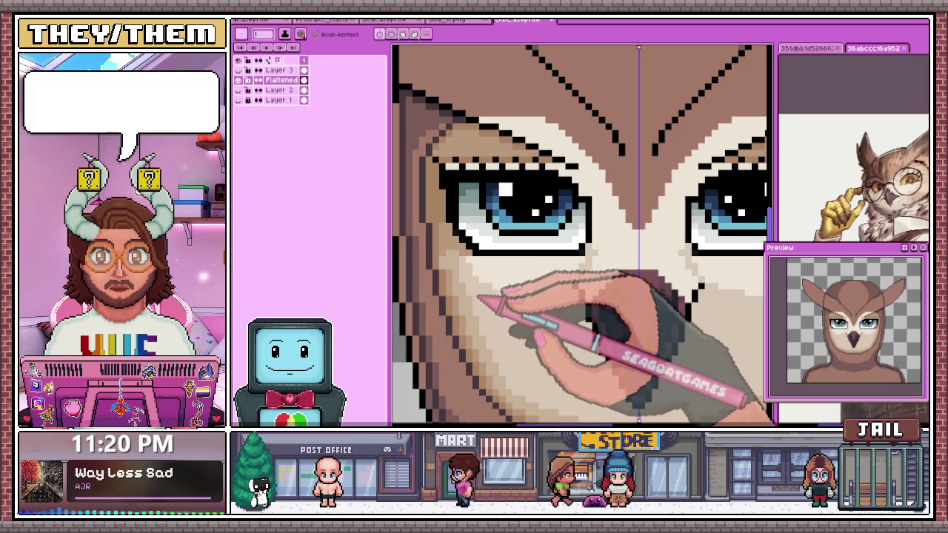
{"action": "scroll", "coordinate": [519, 267], "scroll_direction": "up", "scroll_amount": 1}
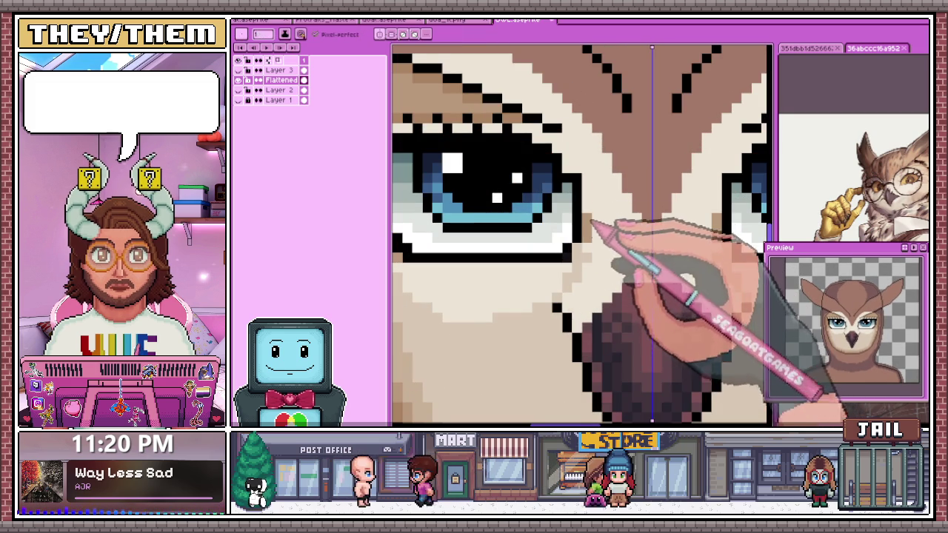
{"action": "scroll", "coordinate": [585, 207], "scroll_direction": "up", "scroll_amount": 1}
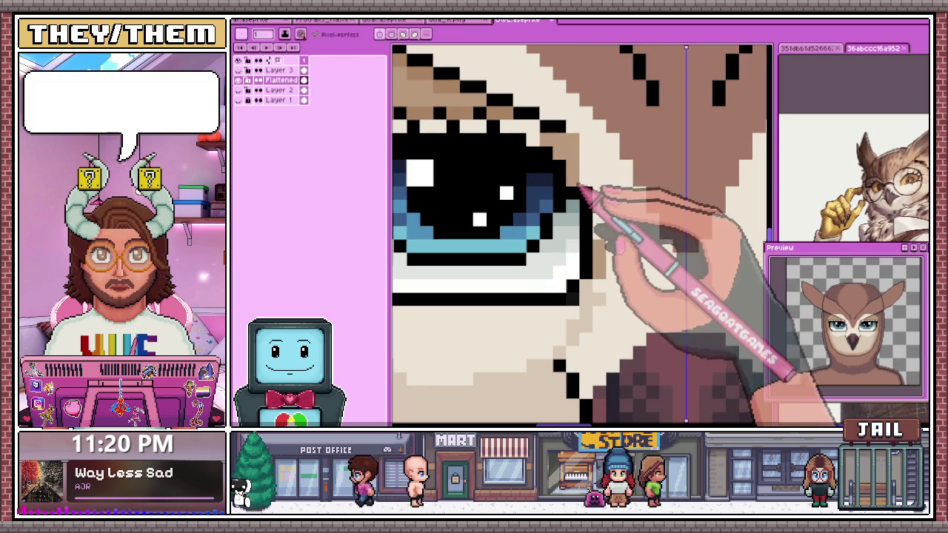
{"action": "scroll", "coordinate": [596, 193], "scroll_direction": "down", "scroll_amount": 3}
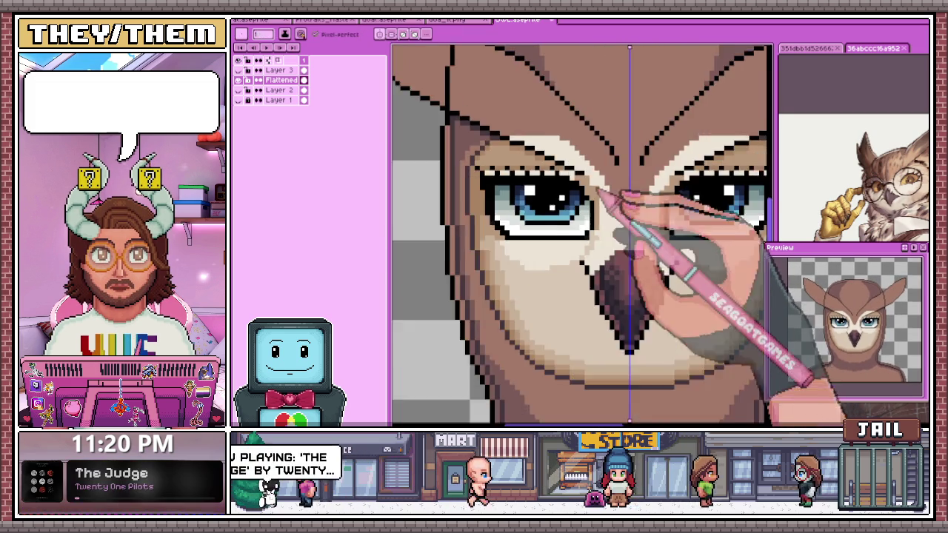
{"action": "scroll", "coordinate": [601, 200], "scroll_direction": "up", "scroll_amount": 2}
{"action": "scroll", "coordinate": [596, 189], "scroll_direction": "down", "scroll_amount": 1}
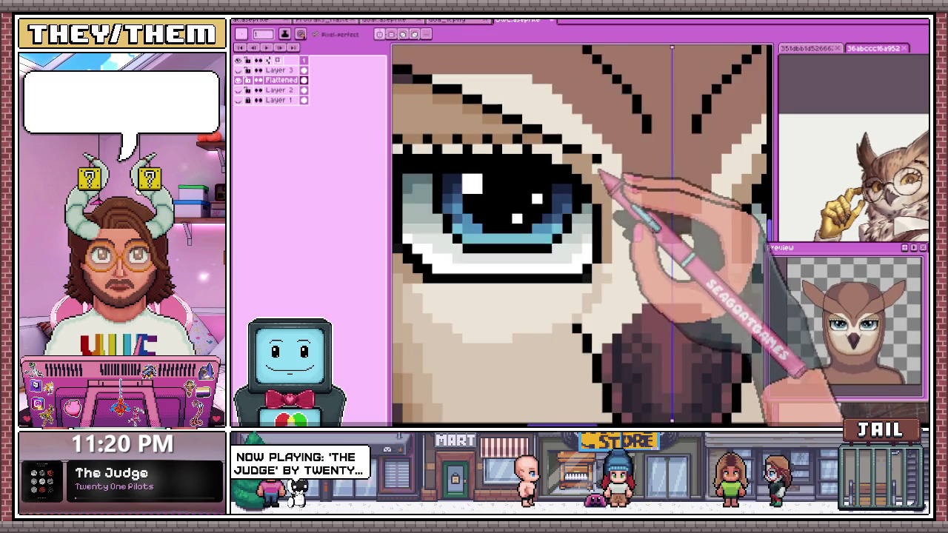
{"action": "scroll", "coordinate": [622, 229], "scroll_direction": "down", "scroll_amount": 1}
{"action": "scroll", "coordinate": [615, 270], "scroll_direction": "down", "scroll_amount": 1}
{"action": "scroll", "coordinate": [592, 260], "scroll_direction": "up", "scroll_amount": 2}
{"action": "scroll", "coordinate": [589, 251], "scroll_direction": "up", "scroll_amount": 1}
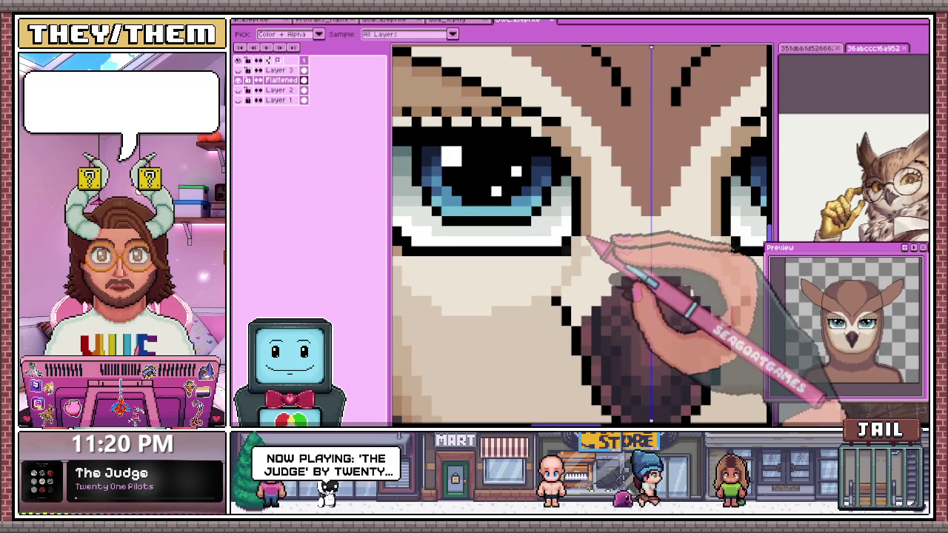
{"action": "scroll", "coordinate": [596, 222], "scroll_direction": "down", "scroll_amount": 2}
{"action": "scroll", "coordinate": [603, 223], "scroll_direction": "down", "scroll_amount": 2}
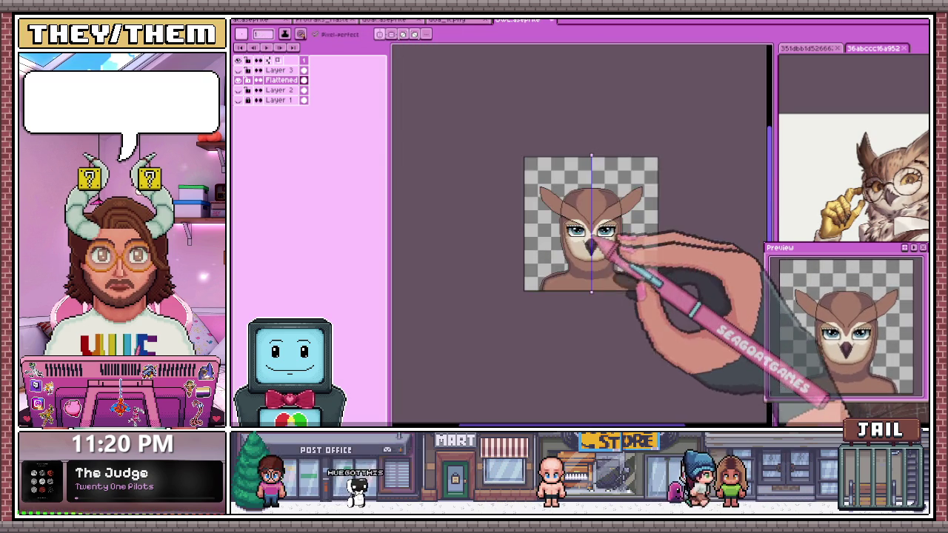
{"action": "scroll", "coordinate": [600, 246], "scroll_direction": "up", "scroll_amount": 2}
{"action": "scroll", "coordinate": [581, 246], "scroll_direction": "up", "scroll_amount": 1}
{"action": "scroll", "coordinate": [581, 249], "scroll_direction": "up", "scroll_amount": 1}
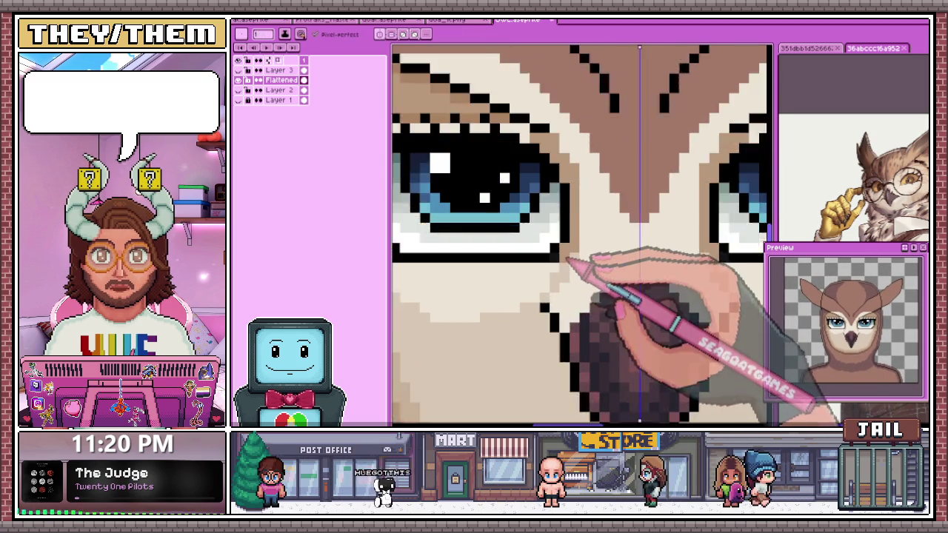
{"action": "scroll", "coordinate": [593, 253], "scroll_direction": "up", "scroll_amount": 1}
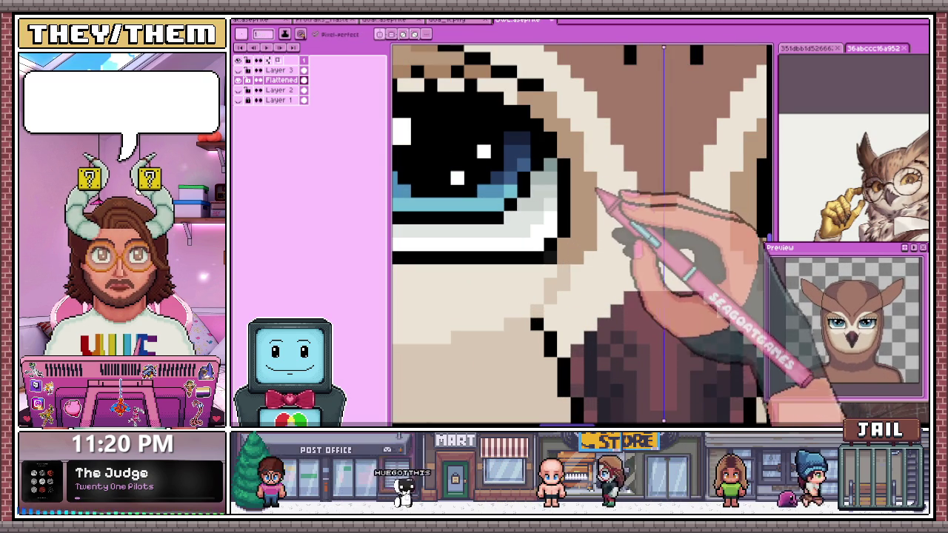
{"action": "scroll", "coordinate": [596, 192], "scroll_direction": "down", "scroll_amount": 2}
{"action": "scroll", "coordinate": [525, 275], "scroll_direction": "up", "scroll_amount": 1}
{"action": "scroll", "coordinate": [445, 318], "scroll_direction": "up", "scroll_amount": 1}
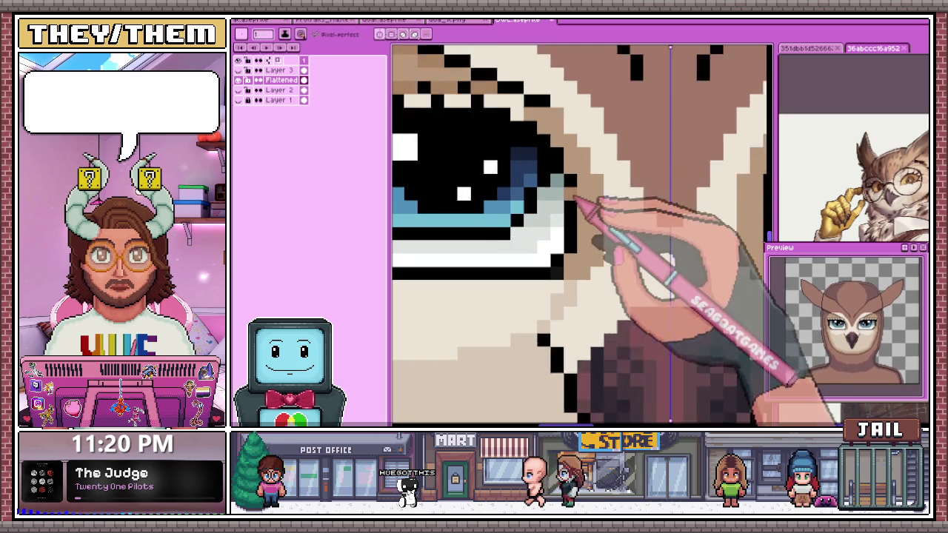
{"action": "scroll", "coordinate": [582, 191], "scroll_direction": "up", "scroll_amount": 1}
{"action": "scroll", "coordinate": [585, 280], "scroll_direction": "down", "scroll_amount": 2}
{"action": "scroll", "coordinate": [576, 312], "scroll_direction": "up", "scroll_amount": 2}
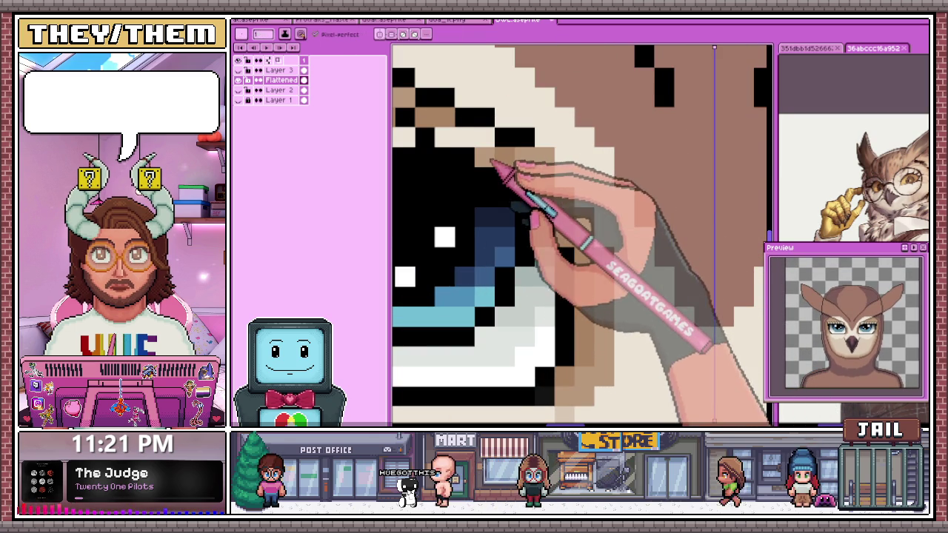
{"action": "scroll", "coordinate": [503, 164], "scroll_direction": "down", "scroll_amount": 1}
{"action": "scroll", "coordinate": [519, 194], "scroll_direction": "down", "scroll_amount": 1}
{"action": "scroll", "coordinate": [524, 201], "scroll_direction": "down", "scroll_amount": 2}
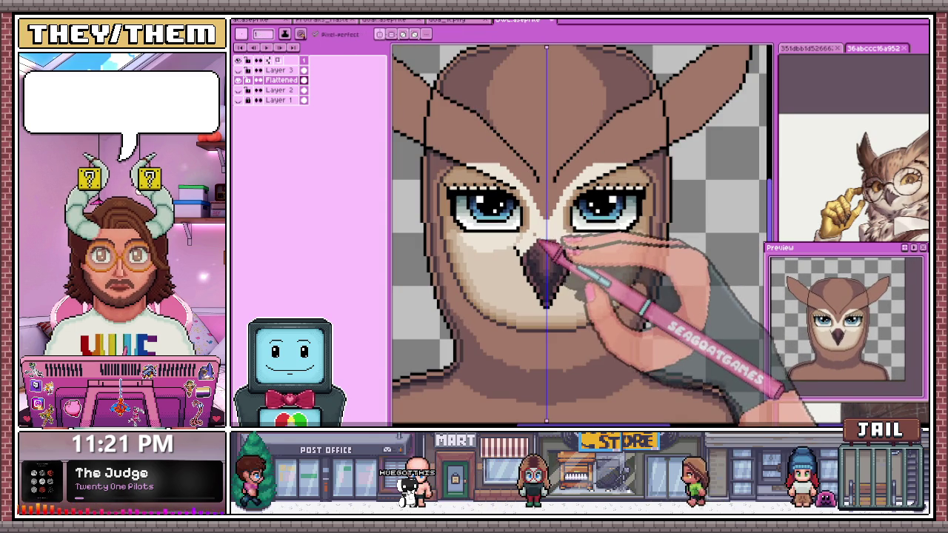
{"action": "scroll", "coordinate": [495, 202], "scroll_direction": "up", "scroll_amount": 2}
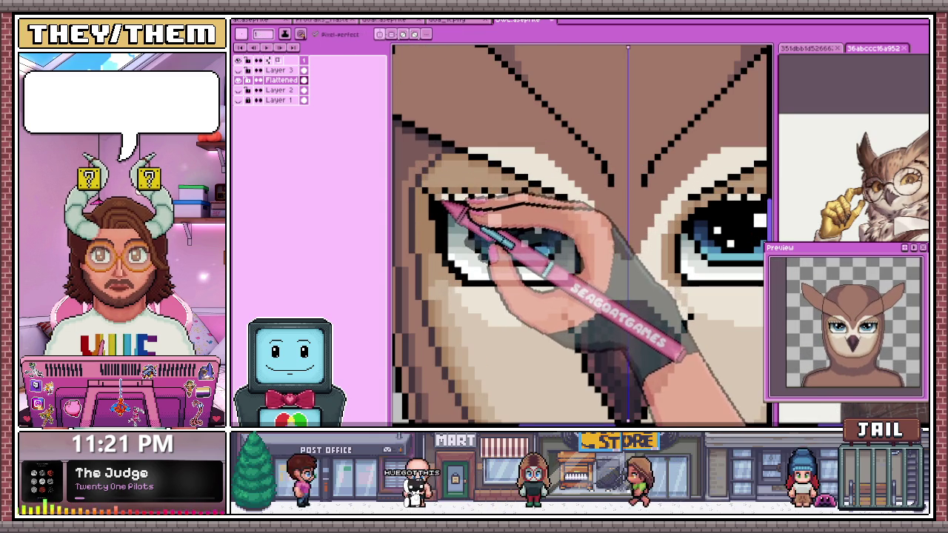
{"action": "scroll", "coordinate": [468, 203], "scroll_direction": "up", "scroll_amount": 1}
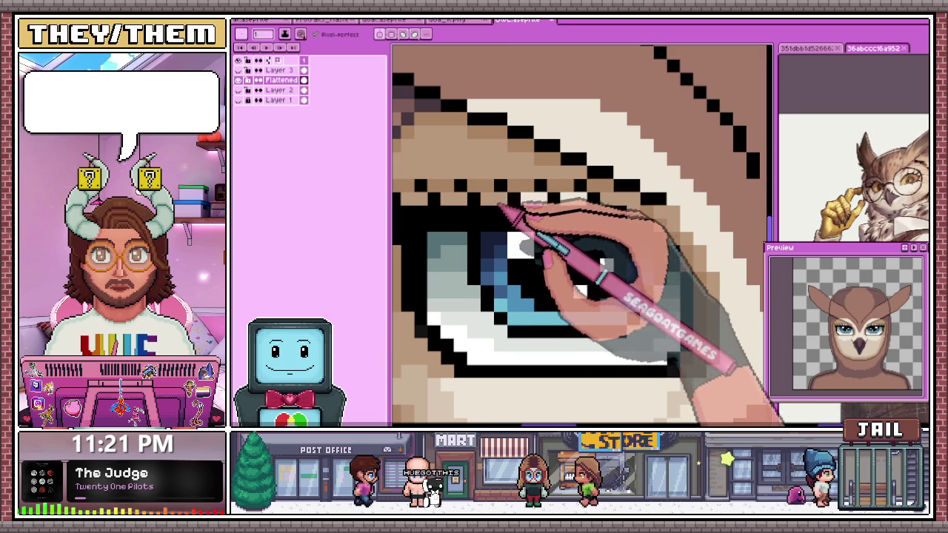
{"action": "scroll", "coordinate": [518, 211], "scroll_direction": "down", "scroll_amount": 1}
{"action": "scroll", "coordinate": [519, 222], "scroll_direction": "down", "scroll_amount": 1}
{"action": "scroll", "coordinate": [474, 211], "scroll_direction": "up", "scroll_amount": 2}
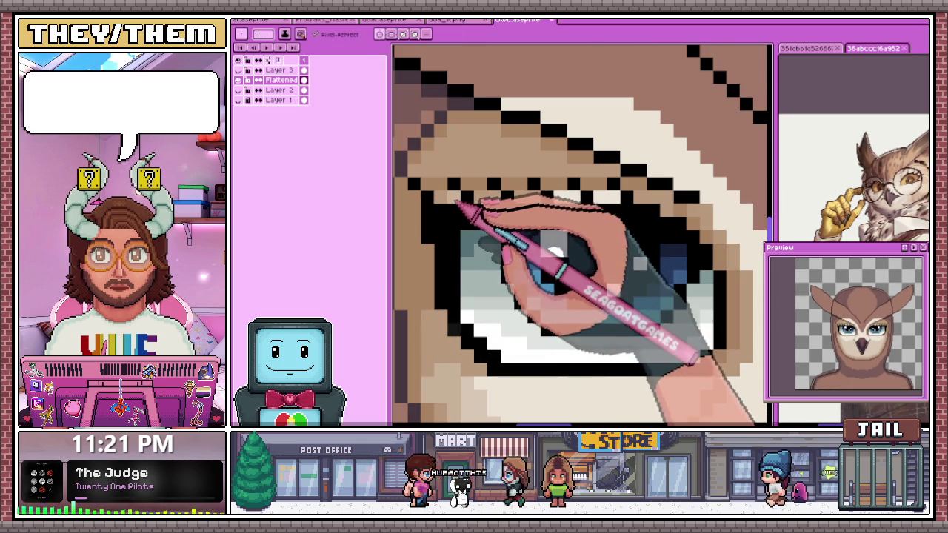
{"action": "key", "text": "alt"}
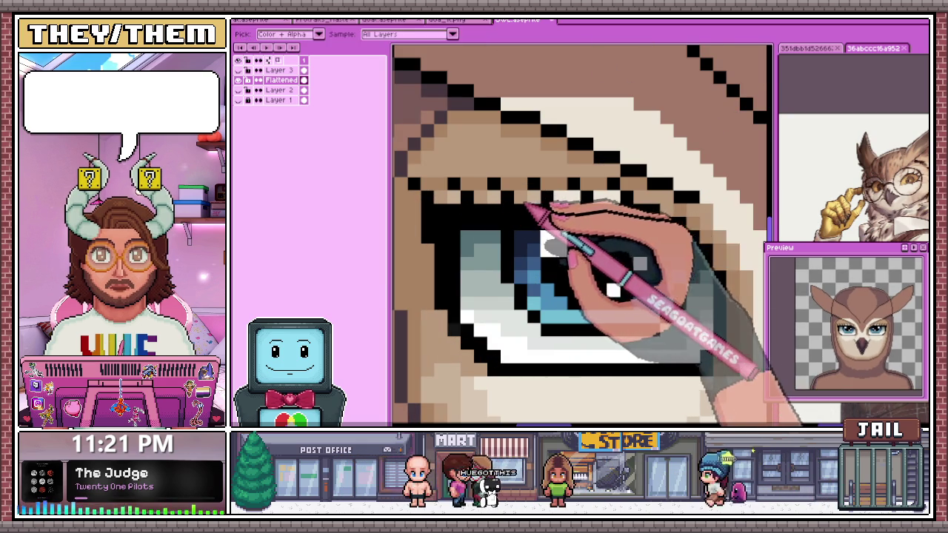
{"action": "key", "text": "alt"}
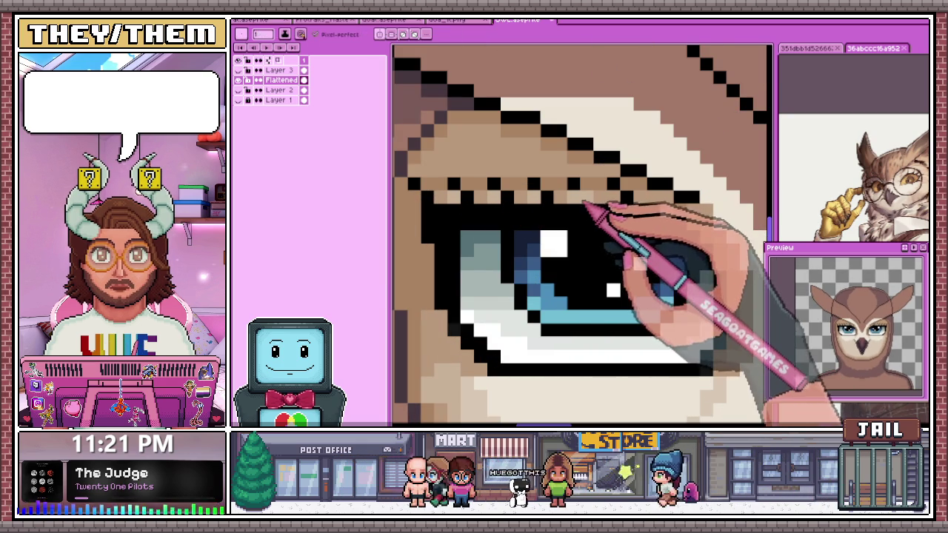
{"action": "scroll", "coordinate": [619, 207], "scroll_direction": "down", "scroll_amount": 1}
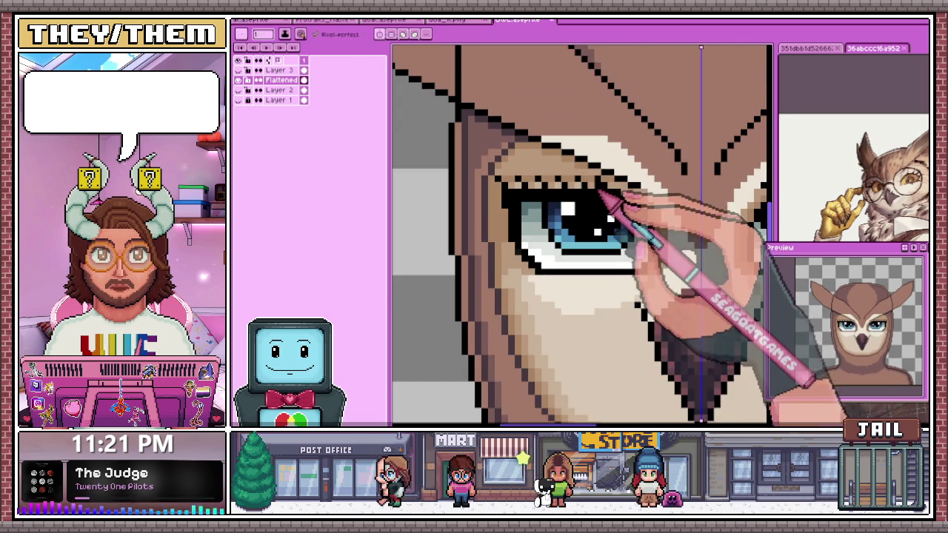
{"action": "scroll", "coordinate": [615, 237], "scroll_direction": "down", "scroll_amount": 1}
{"action": "scroll", "coordinate": [609, 276], "scroll_direction": "down", "scroll_amount": 2}
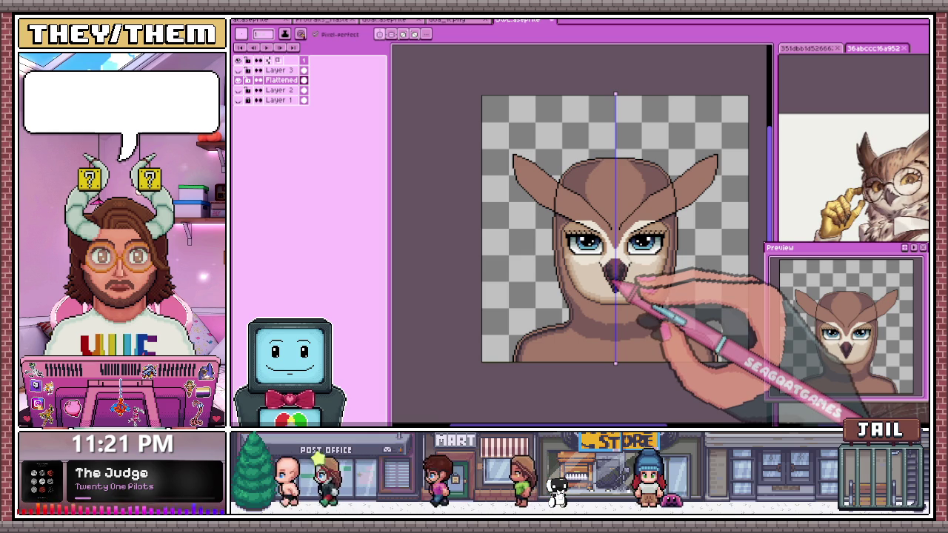
{"action": "scroll", "coordinate": [629, 275], "scroll_direction": "up", "scroll_amount": 2}
{"action": "scroll", "coordinate": [624, 267], "scroll_direction": "up", "scroll_amount": 1}
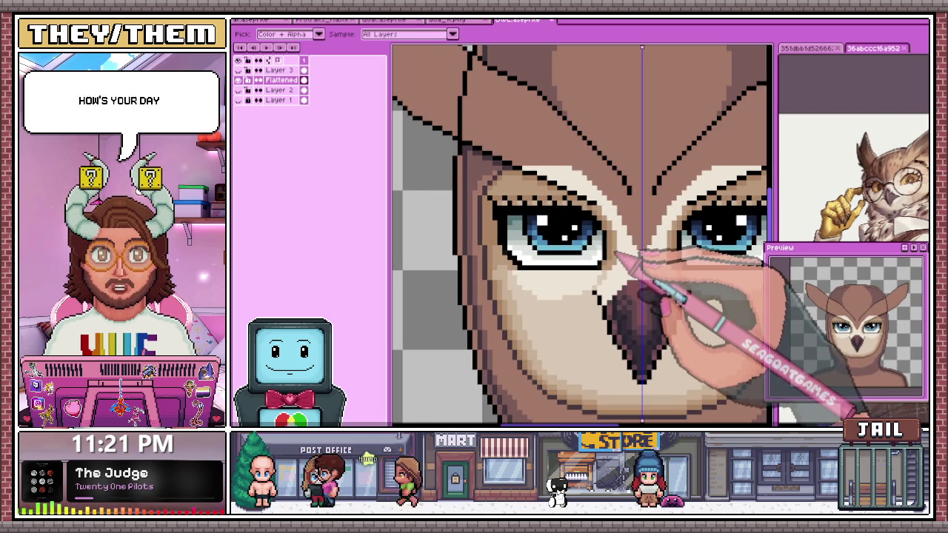
{"action": "scroll", "coordinate": [507, 320], "scroll_direction": "up", "scroll_amount": 2}
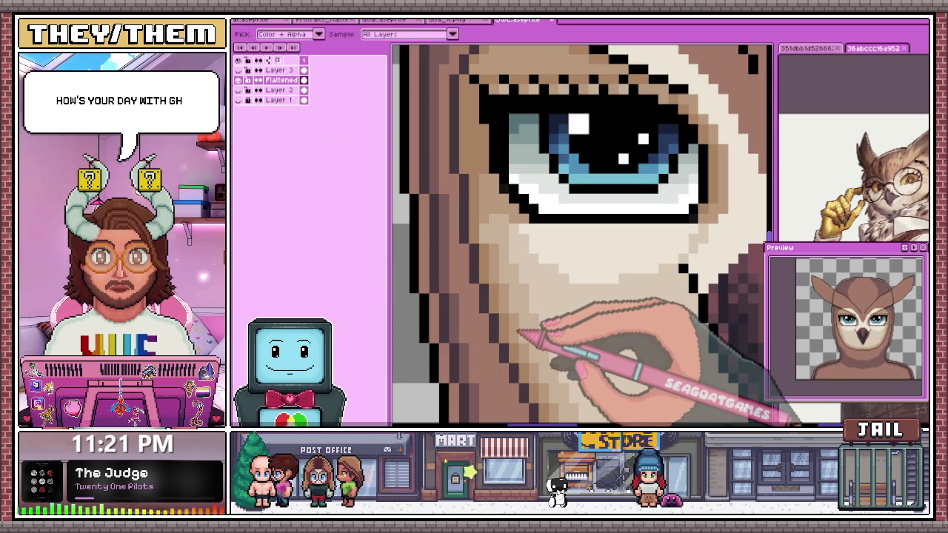
{"action": "scroll", "coordinate": [741, 245], "scroll_direction": "down", "scroll_amount": 1}
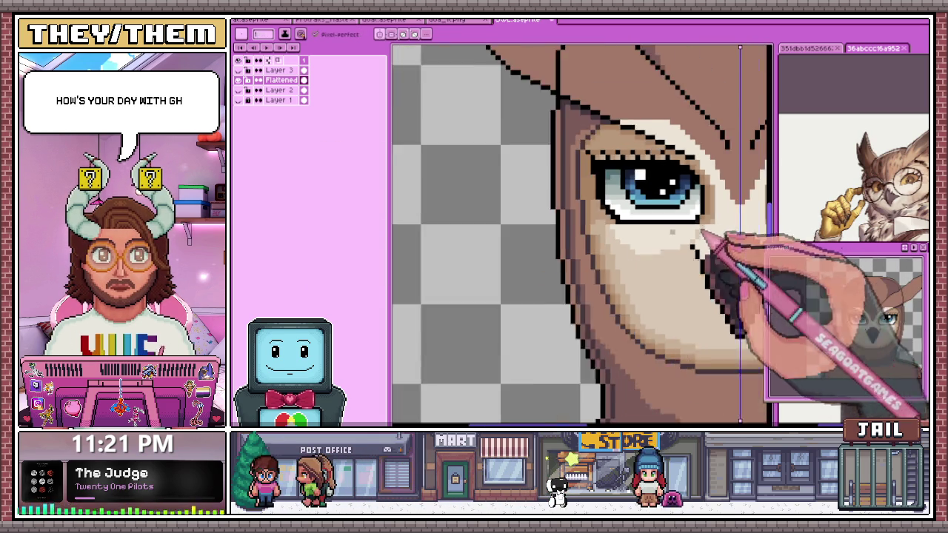
{"action": "scroll", "coordinate": [749, 292], "scroll_direction": "down", "scroll_amount": 1}
{"action": "scroll", "coordinate": [662, 204], "scroll_direction": "up", "scroll_amount": 2}
{"action": "scroll", "coordinate": [656, 215], "scroll_direction": "up", "scroll_amount": 1}
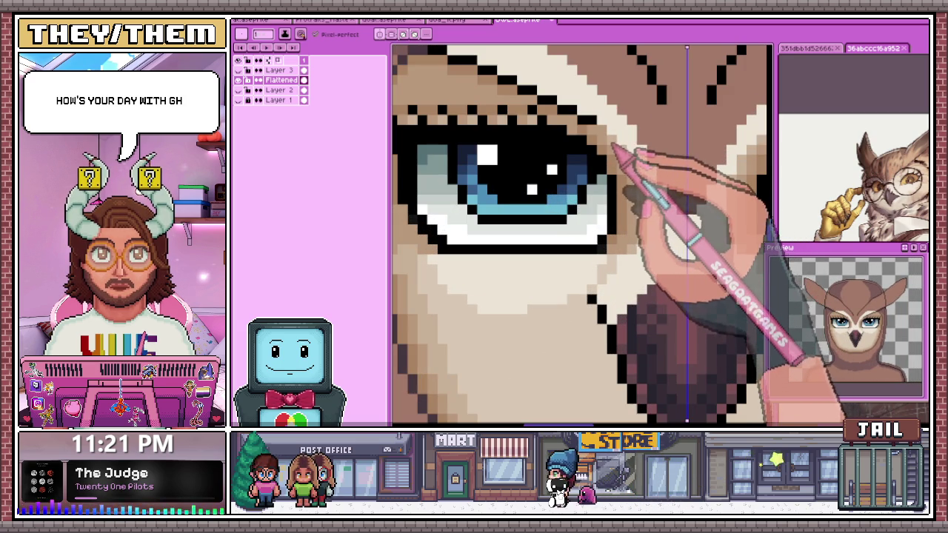
{"action": "scroll", "coordinate": [623, 185], "scroll_direction": "down", "scroll_amount": 2}
{"action": "scroll", "coordinate": [600, 193], "scroll_direction": "up", "scroll_amount": 2}
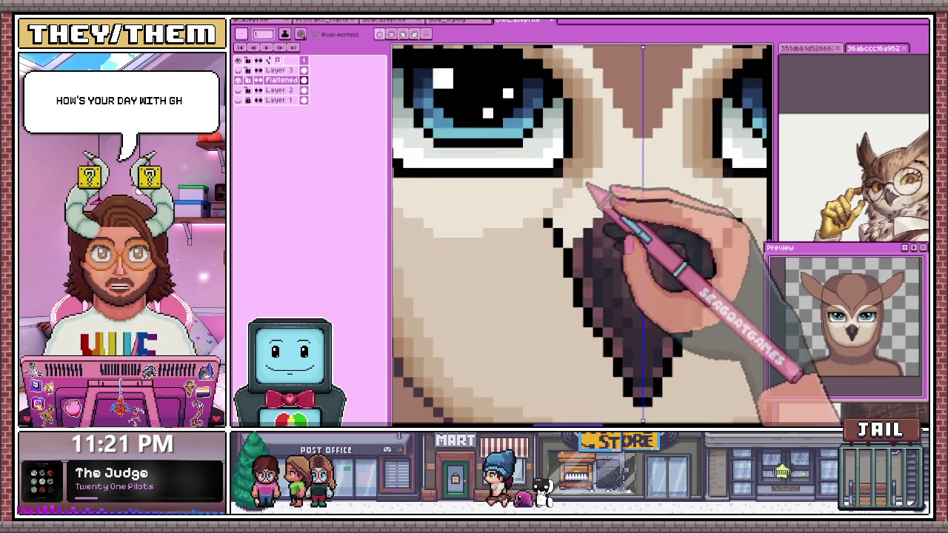
{"action": "scroll", "coordinate": [570, 222], "scroll_direction": "up", "scroll_amount": 1}
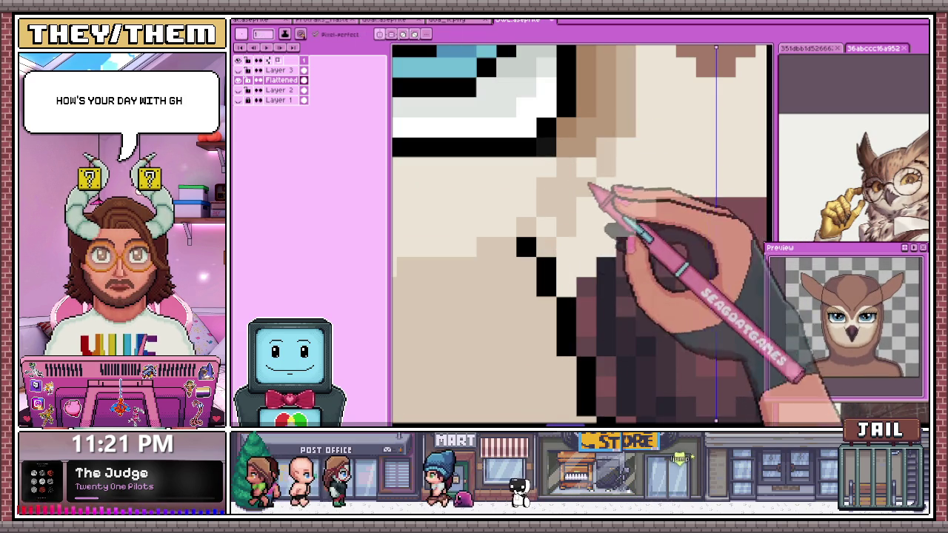
{"action": "scroll", "coordinate": [600, 178], "scroll_direction": "down", "scroll_amount": 1}
{"action": "scroll", "coordinate": [585, 207], "scroll_direction": "down", "scroll_amount": 1}
{"action": "scroll", "coordinate": [555, 215], "scroll_direction": "up", "scroll_amount": 1}
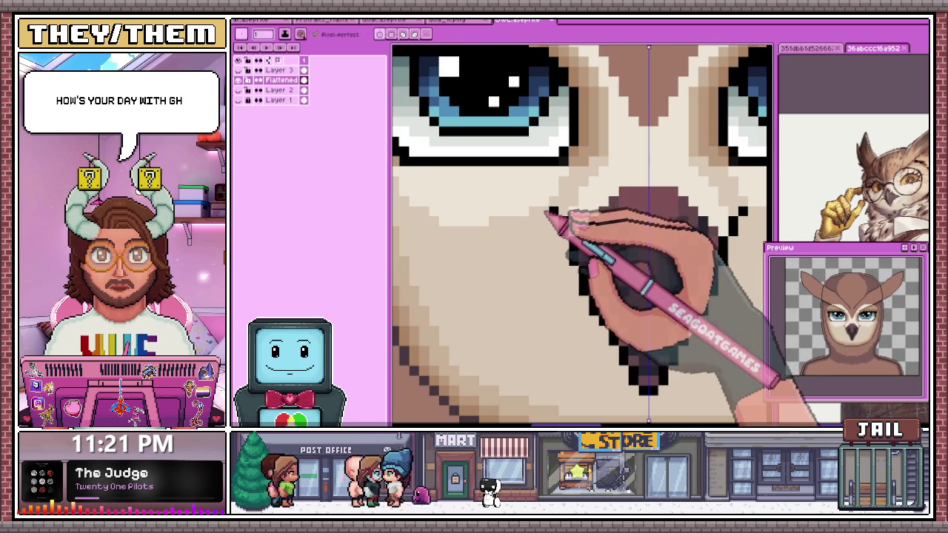
{"action": "scroll", "coordinate": [534, 200], "scroll_direction": "down", "scroll_amount": 2}
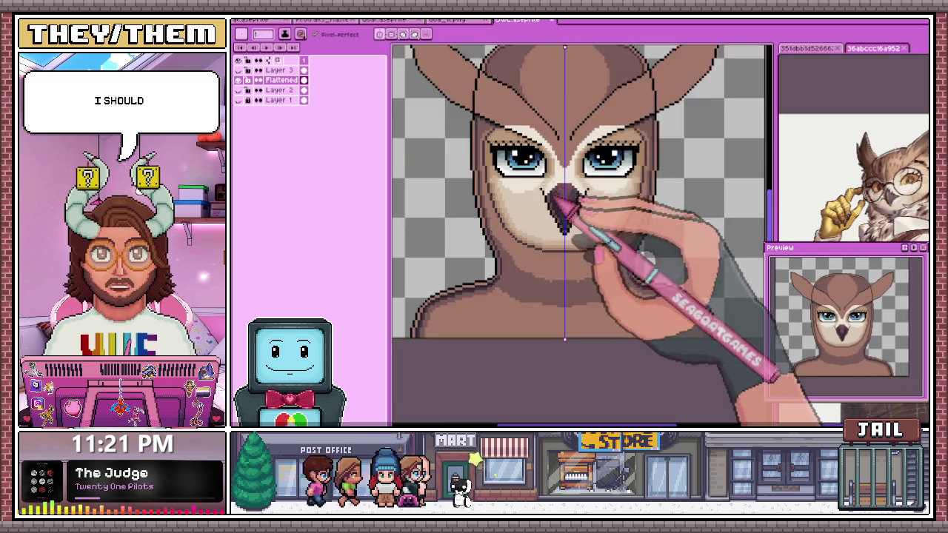
{"action": "scroll", "coordinate": [555, 195], "scroll_direction": "up", "scroll_amount": 1}
{"action": "scroll", "coordinate": [555, 211], "scroll_direction": "up", "scroll_amount": 1}
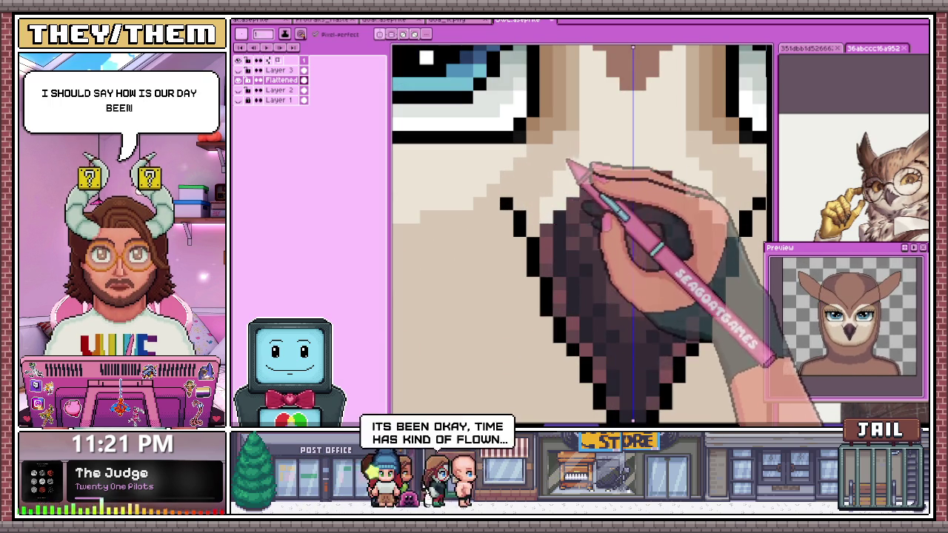
{"action": "scroll", "coordinate": [557, 167], "scroll_direction": "down", "scroll_amount": 2}
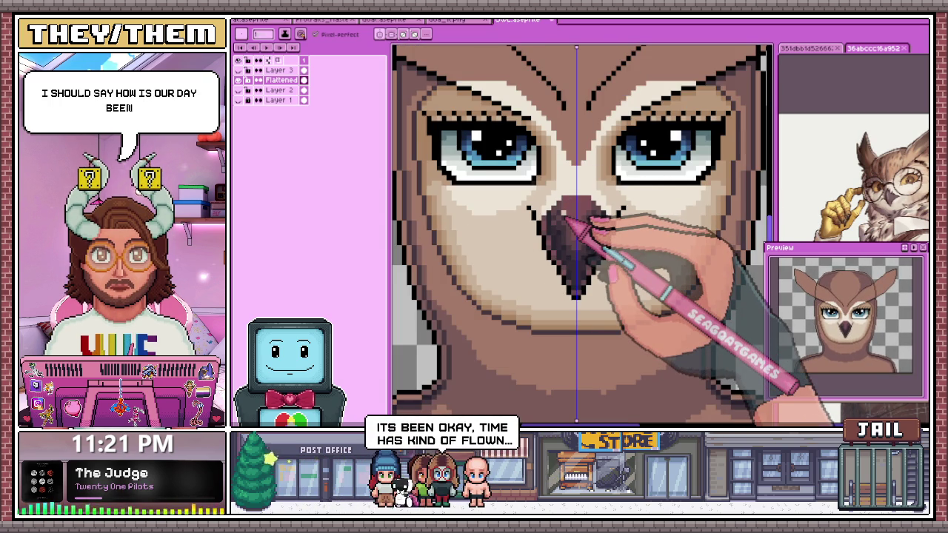
{"action": "scroll", "coordinate": [567, 211], "scroll_direction": "down", "scroll_amount": 2}
{"action": "scroll", "coordinate": [582, 211], "scroll_direction": "up", "scroll_amount": 2}
{"action": "scroll", "coordinate": [598, 214], "scroll_direction": "up", "scroll_amount": 1}
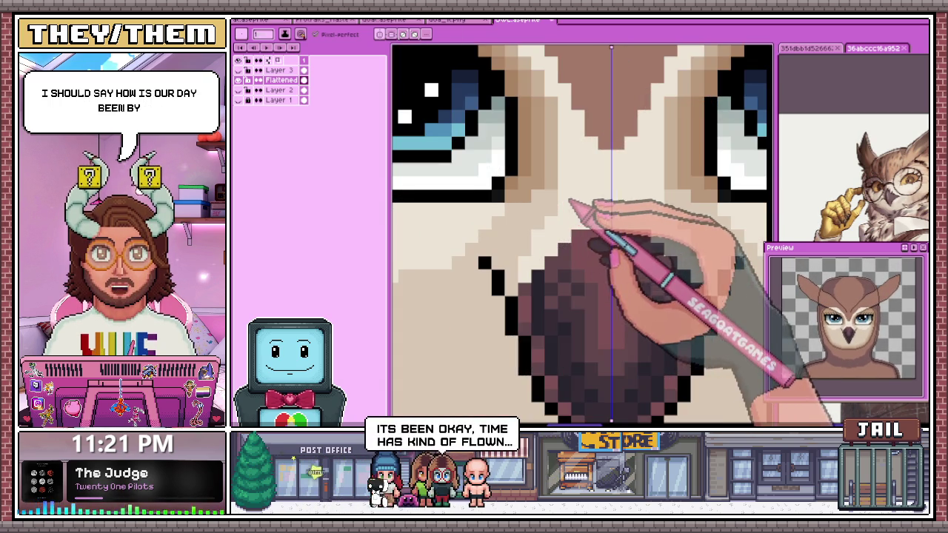
{"action": "scroll", "coordinate": [574, 226], "scroll_direction": "down", "scroll_amount": 1}
{"action": "scroll", "coordinate": [547, 238], "scroll_direction": "down", "scroll_amount": 2}
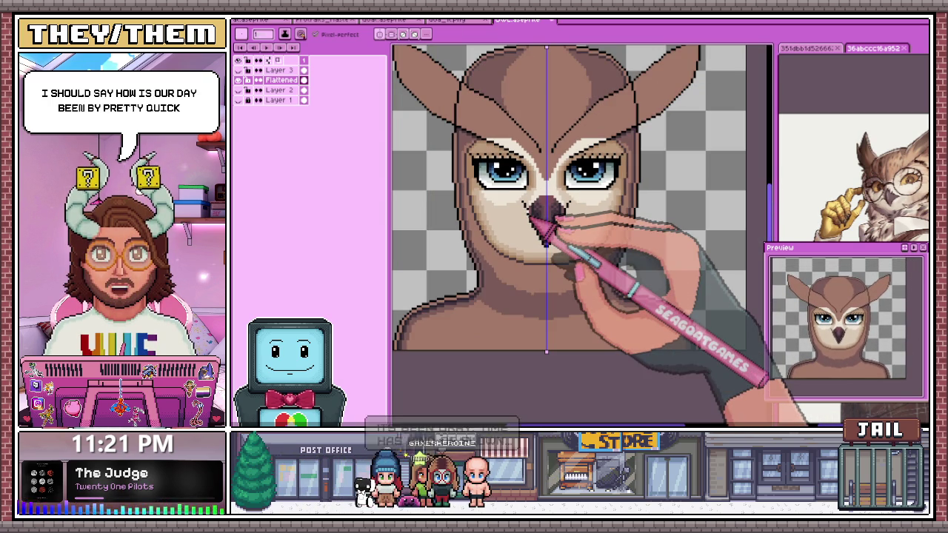
{"action": "scroll", "coordinate": [537, 219], "scroll_direction": "up", "scroll_amount": 1}
{"action": "scroll", "coordinate": [535, 226], "scroll_direction": "up", "scroll_amount": 1}
{"action": "scroll", "coordinate": [531, 237], "scroll_direction": "up", "scroll_amount": 1}
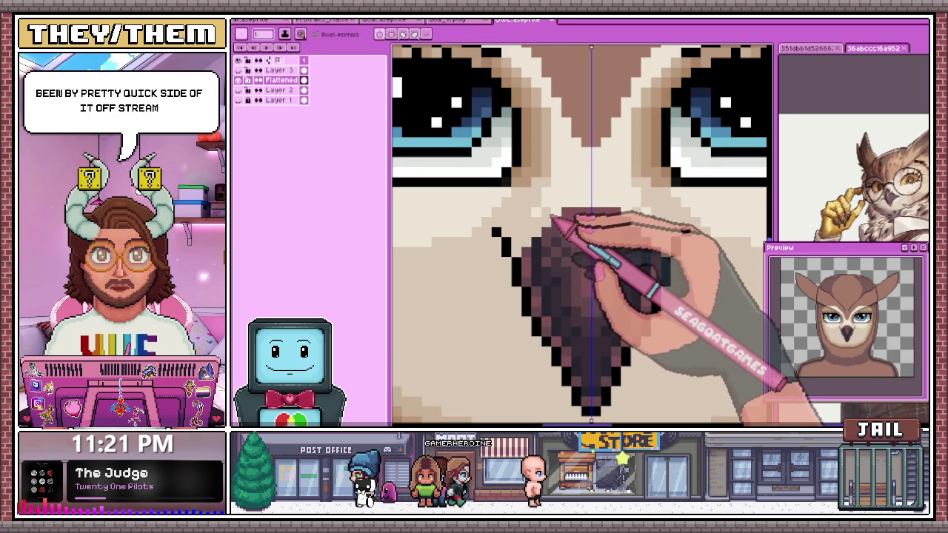
{"action": "scroll", "coordinate": [604, 214], "scroll_direction": "down", "scroll_amount": 1}
{"action": "scroll", "coordinate": [578, 207], "scroll_direction": "down", "scroll_amount": 2}
{"action": "scroll", "coordinate": [570, 189], "scroll_direction": "up", "scroll_amount": 3}
{"action": "scroll", "coordinate": [571, 222], "scroll_direction": "down", "scroll_amount": 1}
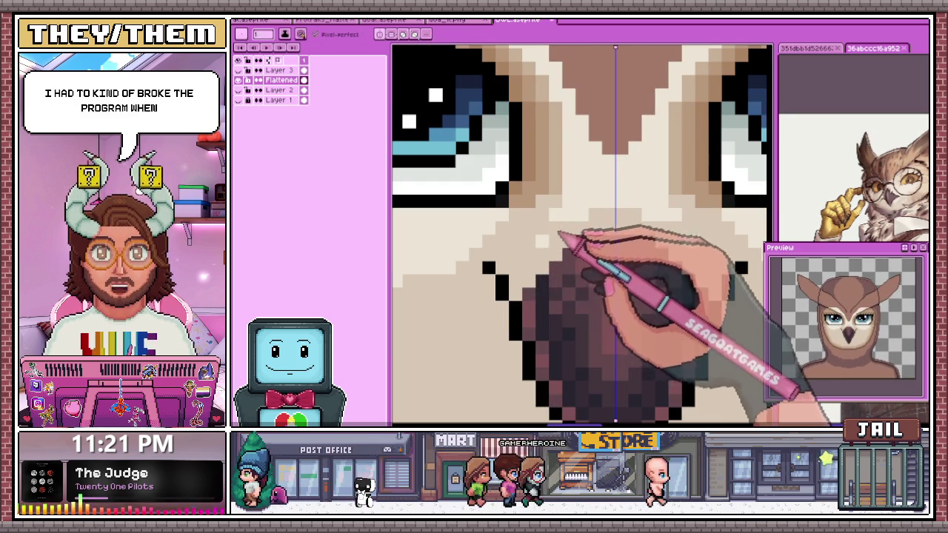
{"action": "scroll", "coordinate": [570, 230], "scroll_direction": "down", "scroll_amount": 1}
{"action": "scroll", "coordinate": [566, 241], "scroll_direction": "down", "scroll_amount": 3}
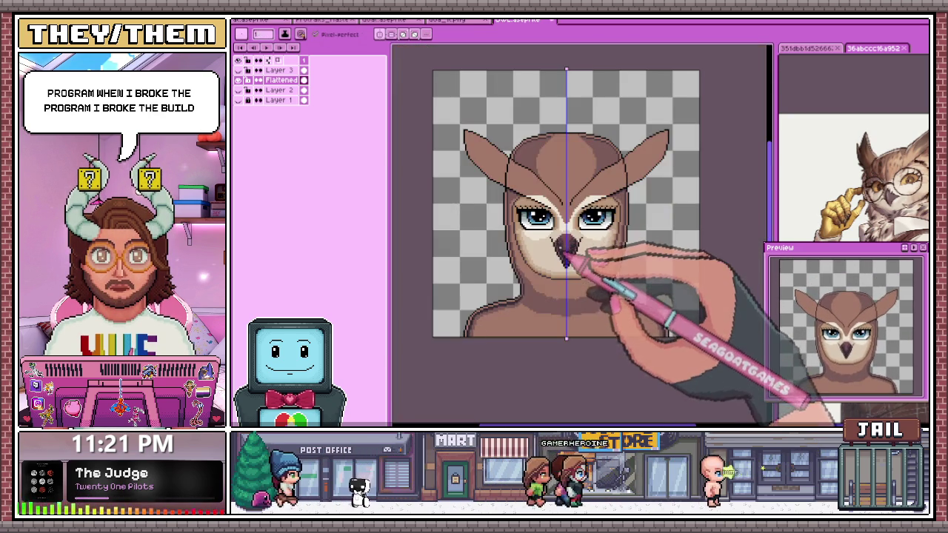
{"action": "scroll", "coordinate": [569, 248], "scroll_direction": "up", "scroll_amount": 3}
{"action": "scroll", "coordinate": [563, 238], "scroll_direction": "down", "scroll_amount": 1}
{"action": "scroll", "coordinate": [559, 229], "scroll_direction": "up", "scroll_amount": 2}
{"action": "scroll", "coordinate": [561, 231], "scroll_direction": "up", "scroll_amount": 2}
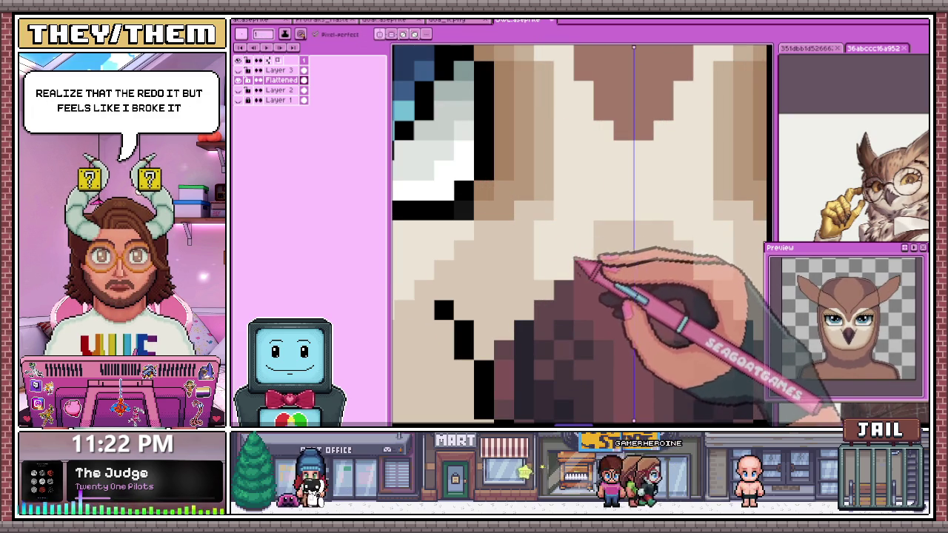
- Paint dark rose pixels along the edge of the owl's beak
{"action": "left_click_drag", "start_coordinate": [618, 251], "coordinate": [550, 294]}
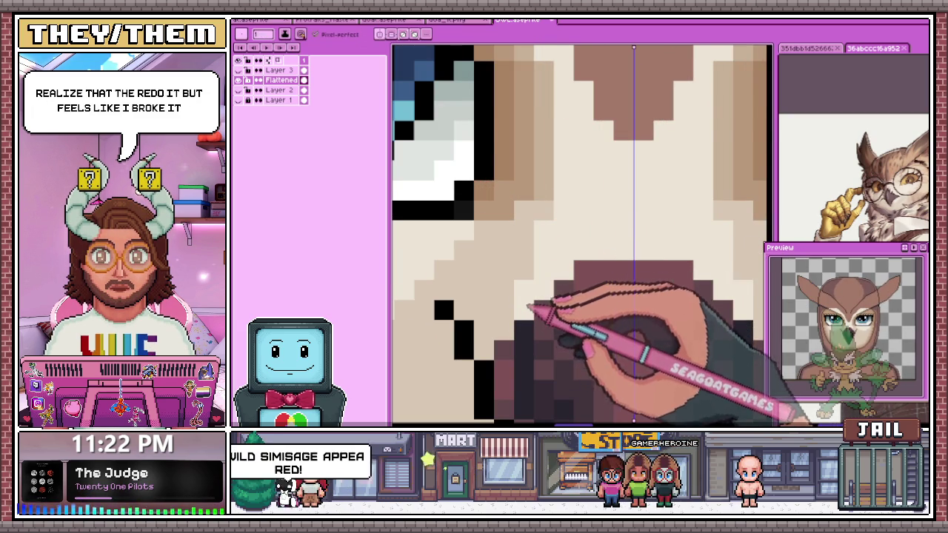
{"action": "scroll", "coordinate": [532, 305], "scroll_direction": "down", "scroll_amount": 2}
{"action": "scroll", "coordinate": [560, 240], "scroll_direction": "down", "scroll_amount": 1}
{"action": "scroll", "coordinate": [557, 237], "scroll_direction": "down", "scroll_amount": 1}
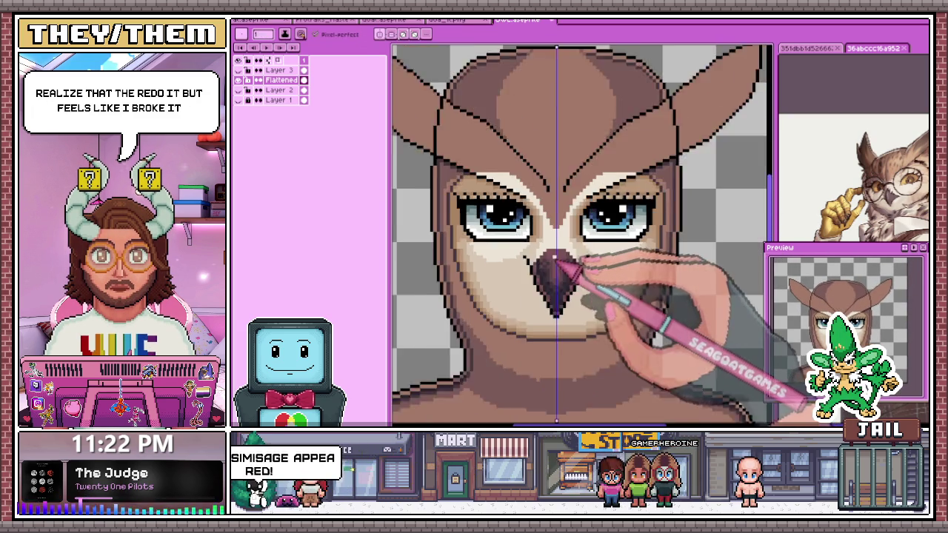
{"action": "scroll", "coordinate": [555, 233], "scroll_direction": "down", "scroll_amount": 1}
{"action": "scroll", "coordinate": [548, 228], "scroll_direction": "down", "scroll_amount": 2}
{"action": "scroll", "coordinate": [548, 227], "scroll_direction": "up", "scroll_amount": 2}
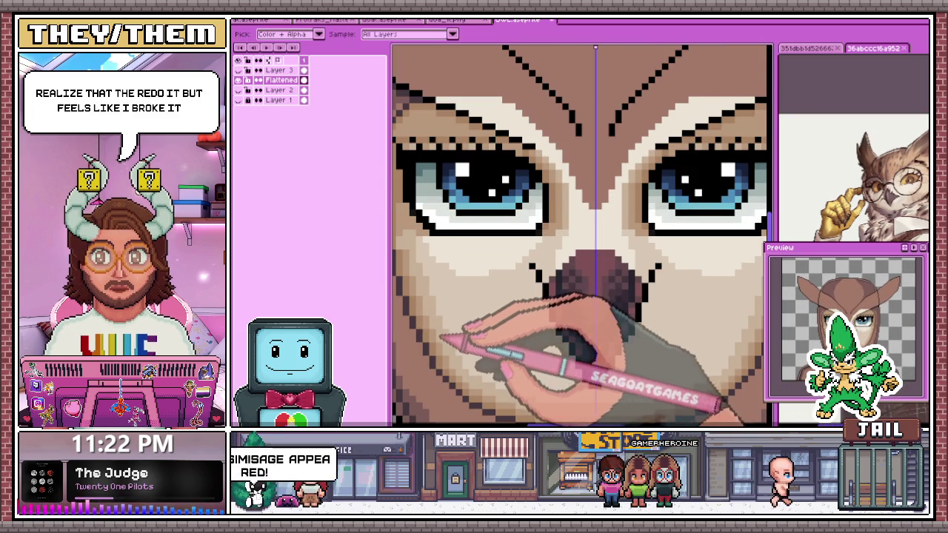
{"action": "scroll", "coordinate": [564, 264], "scroll_direction": "up", "scroll_amount": 2}
{"action": "scroll", "coordinate": [548, 267], "scroll_direction": "down", "scroll_amount": 1}
{"action": "scroll", "coordinate": [519, 296], "scroll_direction": "down", "scroll_amount": 1}
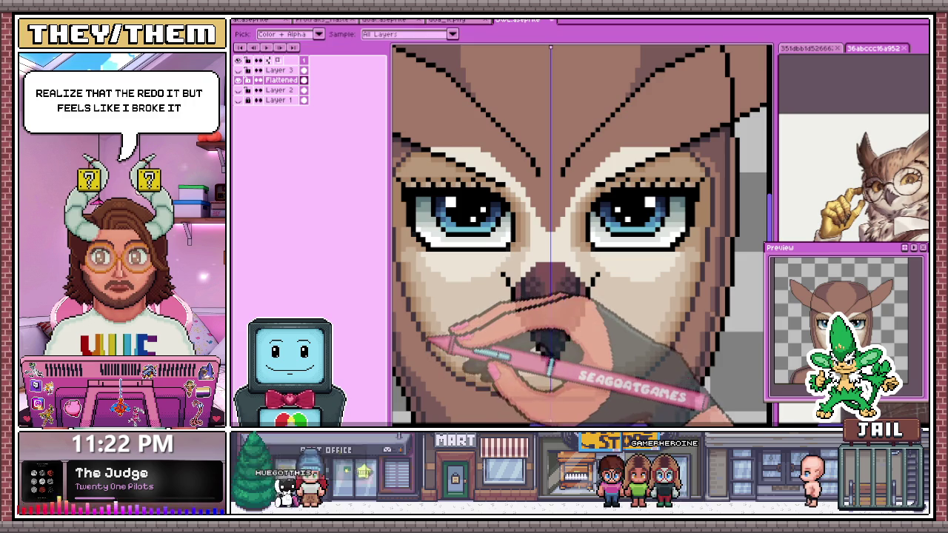
{"action": "scroll", "coordinate": [512, 255], "scroll_direction": "up", "scroll_amount": 3}
- Sample shading colours from the owl's muzzle with the Alt eyedropper
{"action": "key", "text": "alt"}
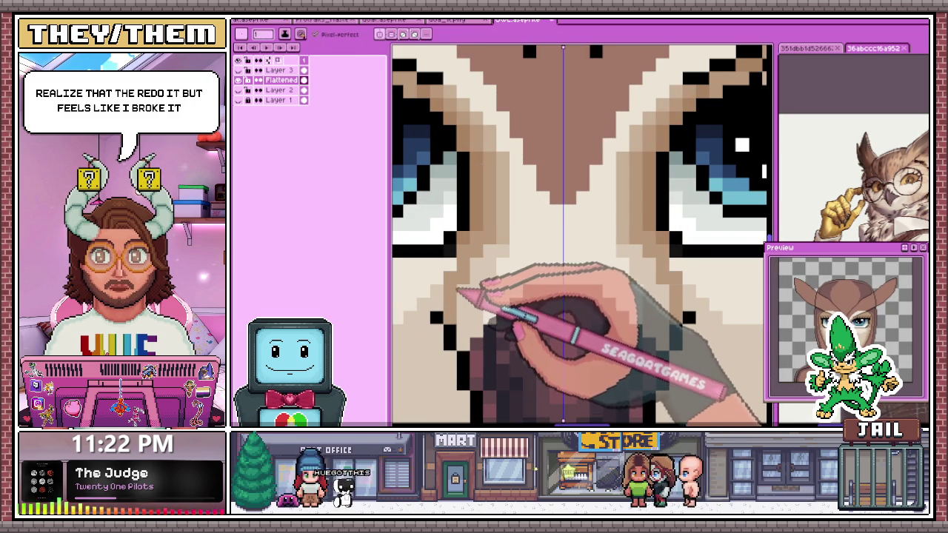
{"action": "key", "text": "alt"}
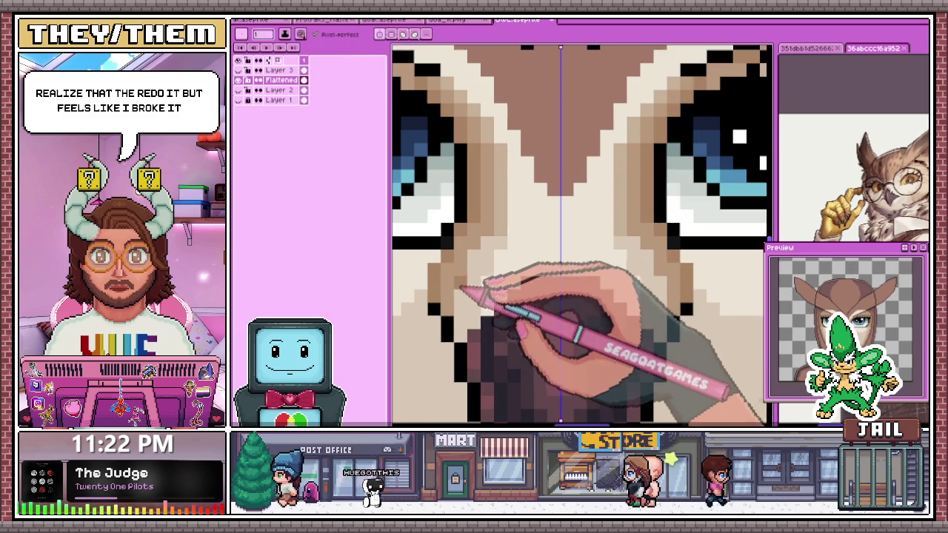
{"action": "key", "text": "alt"}
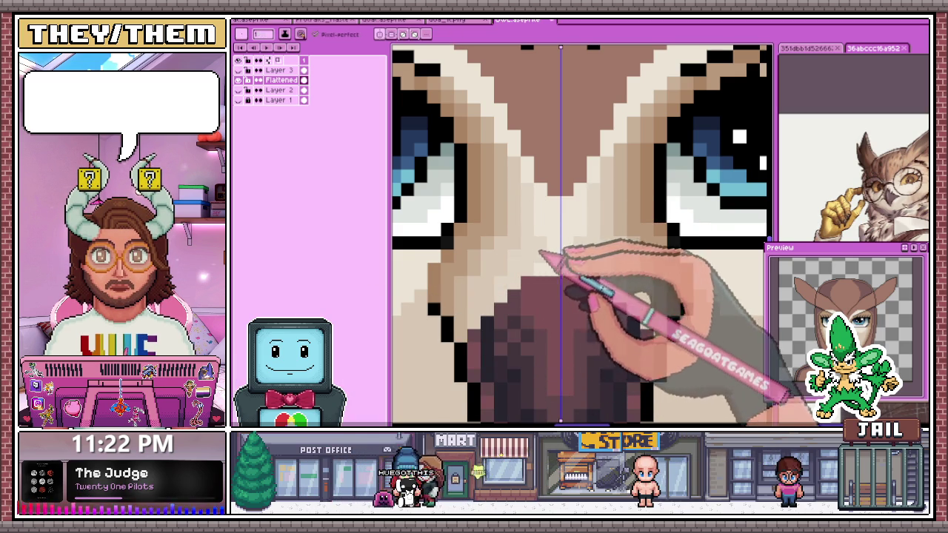
{"action": "scroll", "coordinate": [554, 276], "scroll_direction": "down", "scroll_amount": 2}
{"action": "scroll", "coordinate": [556, 281], "scroll_direction": "down", "scroll_amount": 1}
{"action": "scroll", "coordinate": [556, 289], "scroll_direction": "down", "scroll_amount": 1}
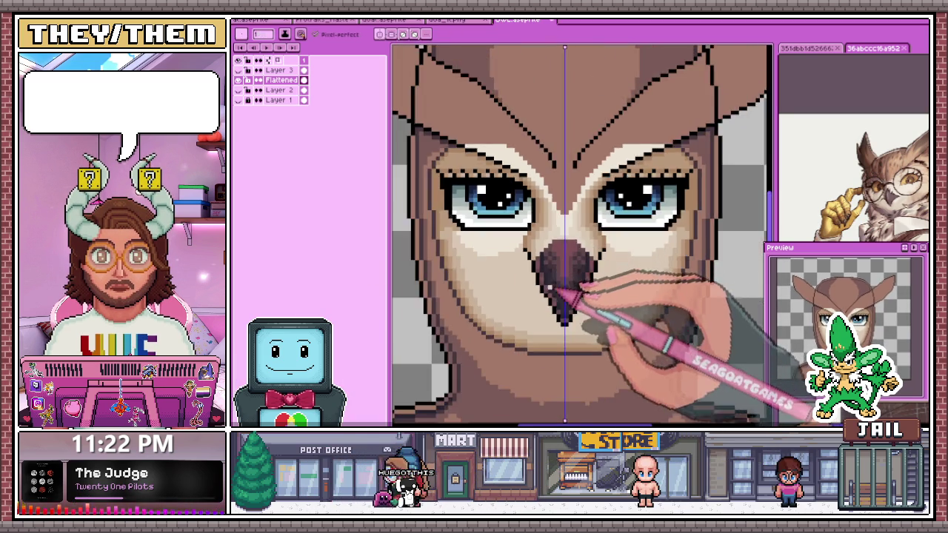
{"action": "scroll", "coordinate": [558, 300], "scroll_direction": "down", "scroll_amount": 1}
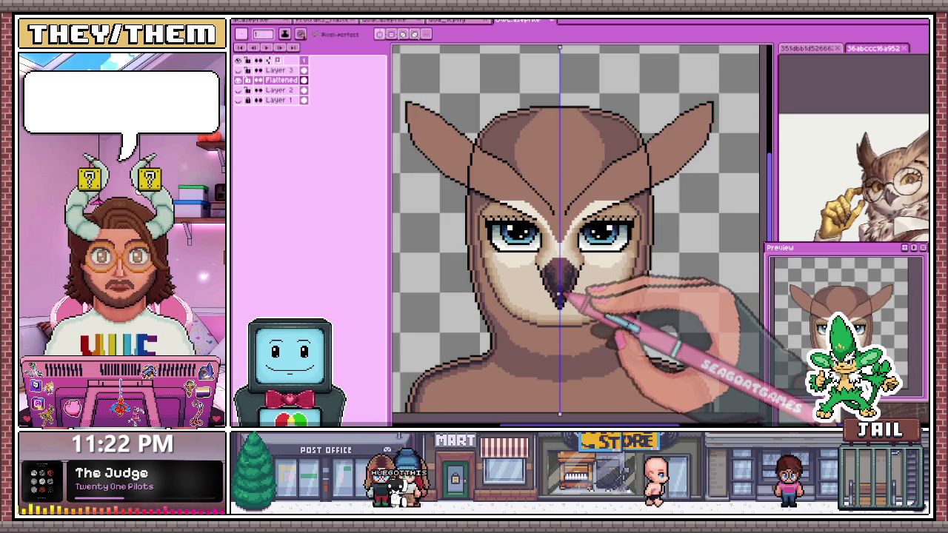
{"action": "scroll", "coordinate": [557, 295], "scroll_direction": "up", "scroll_amount": 2}
{"action": "scroll", "coordinate": [549, 282], "scroll_direction": "up", "scroll_amount": 1}
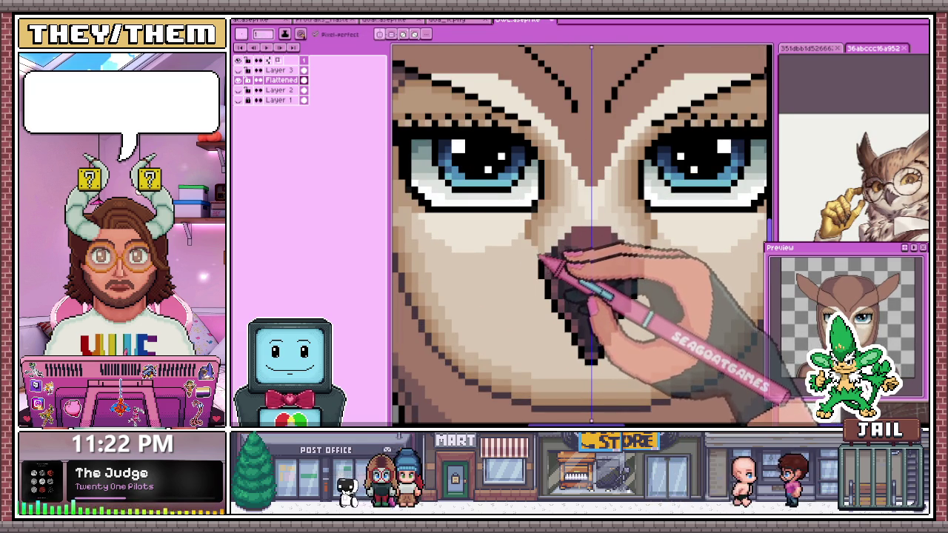
{"action": "scroll", "coordinate": [544, 252], "scroll_direction": "down", "scroll_amount": 1}
{"action": "scroll", "coordinate": [556, 282], "scroll_direction": "down", "scroll_amount": 2}
{"action": "scroll", "coordinate": [552, 297], "scroll_direction": "up", "scroll_amount": 1}
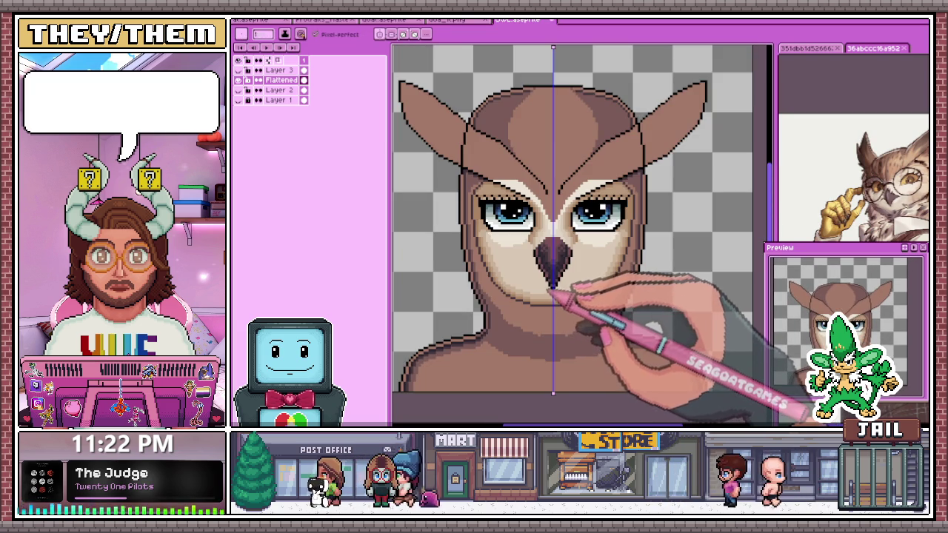
{"action": "scroll", "coordinate": [552, 290], "scroll_direction": "up", "scroll_amount": 1}
{"action": "scroll", "coordinate": [555, 212], "scroll_direction": "up", "scroll_amount": 1}
{"action": "scroll", "coordinate": [525, 218], "scroll_direction": "up", "scroll_amount": 1}
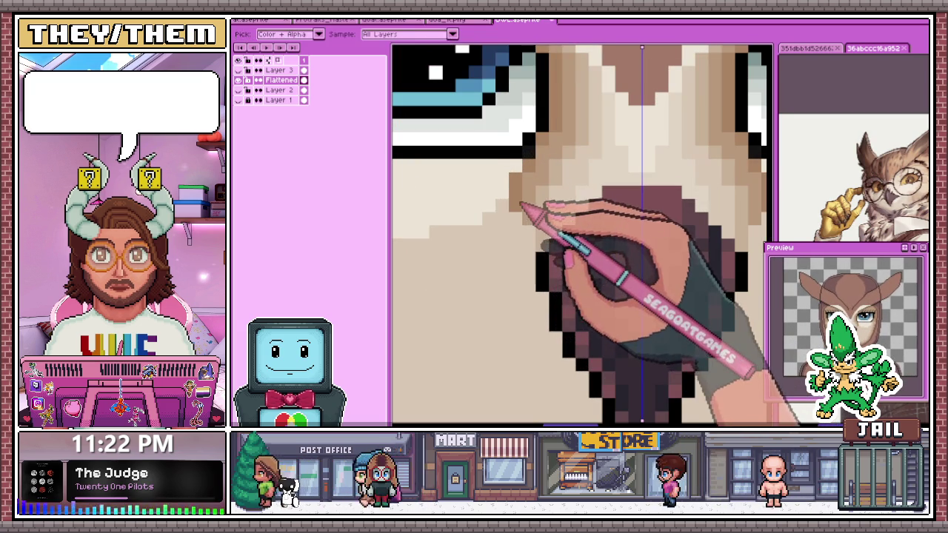
- Return to the Pencil and make the orange glasses layer visible again
{"action": "key", "text": "b"}
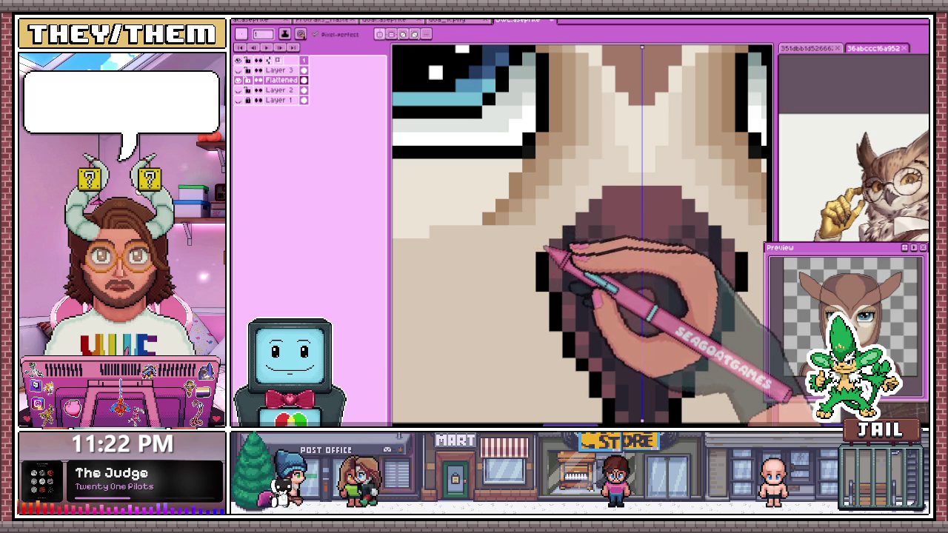
{"action": "scroll", "coordinate": [533, 232], "scroll_direction": "down", "scroll_amount": 2}
{"action": "scroll", "coordinate": [582, 265], "scroll_direction": "down", "scroll_amount": 2}
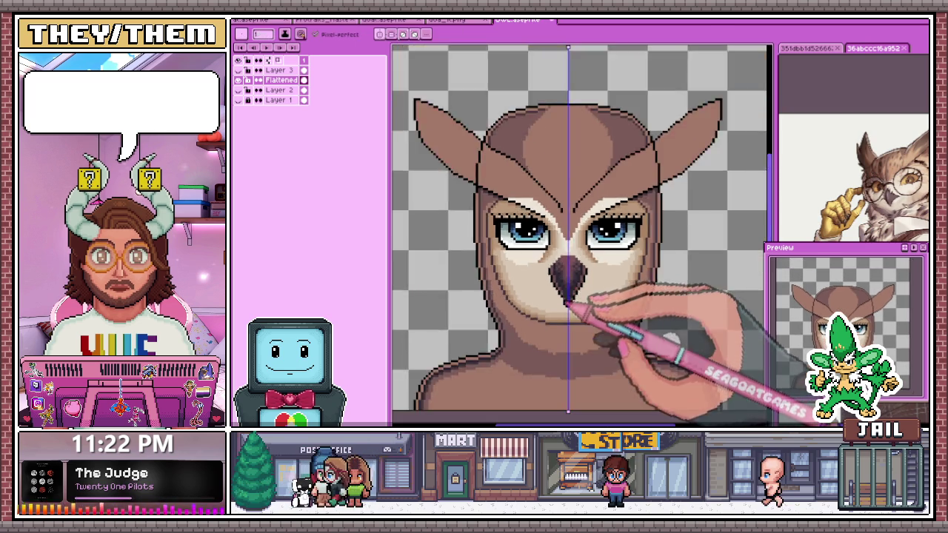
{"action": "scroll", "coordinate": [571, 313], "scroll_direction": "down", "scroll_amount": 2}
{"action": "left_click", "coordinate": [239, 80]}
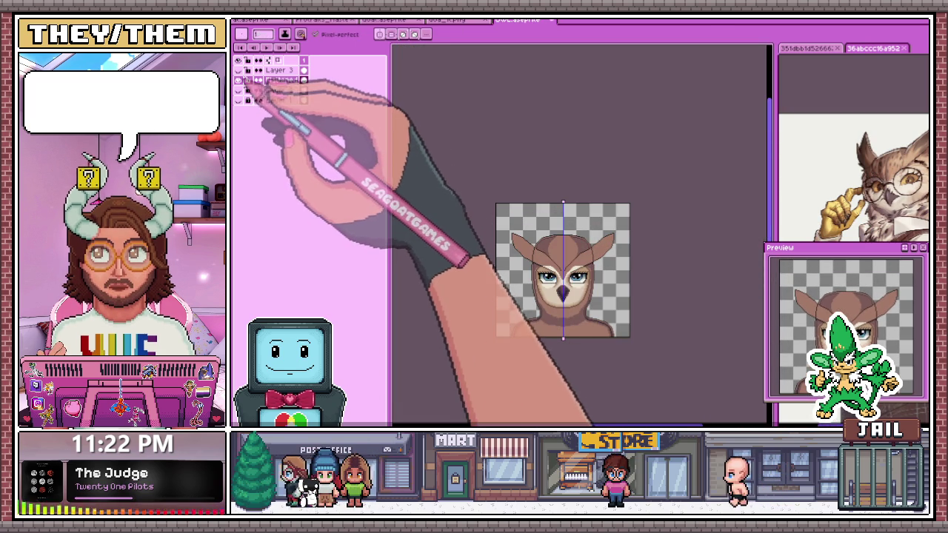
- Select the Flattened layer and sample a colour from the owl's face
{"action": "left_click", "coordinate": [245, 80]}
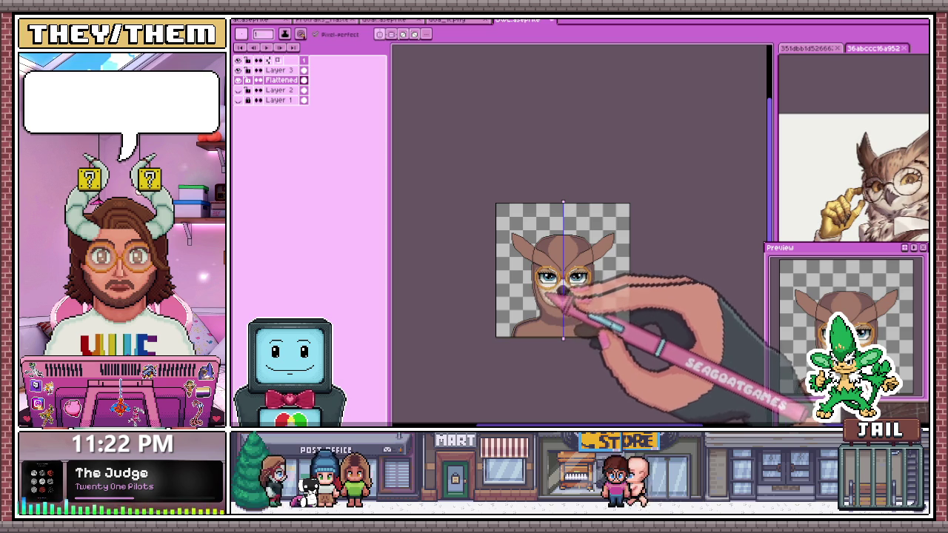
{"action": "scroll", "coordinate": [585, 326], "scroll_direction": "up", "scroll_amount": 2}
{"action": "scroll", "coordinate": [576, 314], "scroll_direction": "up", "scroll_amount": 2}
{"action": "key", "text": "i"}
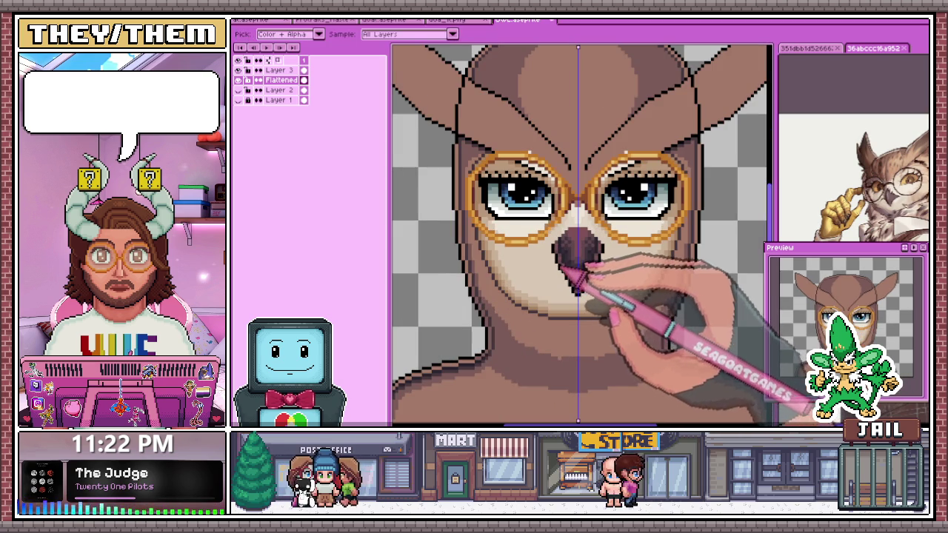
{"action": "scroll", "coordinate": [576, 278], "scroll_direction": "down", "scroll_amount": 2}
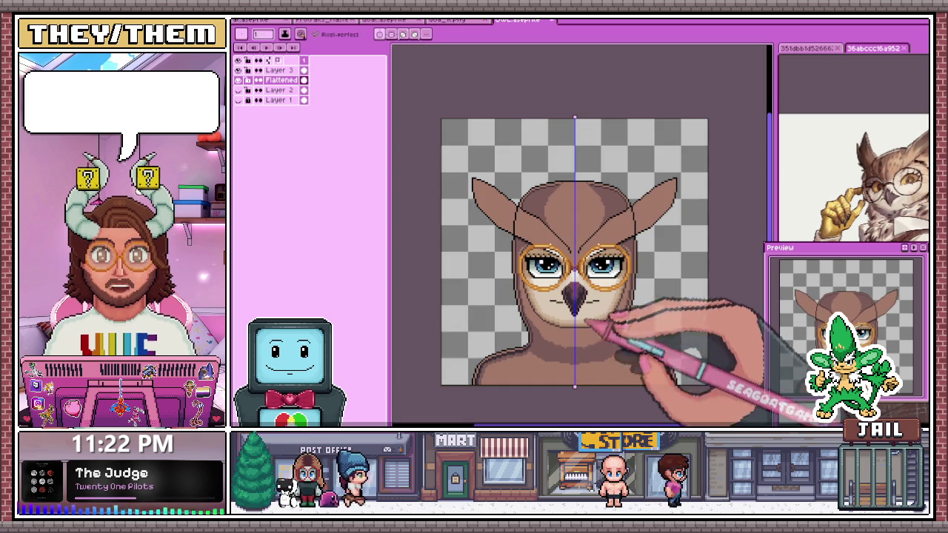
{"action": "scroll", "coordinate": [587, 322], "scroll_direction": "up", "scroll_amount": 2}
{"action": "scroll", "coordinate": [593, 304], "scroll_direction": "up", "scroll_amount": 1}
- Draw mirrored lines extending the beak tip and forming mouth lines beside it
{"action": "left_click_drag", "start_coordinate": [619, 282], "coordinate": [630, 300]}
{"action": "left_click_drag", "start_coordinate": [562, 243], "coordinate": [585, 238]}
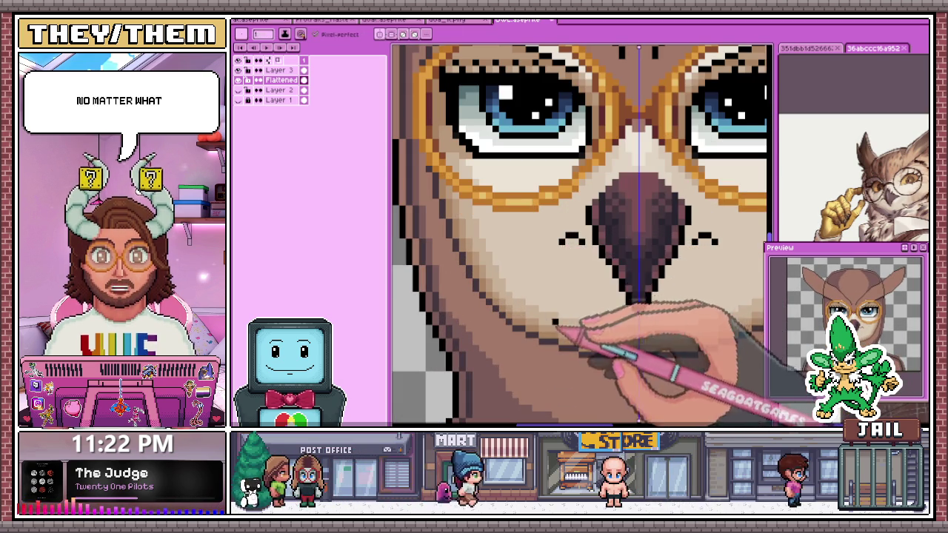
{"action": "scroll", "coordinate": [585, 300], "scroll_direction": "down", "scroll_amount": 2}
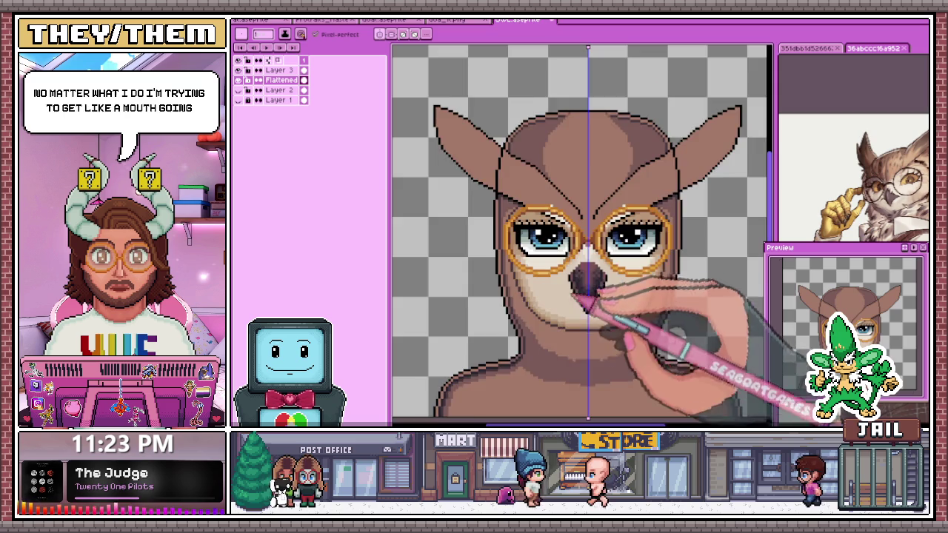
{"action": "scroll", "coordinate": [584, 296], "scroll_direction": "down", "scroll_amount": 2}
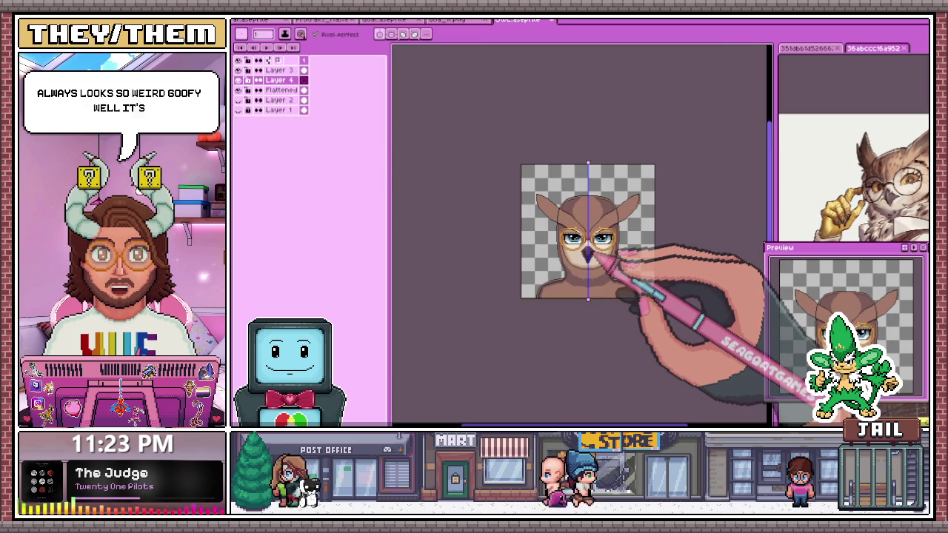
- Fill the canvas's right half with dark navy and move that layer to the top
{"action": "scroll", "coordinate": [606, 185], "scroll_direction": "up", "scroll_amount": 2}
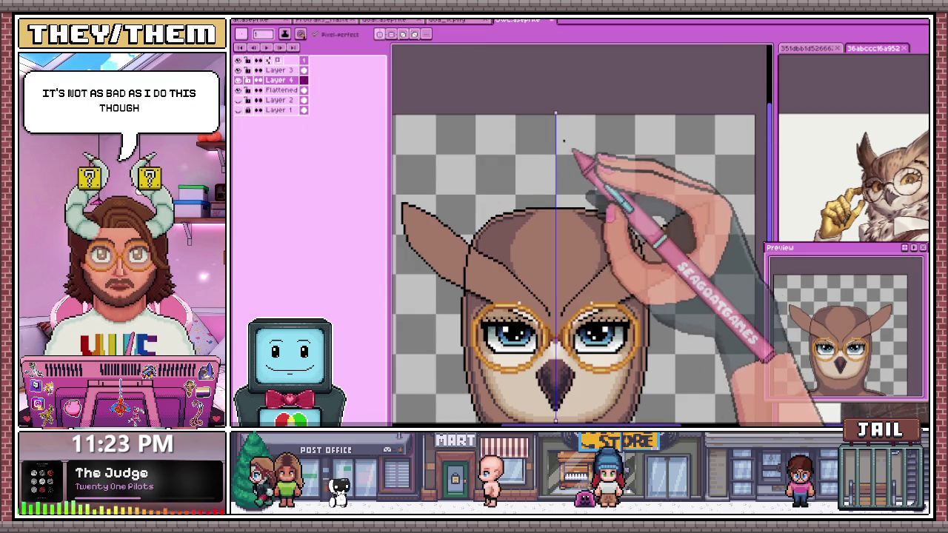
{"action": "scroll", "coordinate": [567, 148], "scroll_direction": "down", "scroll_amount": 2}
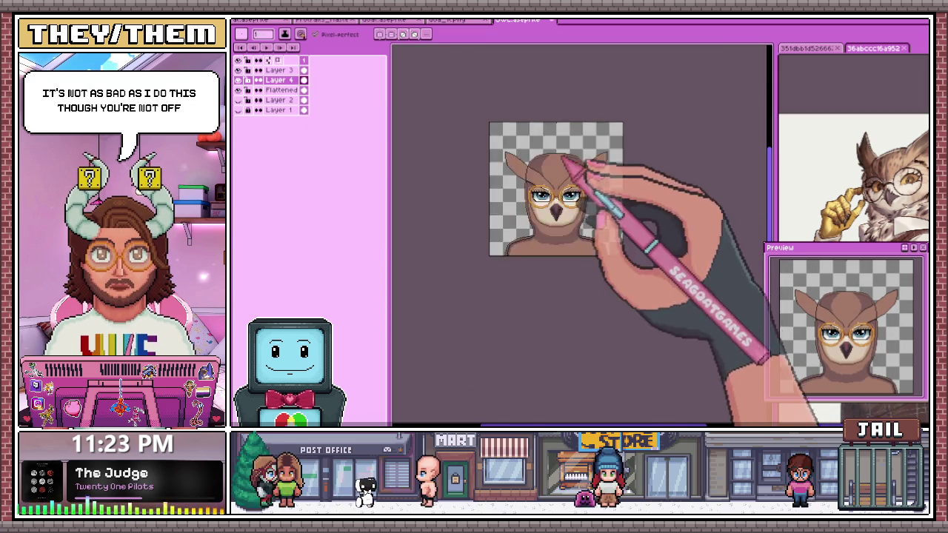
{"action": "scroll", "coordinate": [564, 152], "scroll_direction": "up", "scroll_amount": 3}
{"action": "scroll", "coordinate": [563, 152], "scroll_direction": "down", "scroll_amount": 1}
{"action": "scroll", "coordinate": [563, 152], "scroll_direction": "down", "scroll_amount": 2}
{"action": "scroll", "coordinate": [564, 154], "scroll_direction": "up", "scroll_amount": 2}
{"action": "scroll", "coordinate": [564, 154], "scroll_direction": "down", "scroll_amount": 1}
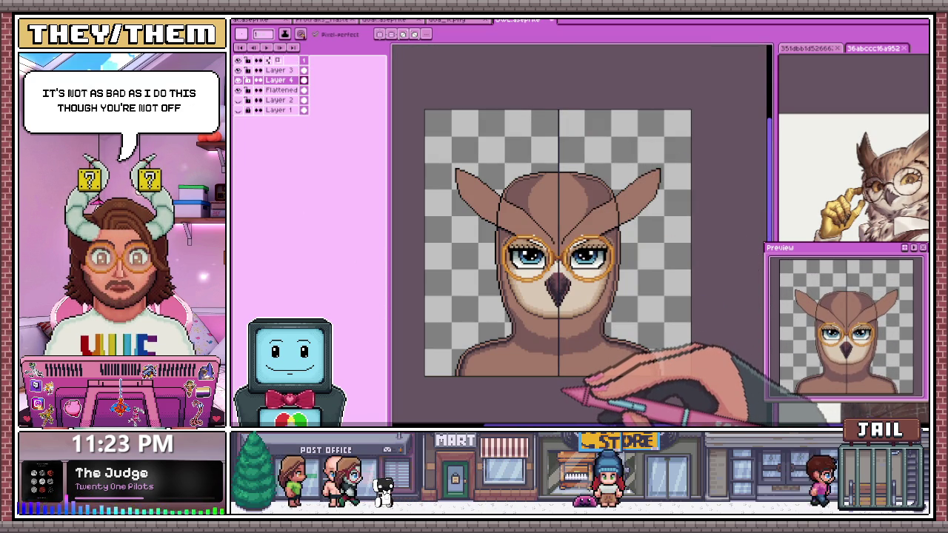
{"action": "key", "text": "g"}
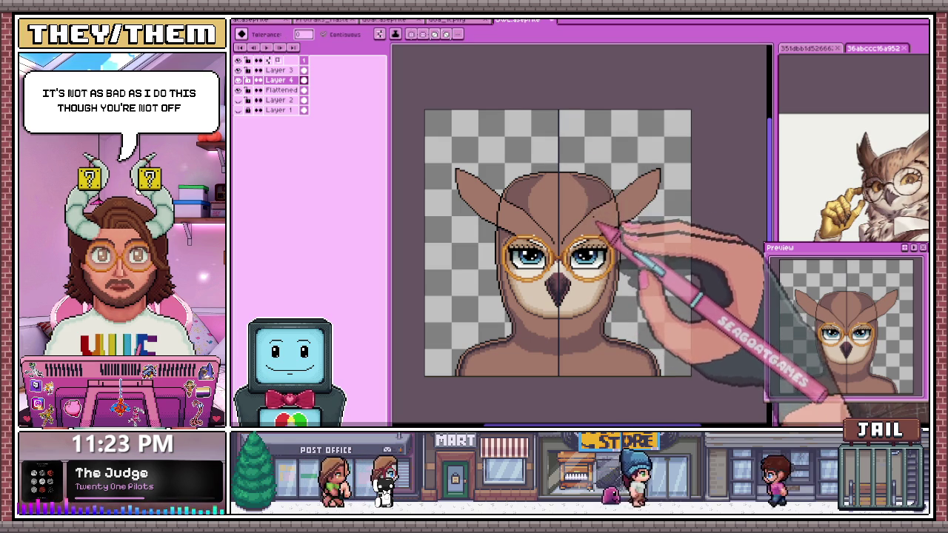
{"action": "left_click", "coordinate": [605, 180]}
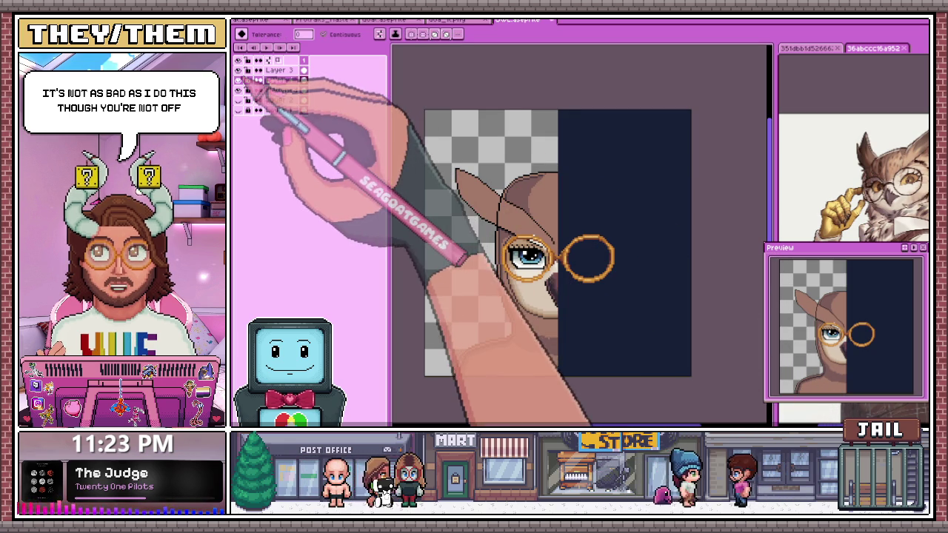
{"action": "left_click_drag", "start_coordinate": [270, 80], "coordinate": [271, 69]}
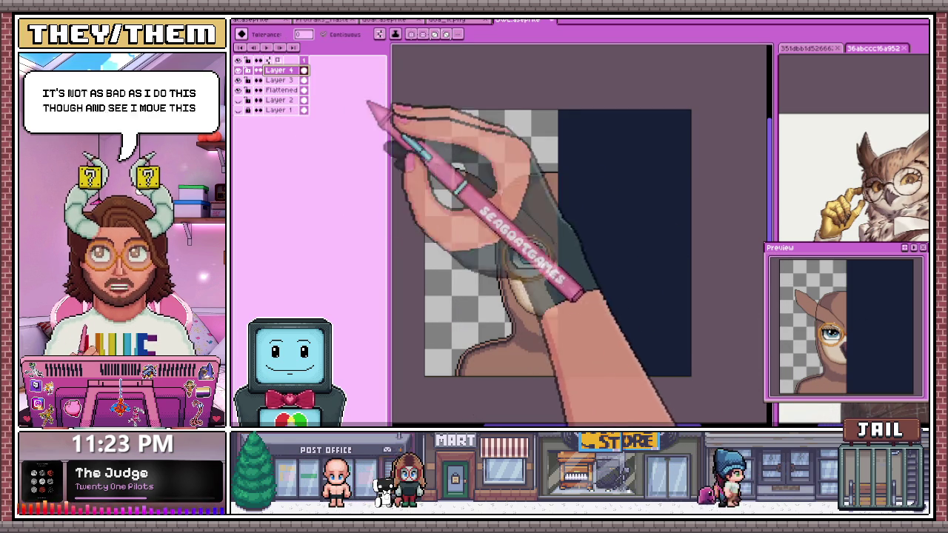
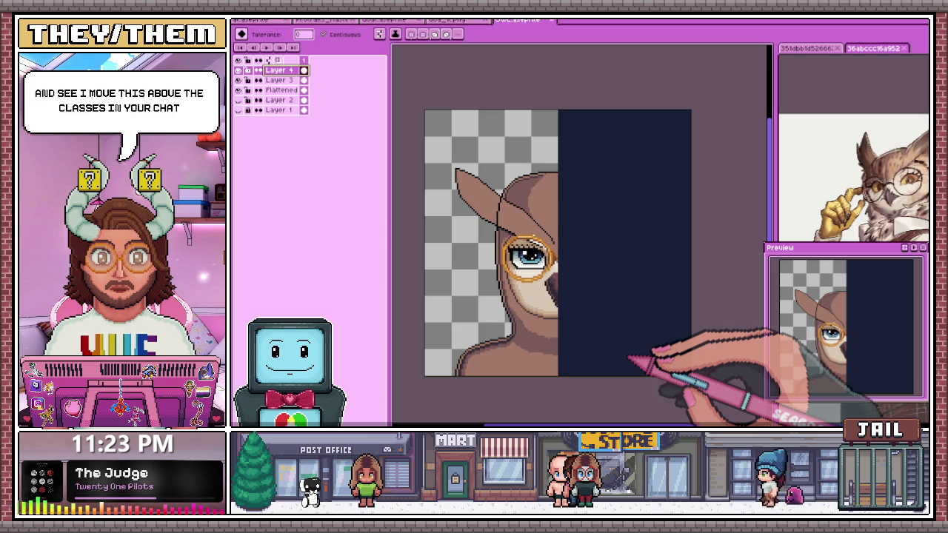
- Hide and reshow the character art to view the monocle alone, then select the Flattened layer
{"action": "left_click", "coordinate": [238, 100]}
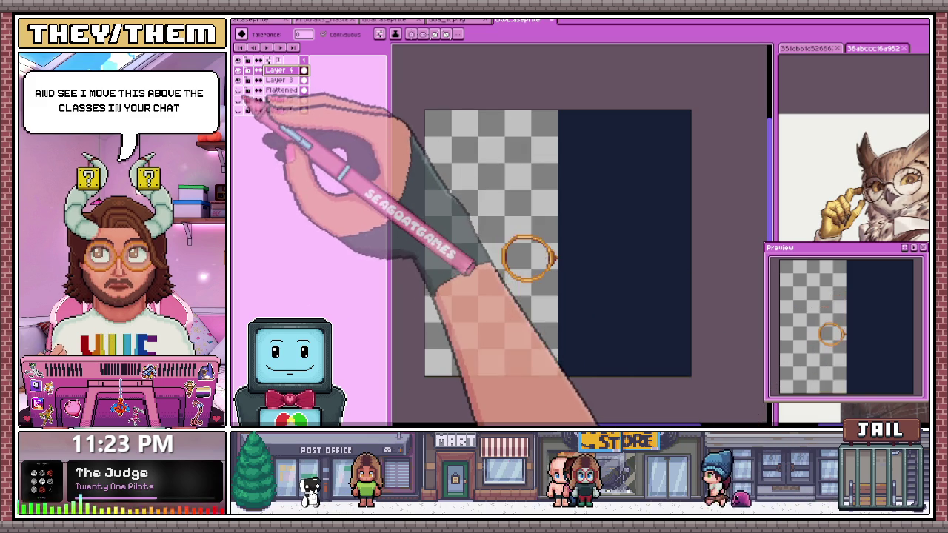
{"action": "left_click", "coordinate": [238, 99]}
{"action": "left_click", "coordinate": [278, 80]}
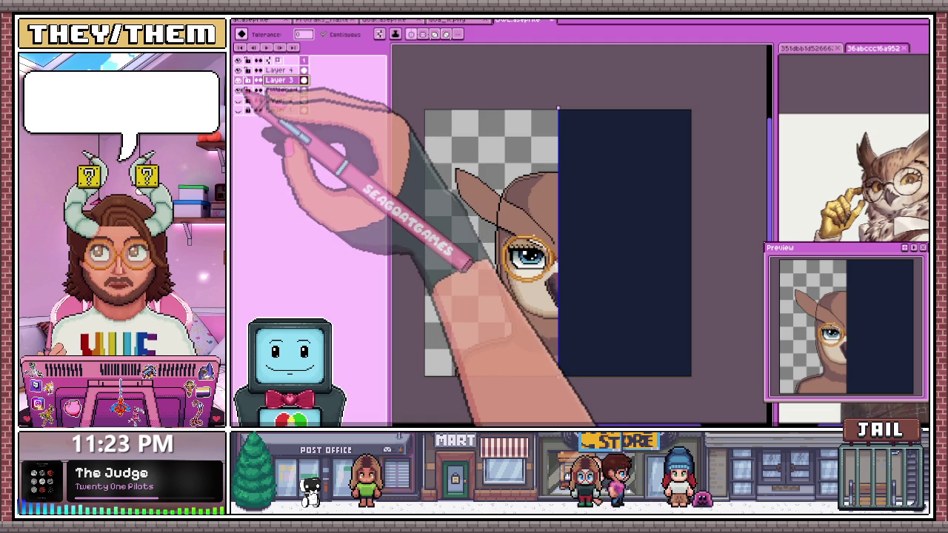
{"action": "left_click", "coordinate": [281, 90]}
{"action": "scroll", "coordinate": [506, 215], "scroll_direction": "up", "scroll_amount": 2}
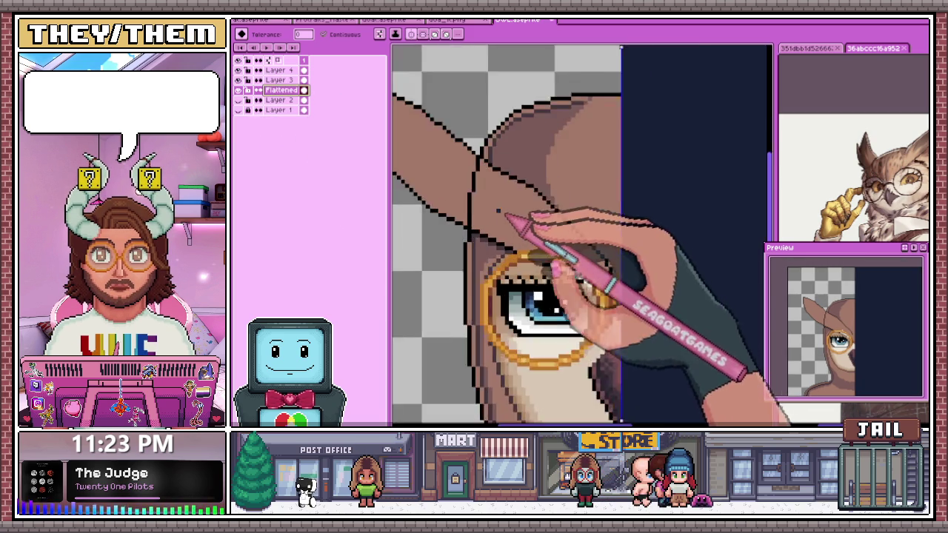
- Sample an existing brown and draw a dark dividing line across the left ear
{"action": "scroll", "coordinate": [504, 215], "scroll_direction": "up", "scroll_amount": 1}
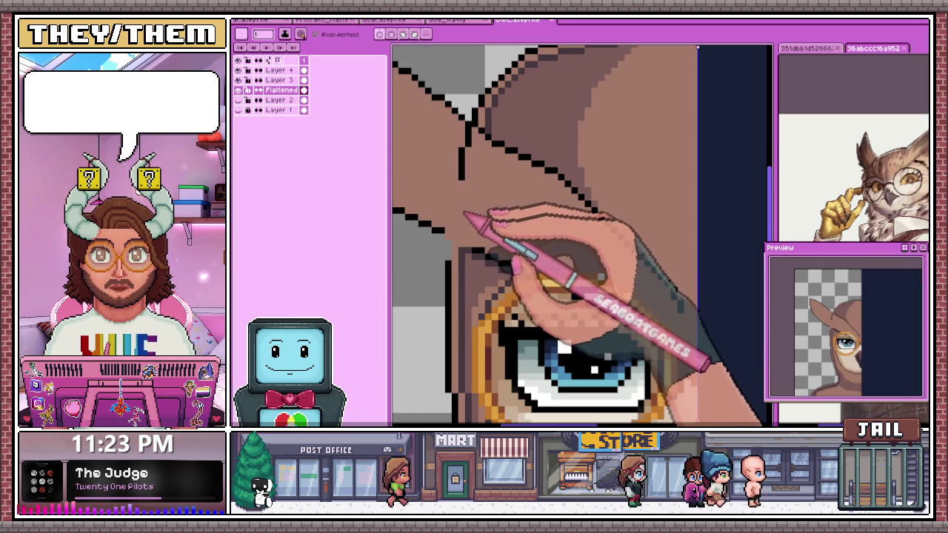
{"action": "scroll", "coordinate": [473, 220], "scroll_direction": "up", "scroll_amount": 1}
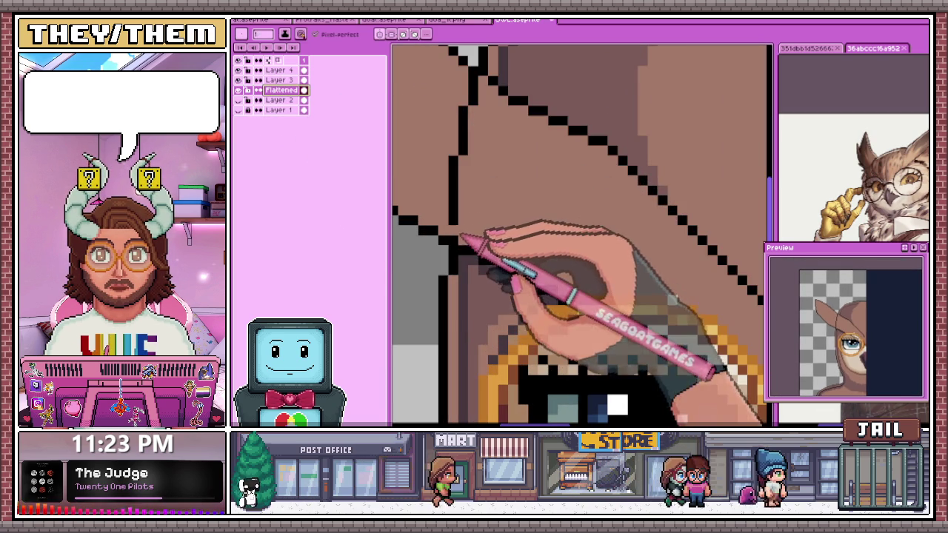
{"action": "key", "text": "alt"}
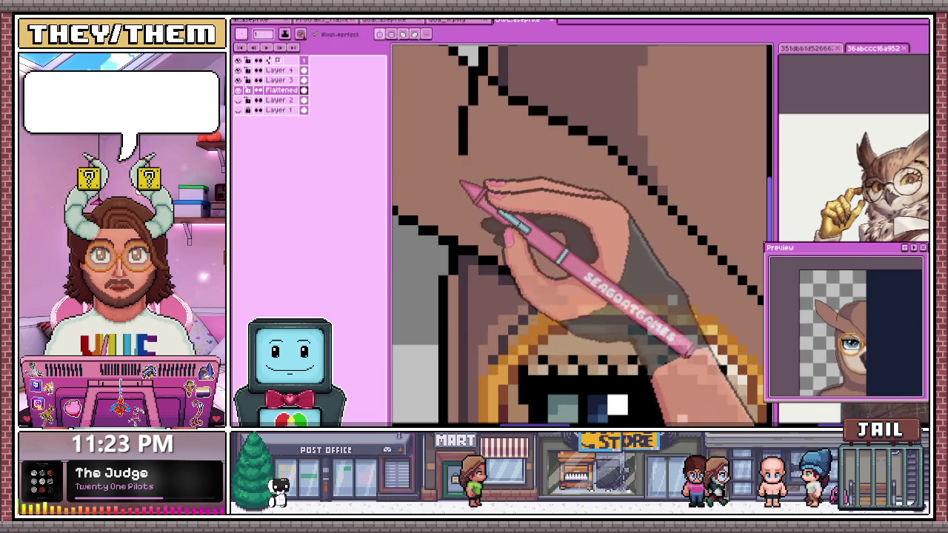
{"action": "scroll", "coordinate": [482, 126], "scroll_direction": "down", "scroll_amount": 1}
{"action": "scroll", "coordinate": [489, 137], "scroll_direction": "down", "scroll_amount": 3}
{"action": "scroll", "coordinate": [510, 226], "scroll_direction": "up", "scroll_amount": 3}
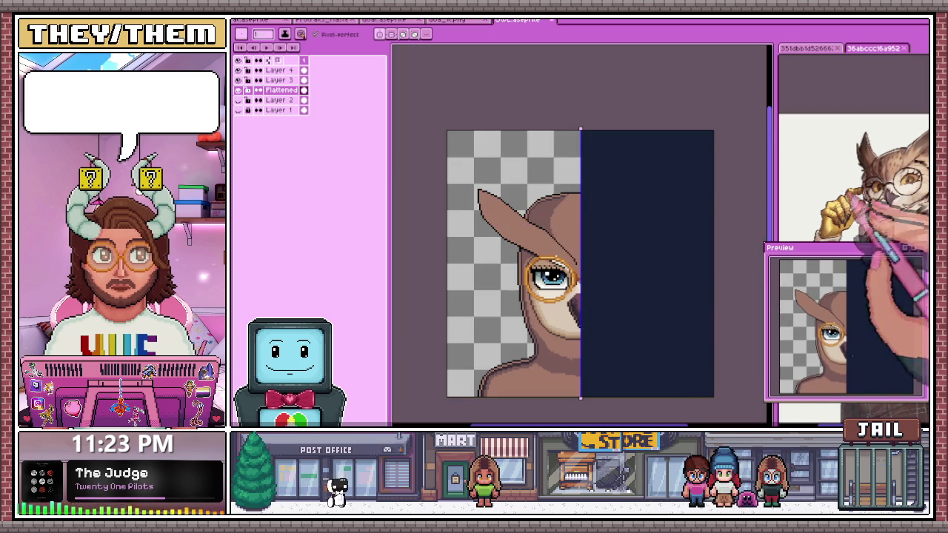
{"action": "scroll", "coordinate": [528, 300], "scroll_direction": "up", "scroll_amount": 1}
- Sample darker shades from the canvas and fill the ear tip beyond the line
{"action": "key", "text": "alt"}
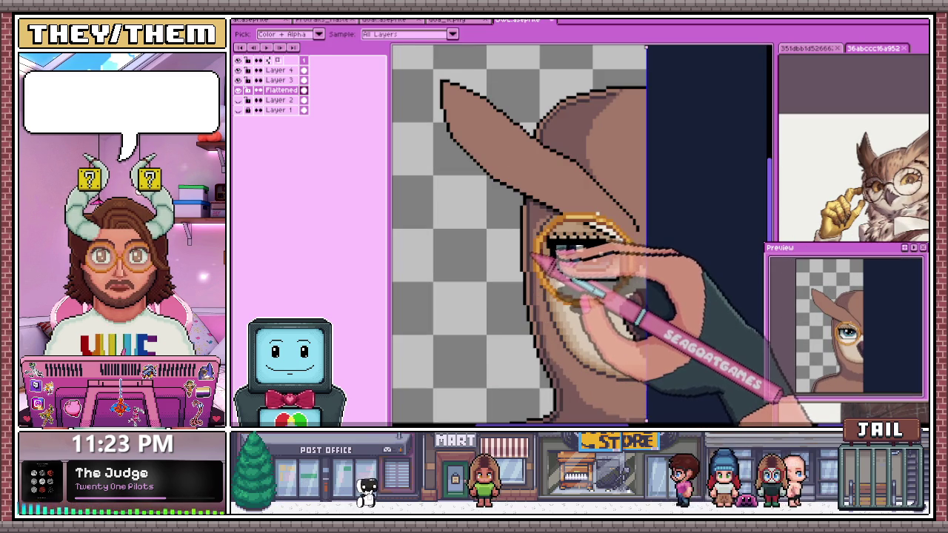
{"action": "scroll", "coordinate": [450, 97], "scroll_direction": "up", "scroll_amount": 1}
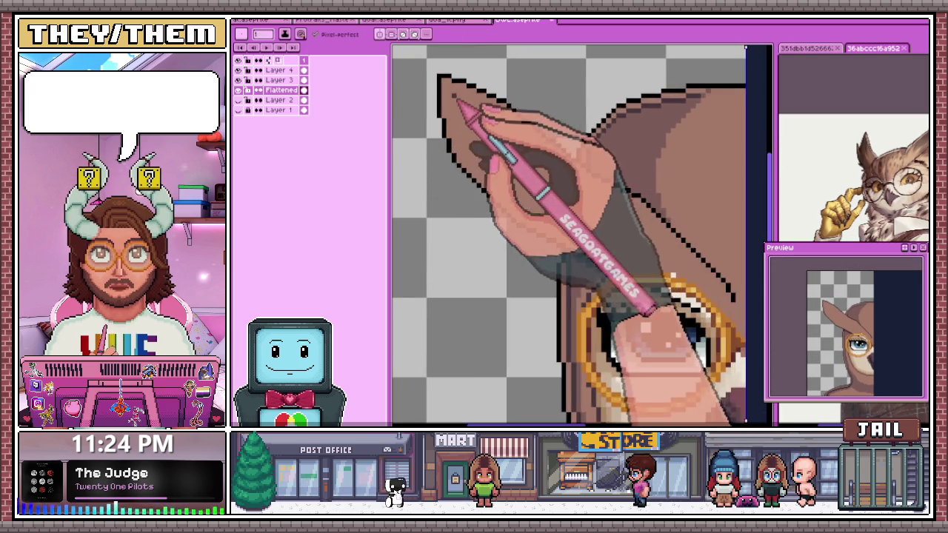
{"action": "scroll", "coordinate": [461, 105], "scroll_direction": "up", "scroll_amount": 1}
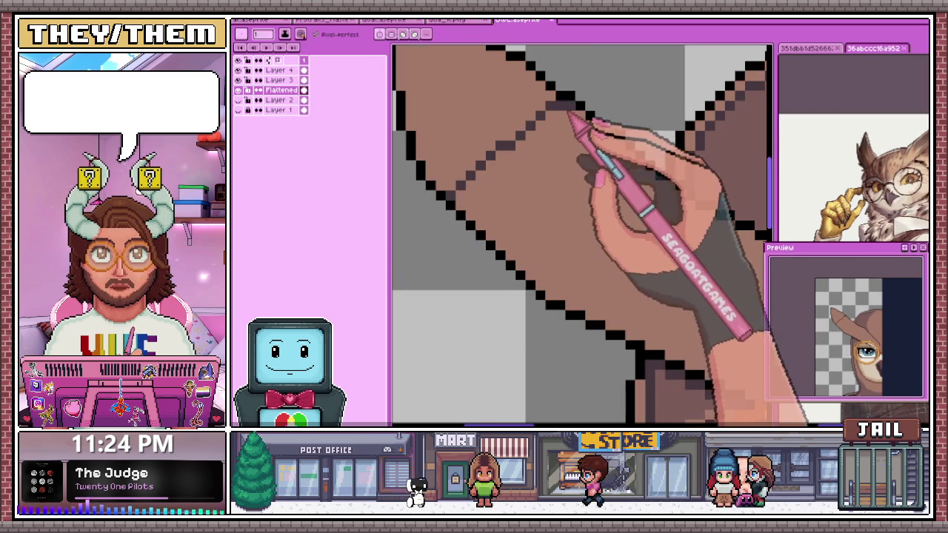
{"action": "scroll", "coordinate": [570, 119], "scroll_direction": "down", "scroll_amount": 2}
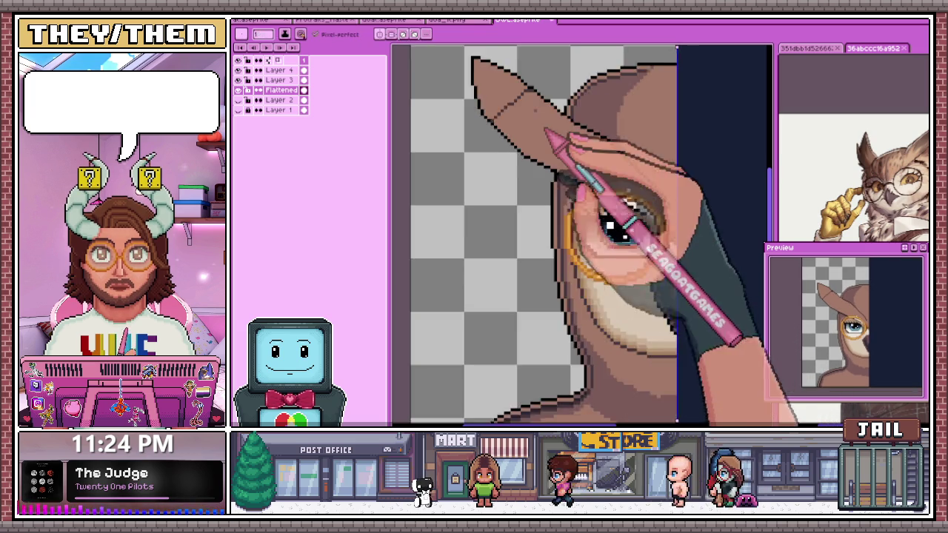
{"action": "scroll", "coordinate": [526, 125], "scroll_direction": "up", "scroll_amount": 1}
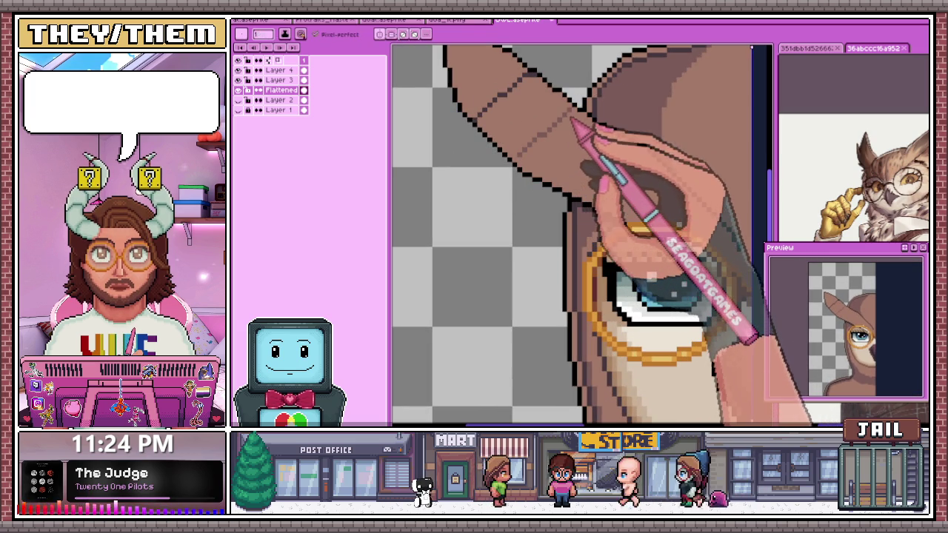
{"action": "scroll", "coordinate": [572, 148], "scroll_direction": "down", "scroll_amount": 1}
{"action": "scroll", "coordinate": [567, 190], "scroll_direction": "up", "scroll_amount": 1}
{"action": "scroll", "coordinate": [567, 229], "scroll_direction": "up", "scroll_amount": 1}
{"action": "key", "text": "i"}
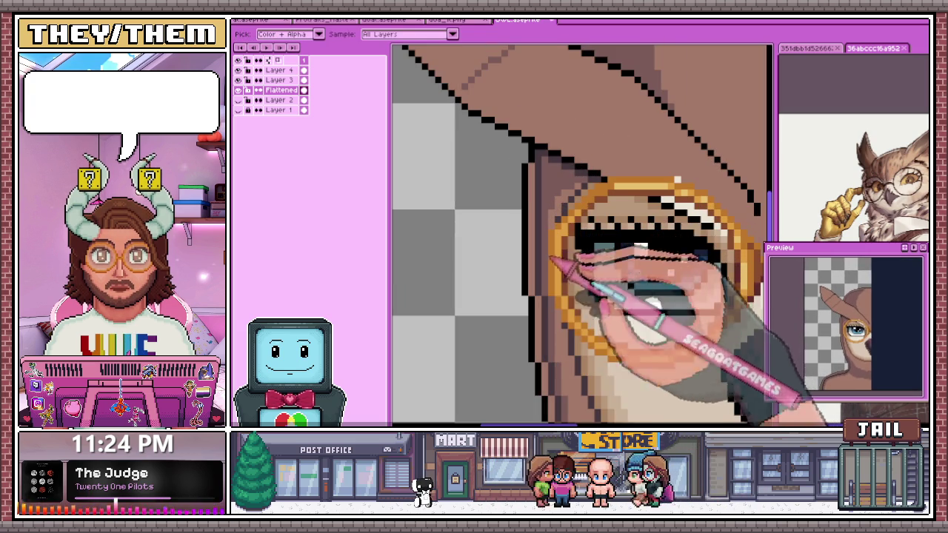
{"action": "scroll", "coordinate": [513, 215], "scroll_direction": "down", "scroll_amount": 1}
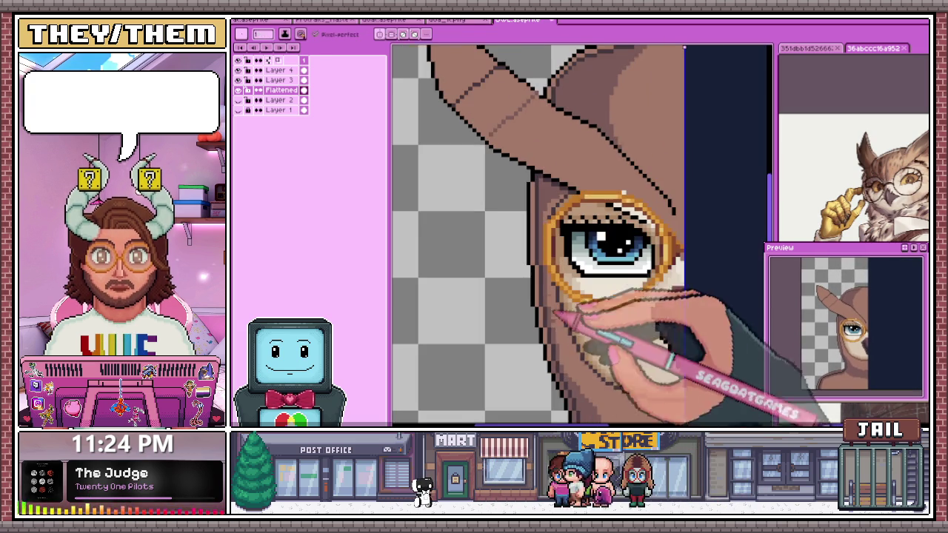
{"action": "scroll", "coordinate": [512, 155], "scroll_direction": "up", "scroll_amount": 1}
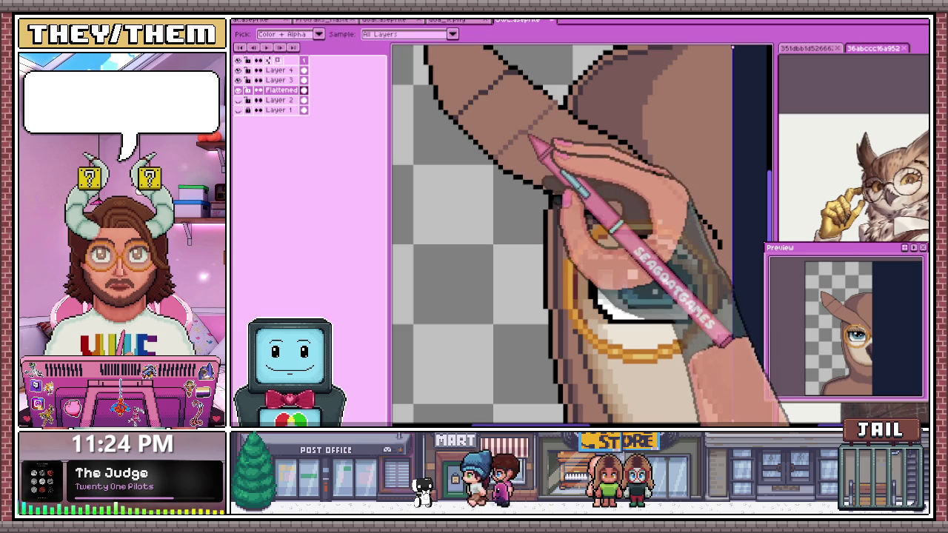
{"action": "scroll", "coordinate": [511, 163], "scroll_direction": "down", "scroll_amount": 1}
{"action": "scroll", "coordinate": [496, 145], "scroll_direction": "up", "scroll_amount": 1}
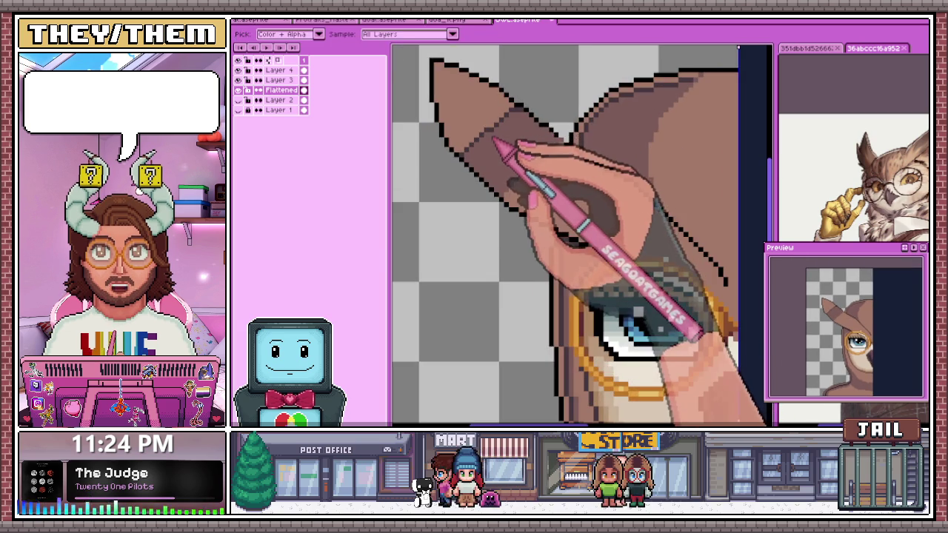
{"action": "scroll", "coordinate": [496, 178], "scroll_direction": "down", "scroll_amount": 2}
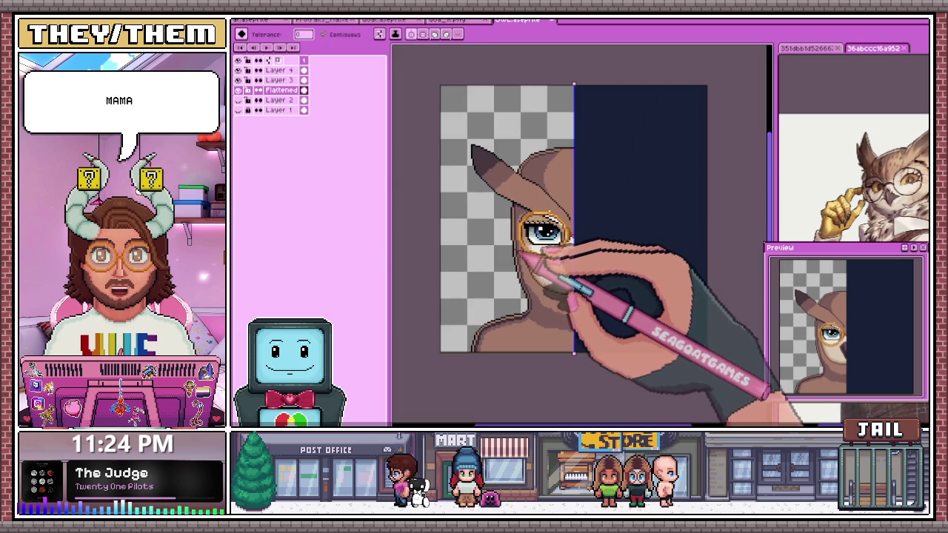
- Sample the ear colour and bucket-fill the first darker band of the ear
{"action": "key", "text": "i"}
{"action": "scroll", "coordinate": [511, 186], "scroll_direction": "up", "scroll_amount": 2}
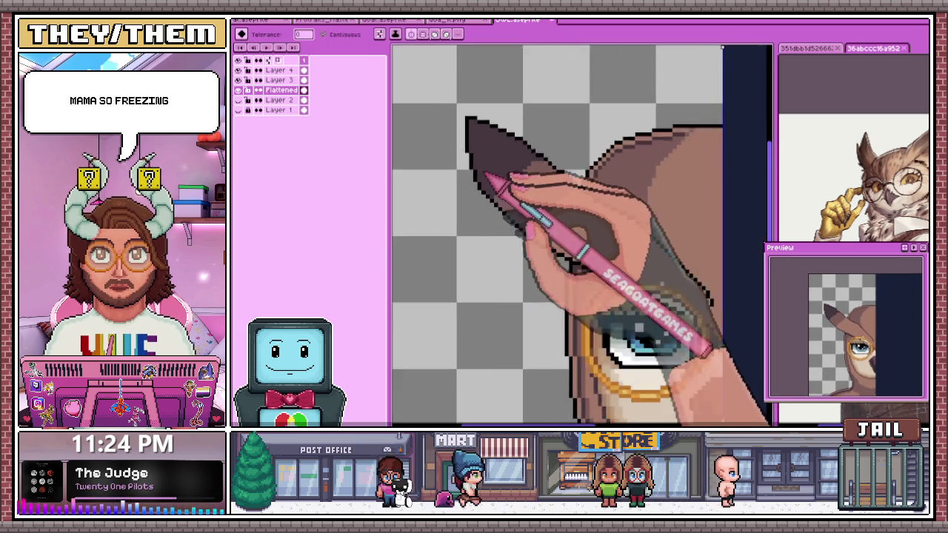
{"action": "scroll", "coordinate": [504, 184], "scroll_direction": "up", "scroll_amount": 1}
{"action": "key", "text": "g"}
{"action": "scroll", "coordinate": [511, 196], "scroll_direction": "up", "scroll_amount": 1}
{"action": "scroll", "coordinate": [526, 211], "scroll_direction": "down", "scroll_amount": 1}
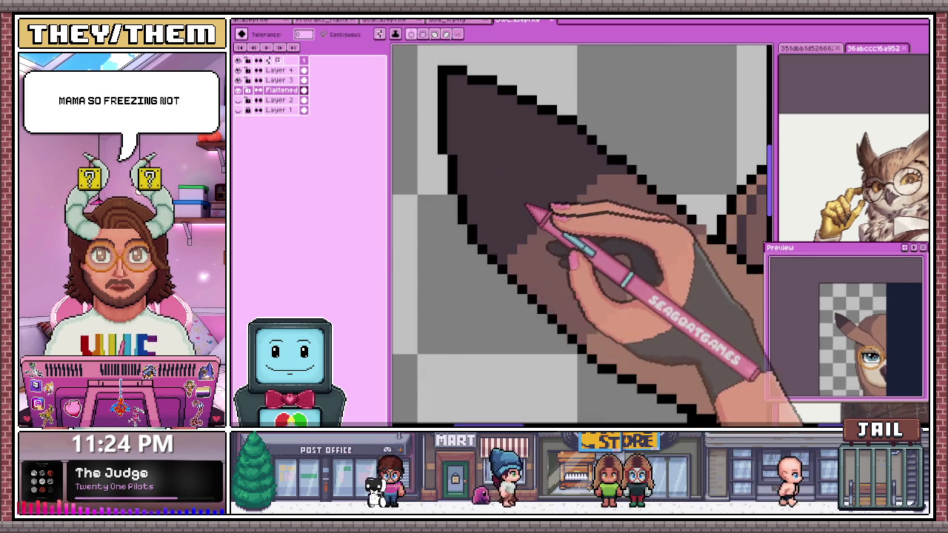
{"action": "scroll", "coordinate": [563, 237], "scroll_direction": "up", "scroll_amount": 1}
{"action": "scroll", "coordinate": [561, 236], "scroll_direction": "down", "scroll_amount": 2}
{"action": "scroll", "coordinate": [561, 236], "scroll_direction": "up", "scroll_amount": 1}
{"action": "scroll", "coordinate": [585, 274], "scroll_direction": "down", "scroll_amount": 1}
- Sample further ear shades and bucket-fill the remaining banded areas of the ear
{"action": "key", "text": "i"}
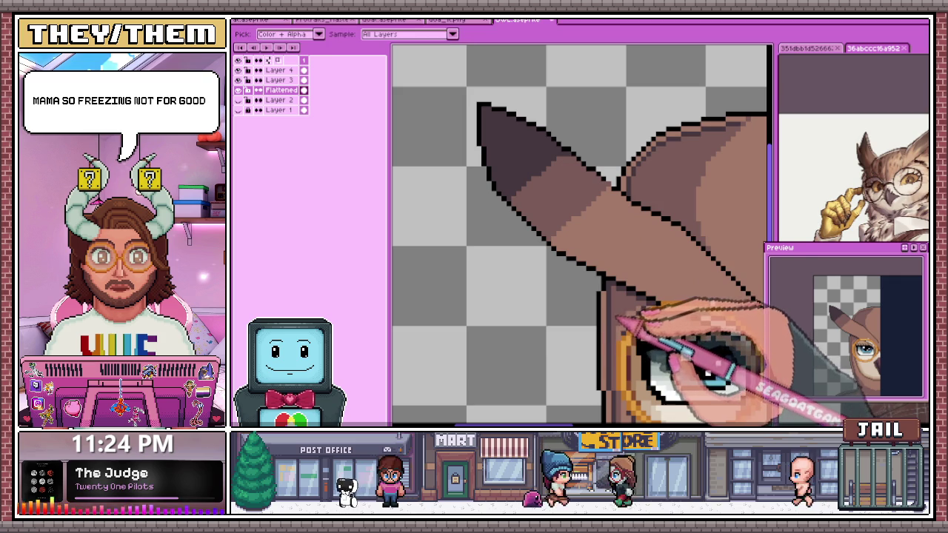
{"action": "key", "text": "g"}
{"action": "scroll", "coordinate": [554, 229], "scroll_direction": "up", "scroll_amount": 2}
{"action": "scroll", "coordinate": [529, 212], "scroll_direction": "down", "scroll_amount": 1}
{"action": "scroll", "coordinate": [540, 186], "scroll_direction": "up", "scroll_amount": 1}
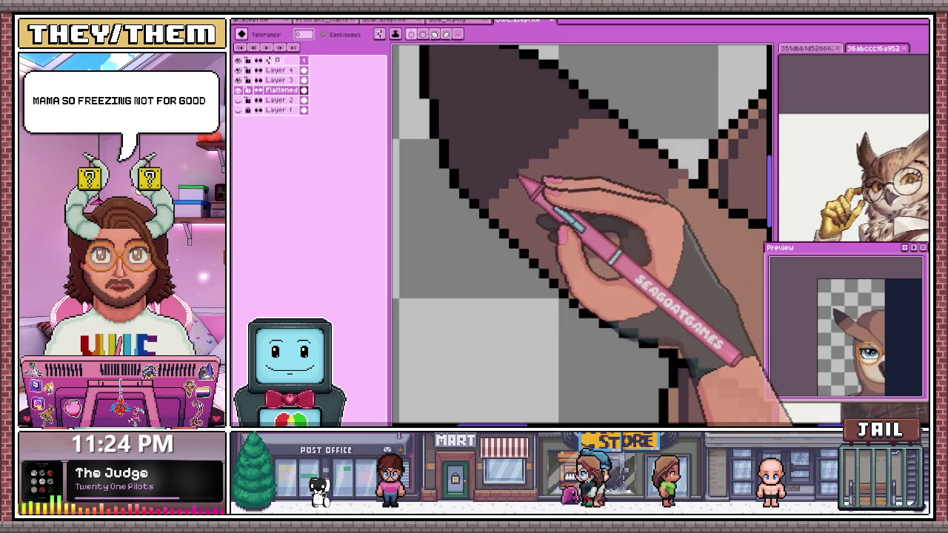
{"action": "scroll", "coordinate": [535, 204], "scroll_direction": "down", "scroll_amount": 2}
{"action": "scroll", "coordinate": [540, 215], "scroll_direction": "up", "scroll_amount": 1}
{"action": "scroll", "coordinate": [563, 229], "scroll_direction": "up", "scroll_amount": 1}
{"action": "scroll", "coordinate": [519, 182], "scroll_direction": "down", "scroll_amount": 2}
{"action": "scroll", "coordinate": [509, 174], "scroll_direction": "down", "scroll_amount": 1}
{"action": "key", "text": "g"}
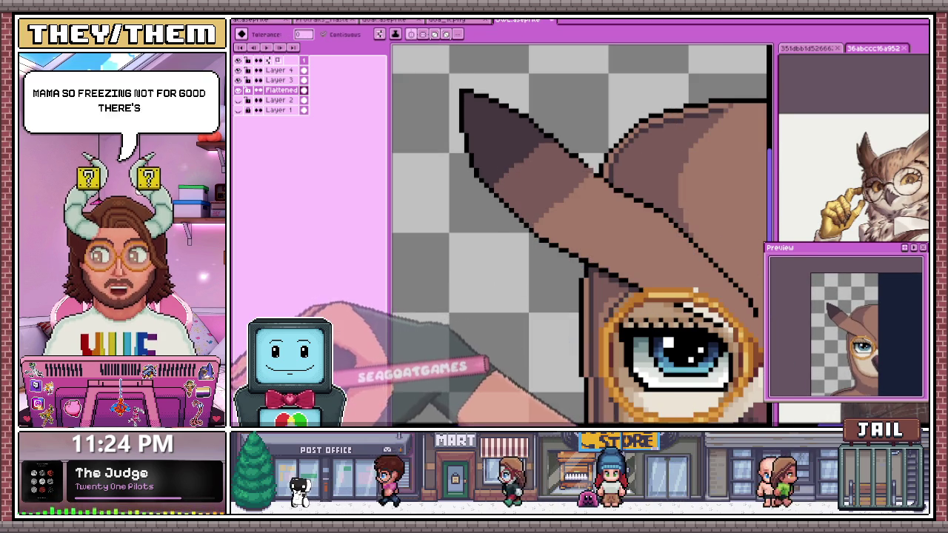
{"action": "scroll", "coordinate": [537, 190], "scroll_direction": "up", "scroll_amount": 2}
{"action": "scroll", "coordinate": [545, 215], "scroll_direction": "down", "scroll_amount": 3}
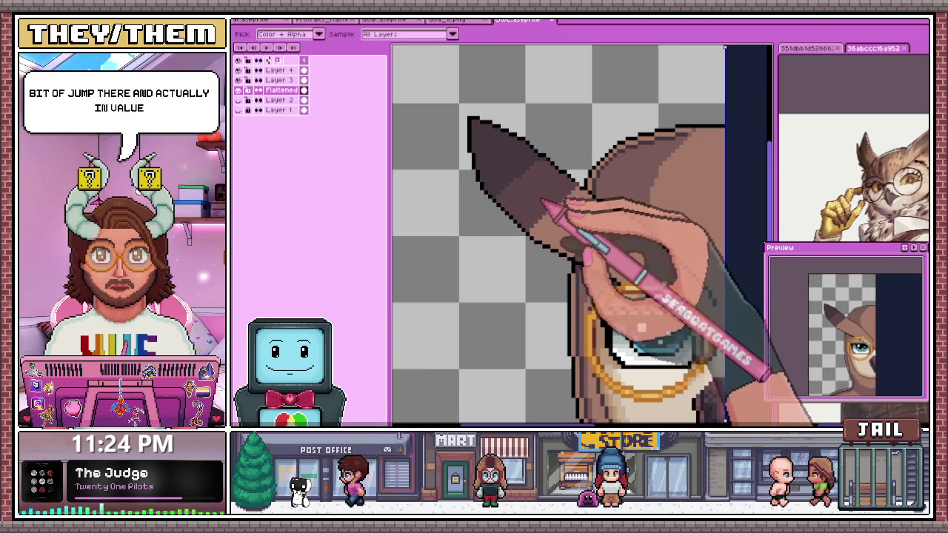
{"action": "scroll", "coordinate": [586, 266], "scroll_direction": "down", "scroll_amount": 1}
{"action": "scroll", "coordinate": [581, 255], "scroll_direction": "up", "scroll_amount": 2}
{"action": "scroll", "coordinate": [519, 178], "scroll_direction": "up", "scroll_amount": 2}
- Pencil a darker shading line along the cheek edge below the monocle
{"action": "key", "text": "b"}
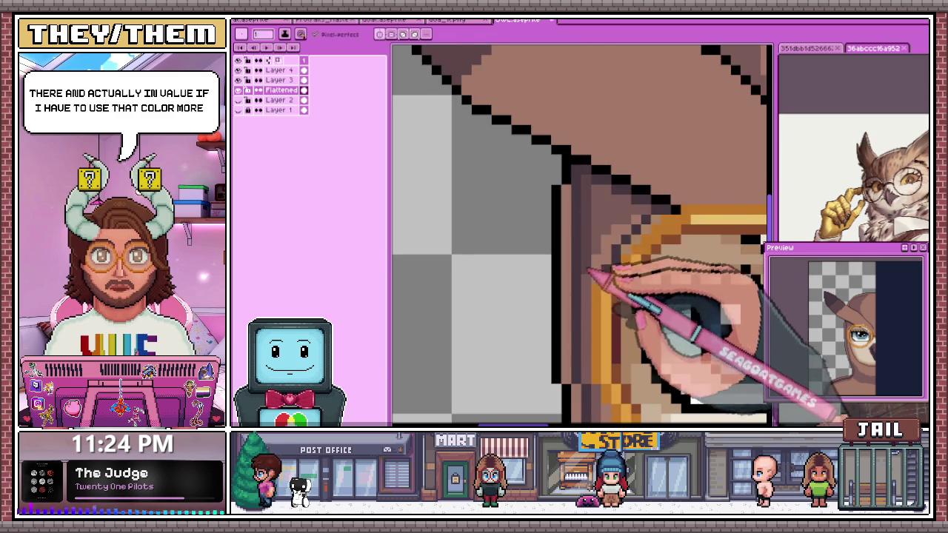
{"action": "scroll", "coordinate": [592, 245], "scroll_direction": "down", "scroll_amount": 2}
{"action": "scroll", "coordinate": [597, 252], "scroll_direction": "up", "scroll_amount": 1}
{"action": "scroll", "coordinate": [590, 207], "scroll_direction": "up", "scroll_amount": 1}
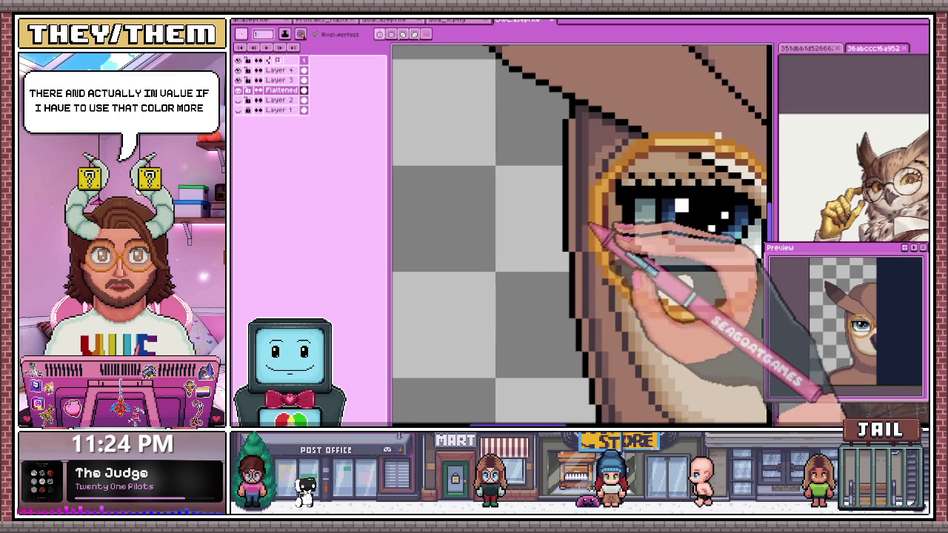
{"action": "scroll", "coordinate": [593, 241], "scroll_direction": "down", "scroll_amount": 1}
{"action": "scroll", "coordinate": [597, 246], "scroll_direction": "up", "scroll_amount": 1}
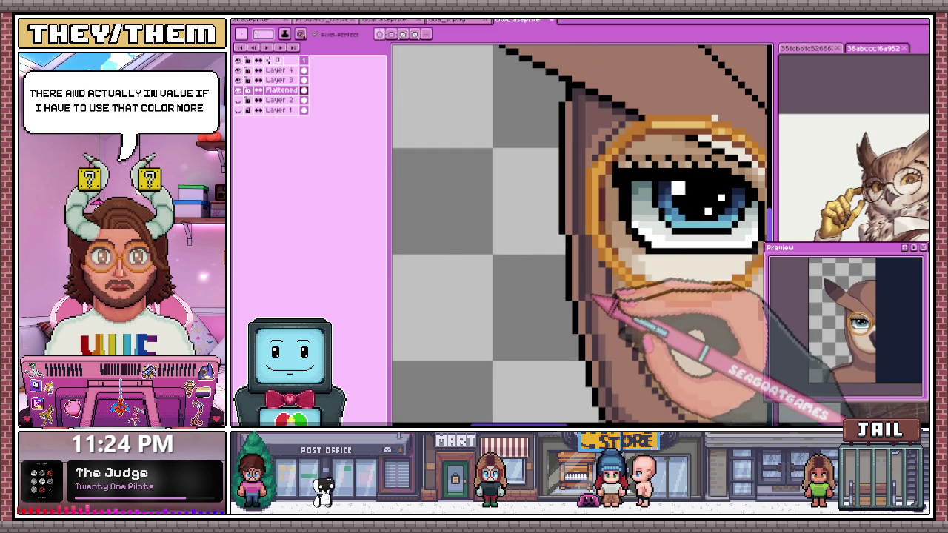
{"action": "scroll", "coordinate": [593, 292], "scroll_direction": "down", "scroll_amount": 2}
{"action": "scroll", "coordinate": [608, 249], "scroll_direction": "up", "scroll_amount": 1}
{"action": "scroll", "coordinate": [629, 324], "scroll_direction": "up", "scroll_amount": 1}
{"action": "scroll", "coordinate": [599, 186], "scroll_direction": "up", "scroll_amount": 1}
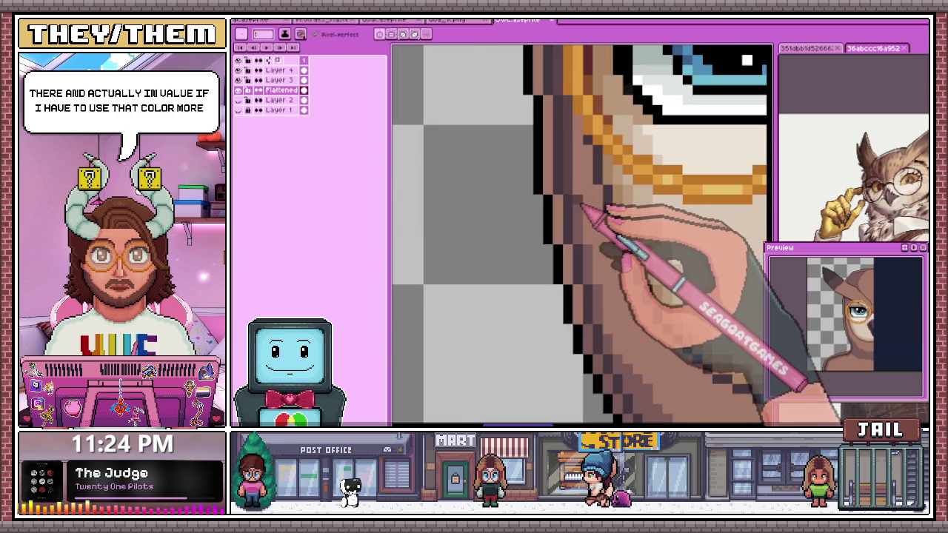
{"action": "scroll", "coordinate": [584, 209], "scroll_direction": "down", "scroll_amount": 1}
{"action": "scroll", "coordinate": [614, 244], "scroll_direction": "up", "scroll_amount": 1}
{"action": "scroll", "coordinate": [597, 249], "scroll_direction": "down", "scroll_amount": 2}
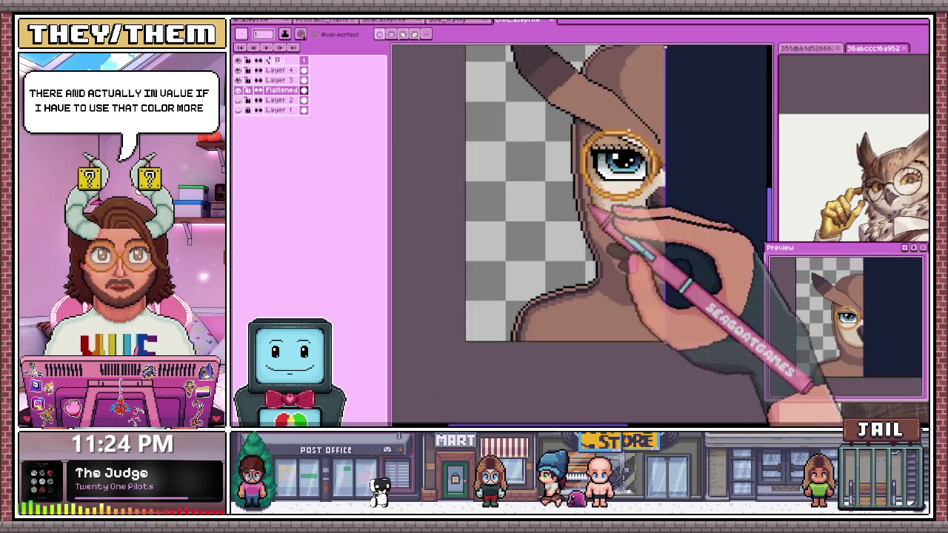
{"action": "scroll", "coordinate": [555, 329], "scroll_direction": "up", "scroll_amount": 1}
{"action": "scroll", "coordinate": [508, 359], "scroll_direction": "up", "scroll_amount": 2}
{"action": "scroll", "coordinate": [502, 315], "scroll_direction": "down", "scroll_amount": 1}
{"action": "scroll", "coordinate": [501, 317], "scroll_direction": "up", "scroll_amount": 1}
{"action": "scroll", "coordinate": [519, 348], "scroll_direction": "down", "scroll_amount": 1}
{"action": "scroll", "coordinate": [519, 348], "scroll_direction": "up", "scroll_amount": 1}
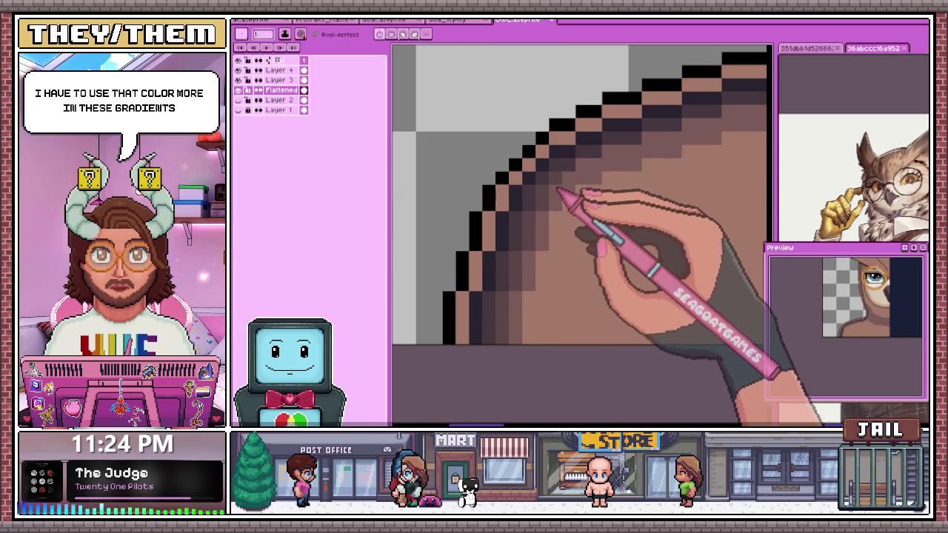
- Dither darker brown gradient pixels just inside the upper left cheek outline
{"action": "scroll", "coordinate": [560, 191], "scroll_direction": "down", "scroll_amount": 2}
{"action": "scroll", "coordinate": [561, 216], "scroll_direction": "up", "scroll_amount": 1}
{"action": "scroll", "coordinate": [537, 260], "scroll_direction": "down", "scroll_amount": 2}
{"action": "scroll", "coordinate": [546, 288], "scroll_direction": "down", "scroll_amount": 1}
{"action": "scroll", "coordinate": [533, 278], "scroll_direction": "up", "scroll_amount": 1}
{"action": "scroll", "coordinate": [501, 315], "scroll_direction": "up", "scroll_amount": 2}
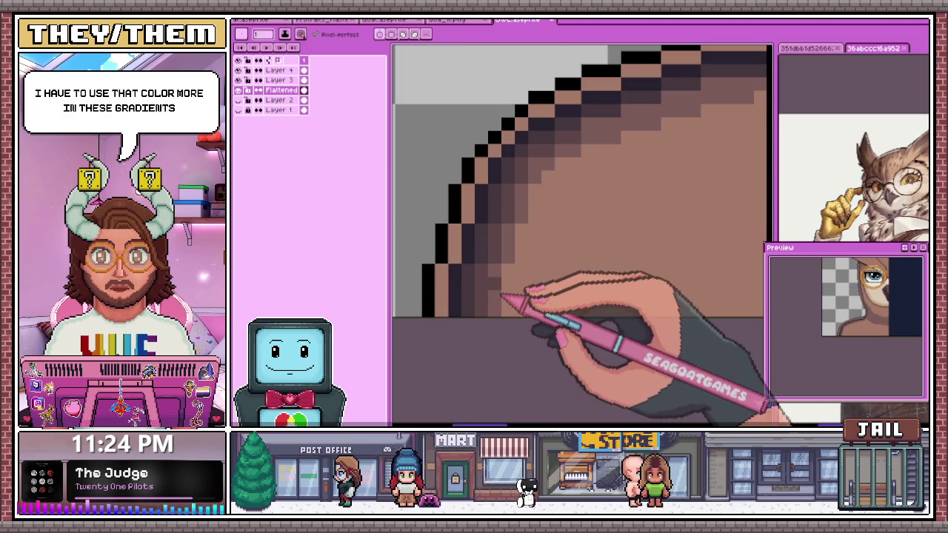
{"action": "scroll", "coordinate": [530, 197], "scroll_direction": "down", "scroll_amount": 1}
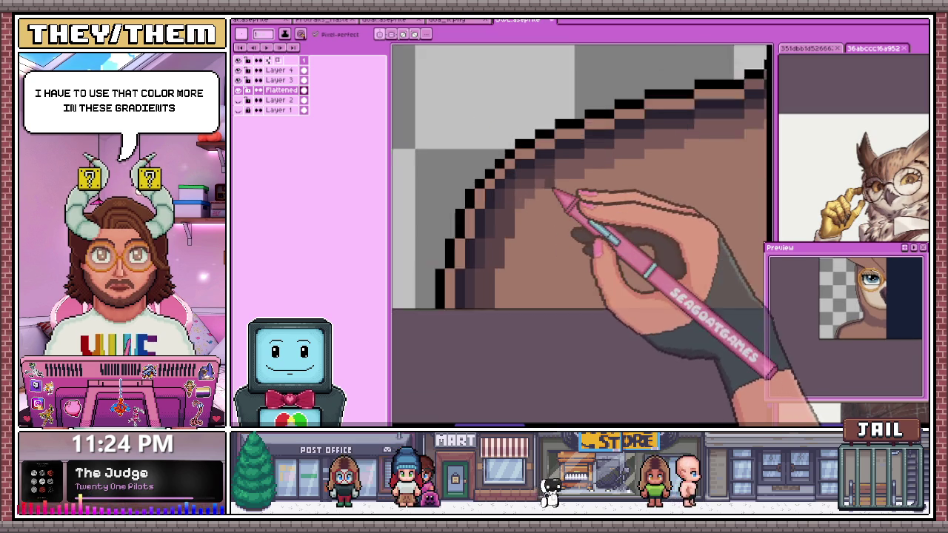
{"action": "scroll", "coordinate": [518, 207], "scroll_direction": "up", "scroll_amount": 1}
{"action": "scroll", "coordinate": [533, 200], "scroll_direction": "down", "scroll_amount": 1}
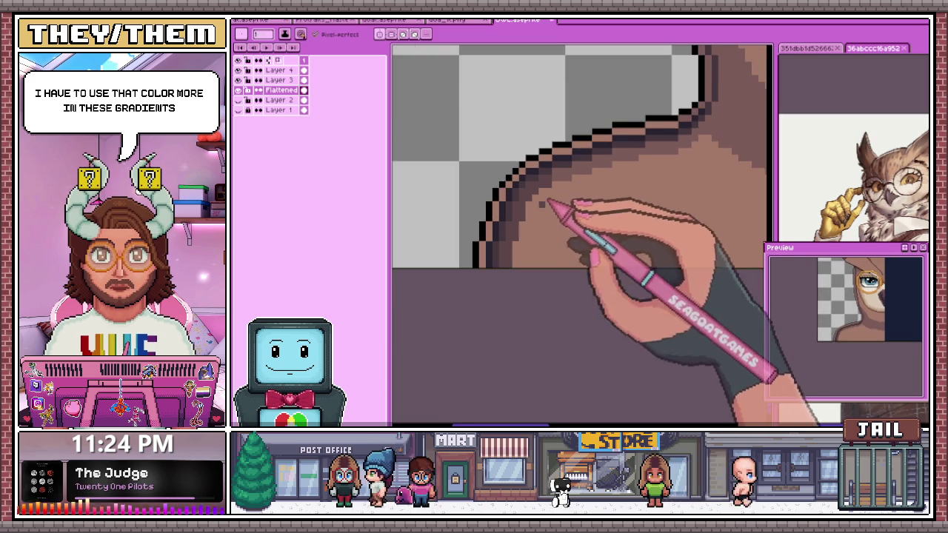
{"action": "scroll", "coordinate": [555, 205], "scroll_direction": "up", "scroll_amount": 1}
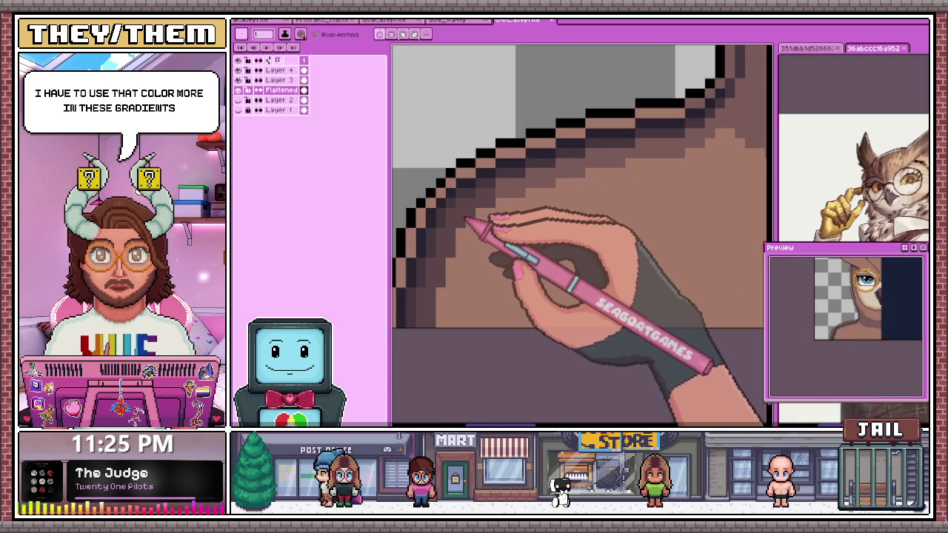
{"action": "scroll", "coordinate": [517, 200], "scroll_direction": "down", "scroll_amount": 1}
{"action": "scroll", "coordinate": [518, 200], "scroll_direction": "up", "scroll_amount": 1}
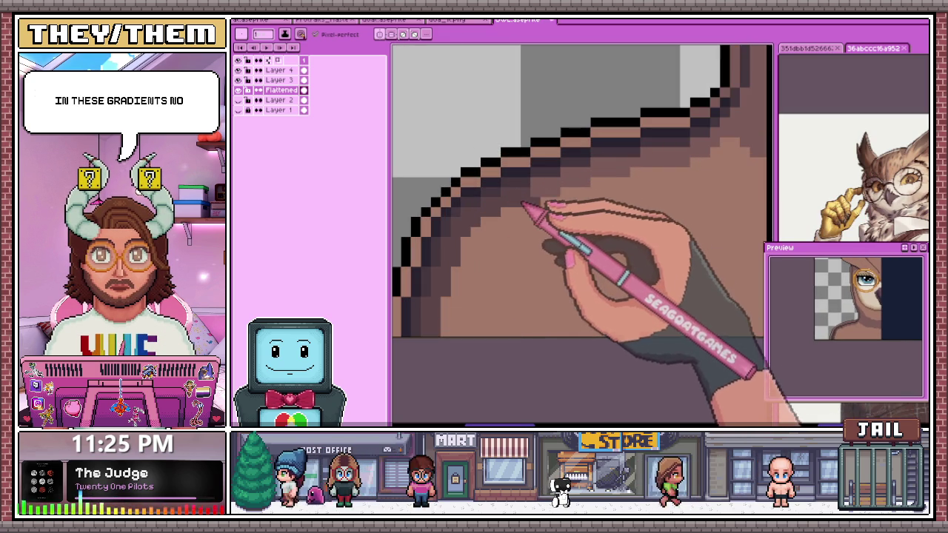
{"action": "scroll", "coordinate": [561, 189], "scroll_direction": "down", "scroll_amount": 2}
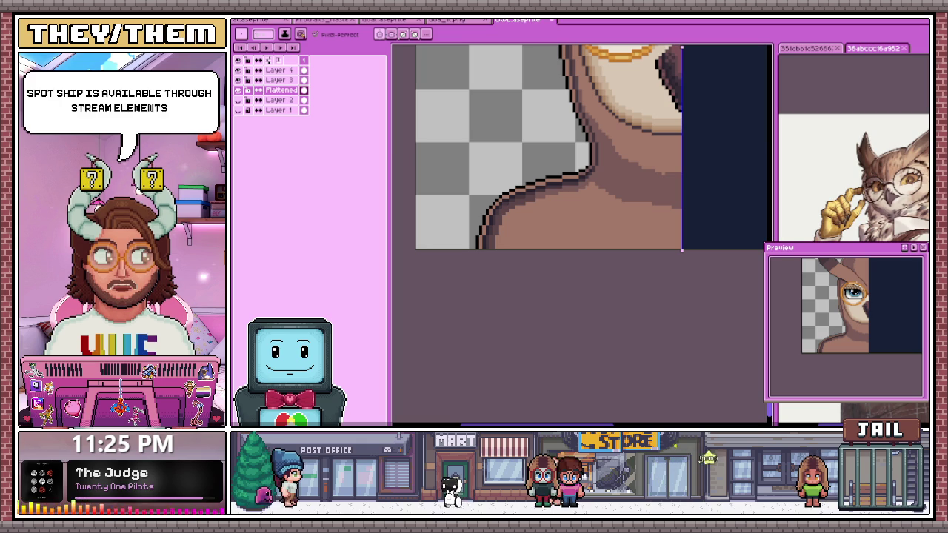
- Continue the dark-brown gradient down inside the jaw toward the neck-to-shoulder curve
{"action": "scroll", "coordinate": [537, 215], "scroll_direction": "up", "scroll_amount": 2}
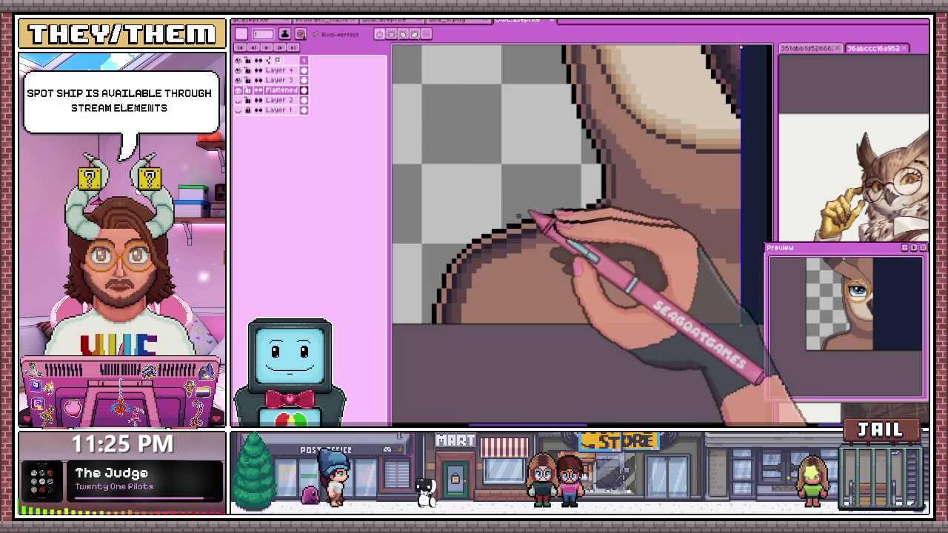
{"action": "scroll", "coordinate": [528, 256], "scroll_direction": "up", "scroll_amount": 3}
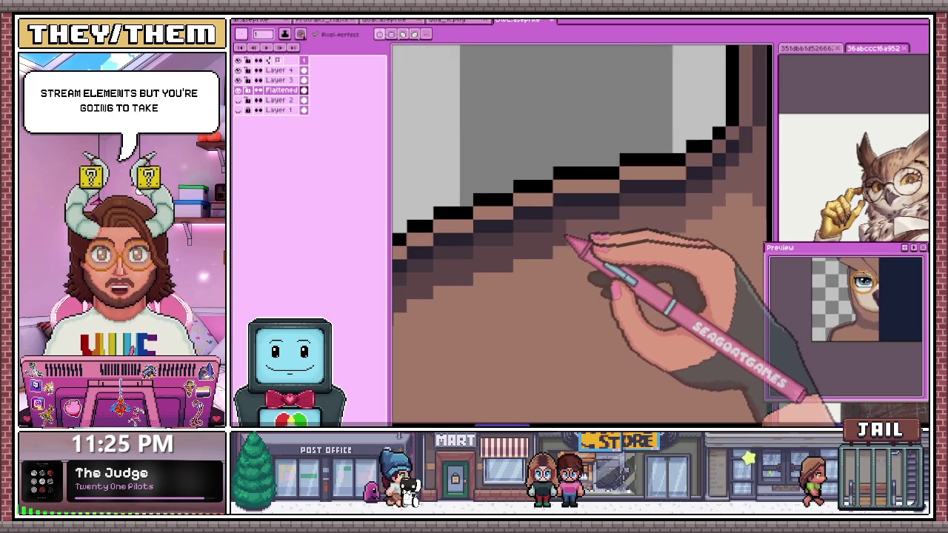
{"action": "scroll", "coordinate": [593, 218], "scroll_direction": "down", "scroll_amount": 3}
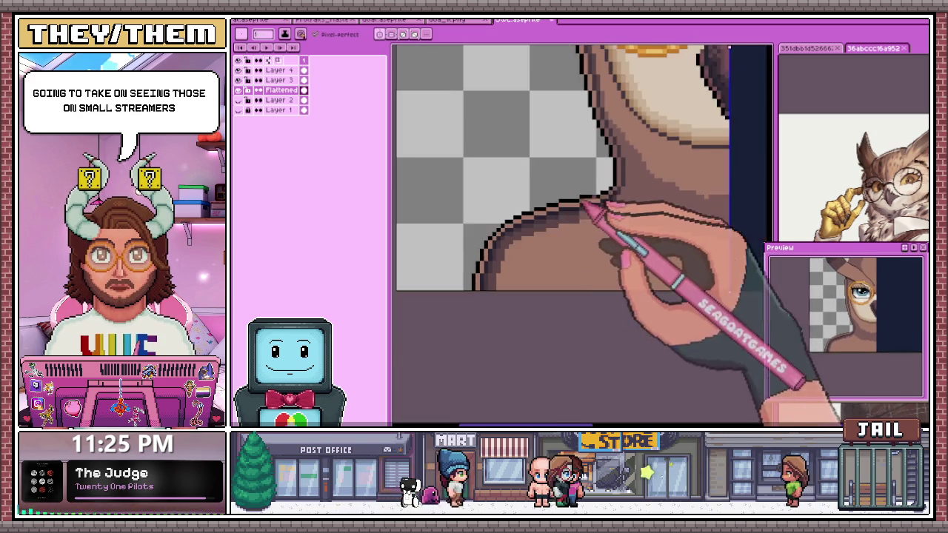
{"action": "scroll", "coordinate": [582, 215], "scroll_direction": "up", "scroll_amount": 3}
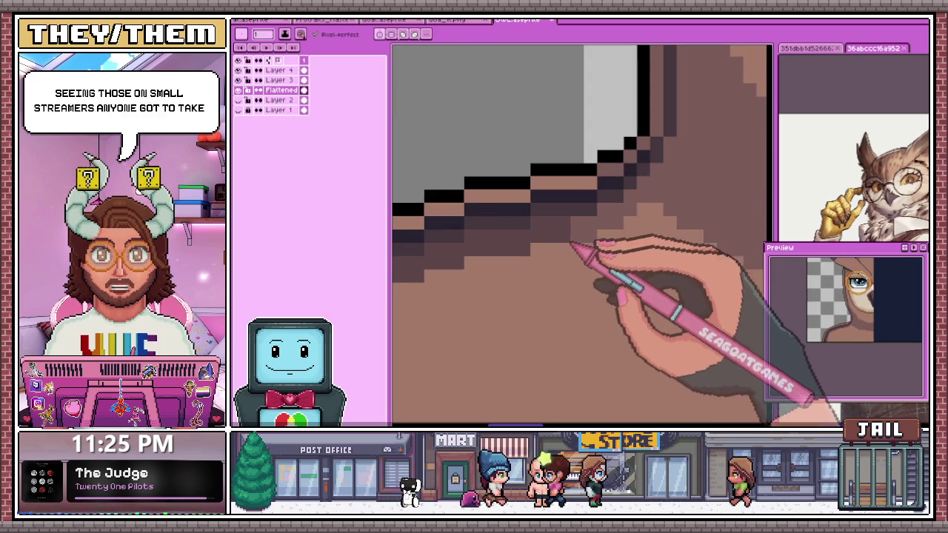
{"action": "scroll", "coordinate": [593, 230], "scroll_direction": "down", "scroll_amount": 2}
{"action": "scroll", "coordinate": [614, 222], "scroll_direction": "up", "scroll_amount": 2}
{"action": "scroll", "coordinate": [619, 222], "scroll_direction": "down", "scroll_amount": 2}
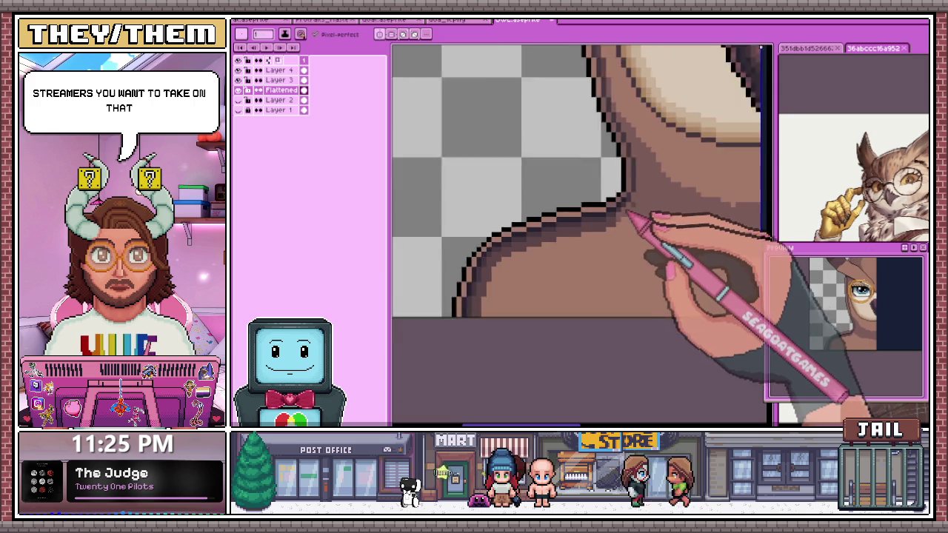
{"action": "scroll", "coordinate": [618, 222], "scroll_direction": "up", "scroll_amount": 2}
{"action": "scroll", "coordinate": [626, 214], "scroll_direction": "down", "scroll_amount": 2}
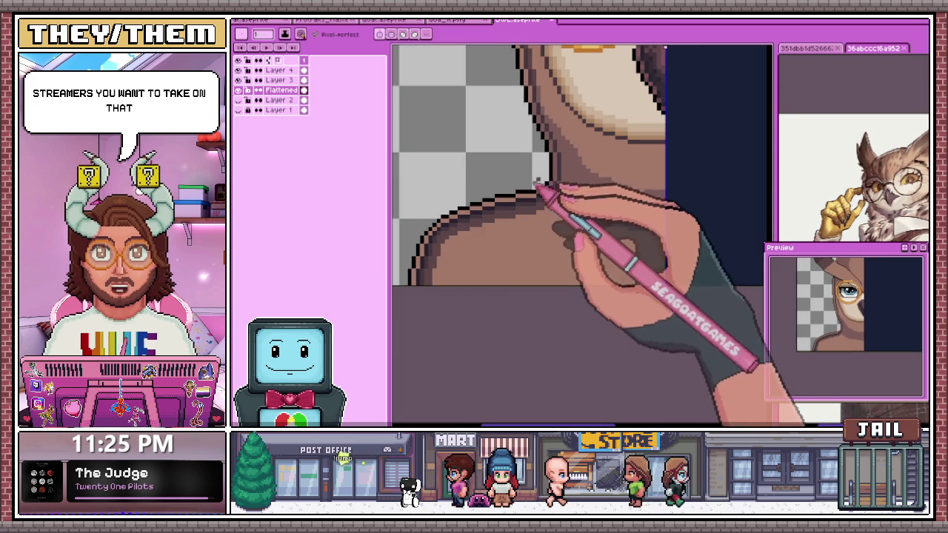
{"action": "scroll", "coordinate": [570, 208], "scroll_direction": "up", "scroll_amount": 2}
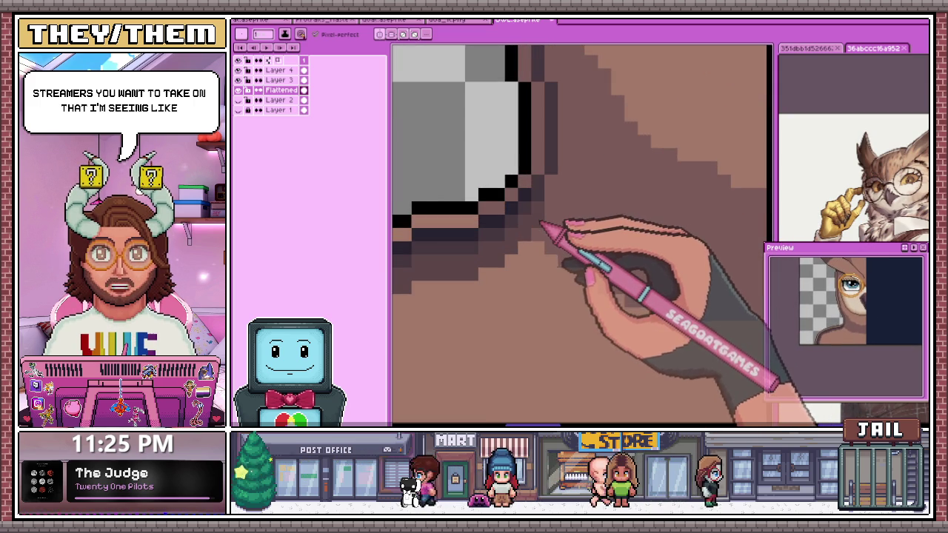
{"action": "scroll", "coordinate": [552, 215], "scroll_direction": "down", "scroll_amount": 2}
{"action": "scroll", "coordinate": [560, 200], "scroll_direction": "up", "scroll_amount": 2}
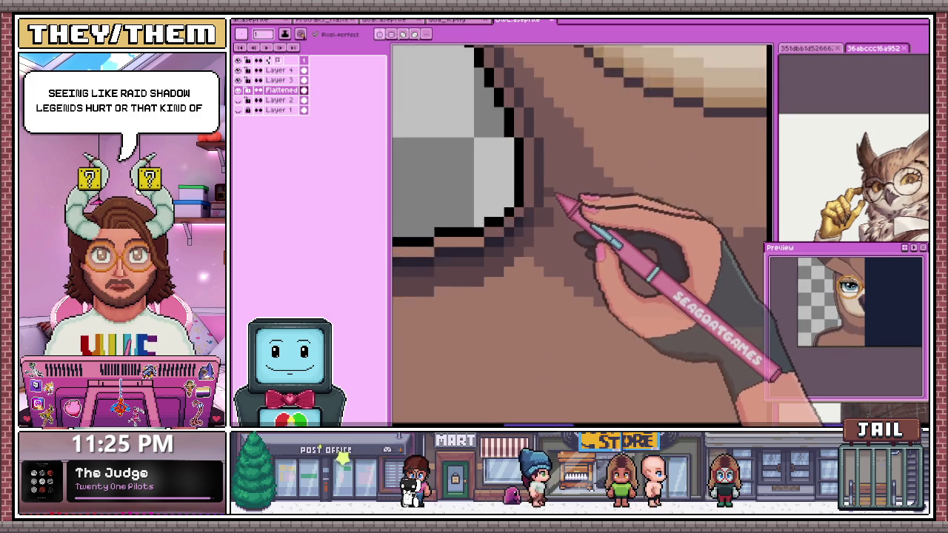
{"action": "scroll", "coordinate": [560, 199], "scroll_direction": "up", "scroll_amount": 1}
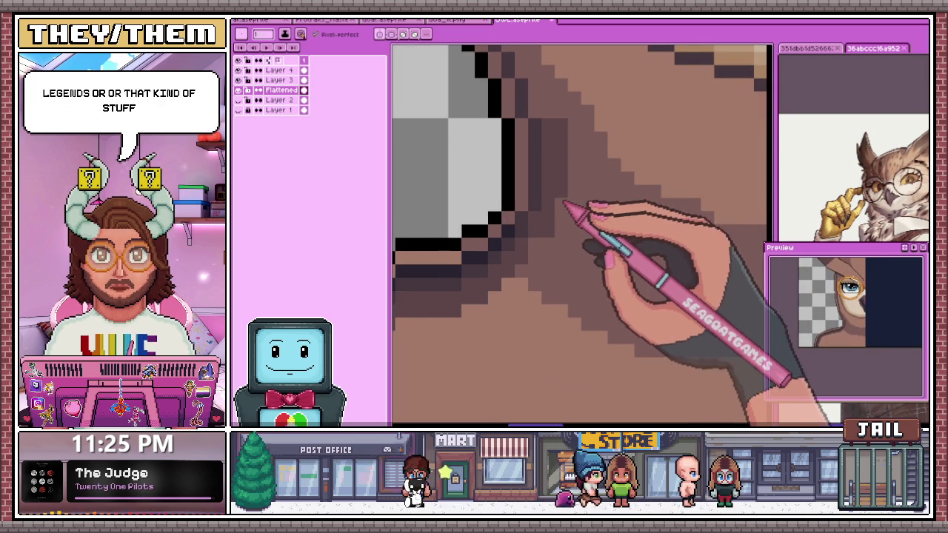
{"action": "scroll", "coordinate": [565, 201], "scroll_direction": "down", "scroll_amount": 1}
{"action": "scroll", "coordinate": [571, 218], "scroll_direction": "down", "scroll_amount": 1}
{"action": "scroll", "coordinate": [555, 264], "scroll_direction": "up", "scroll_amount": 1}
{"action": "scroll", "coordinate": [555, 201], "scroll_direction": "up", "scroll_amount": 1}
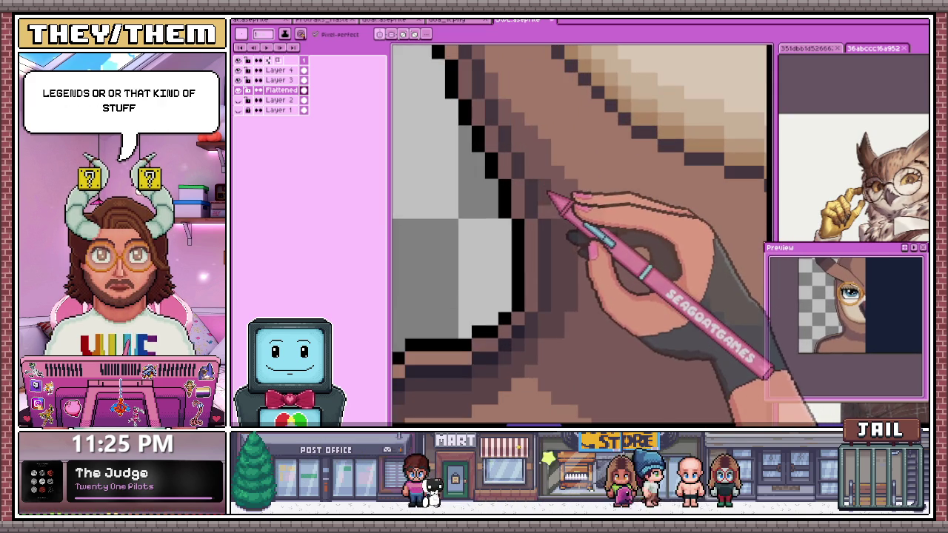
{"action": "scroll", "coordinate": [565, 235], "scroll_direction": "up", "scroll_amount": 1}
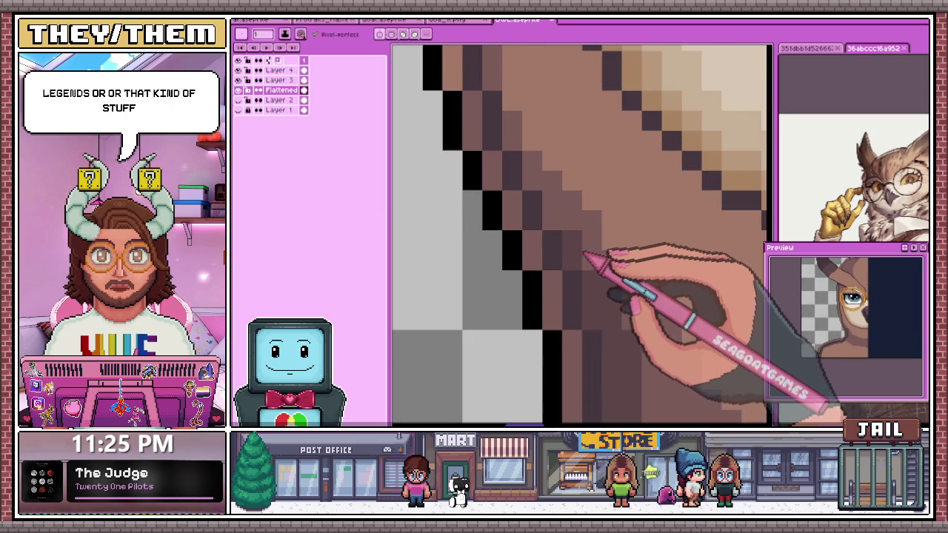
{"action": "scroll", "coordinate": [558, 225], "scroll_direction": "down", "scroll_amount": 1}
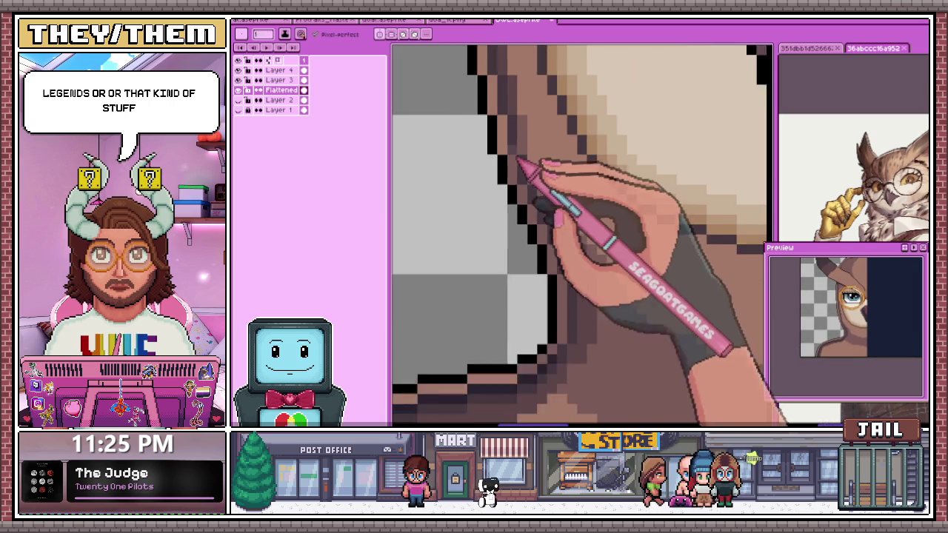
{"action": "scroll", "coordinate": [541, 178], "scroll_direction": "down", "scroll_amount": 2}
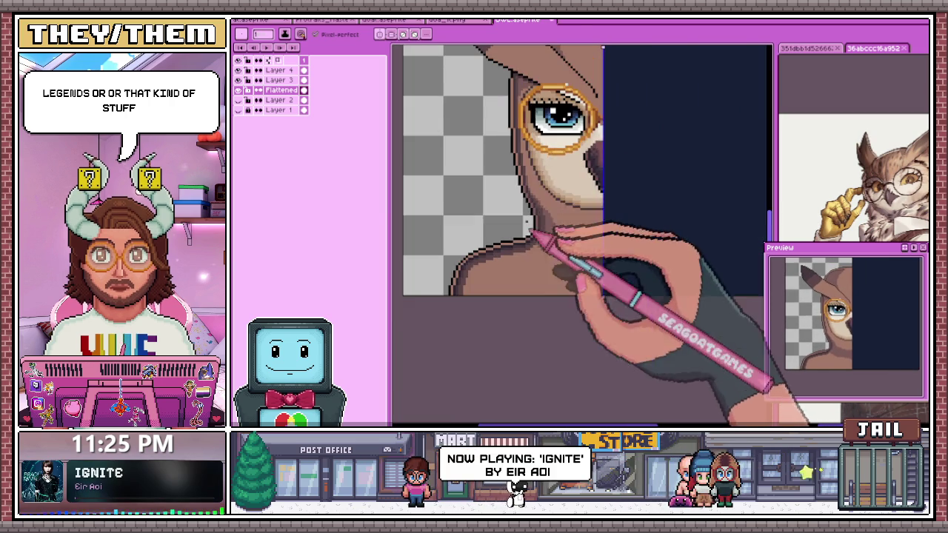
{"action": "scroll", "coordinate": [533, 170], "scroll_direction": "up", "scroll_amount": 2}
{"action": "scroll", "coordinate": [528, 200], "scroll_direction": "up", "scroll_amount": 1}
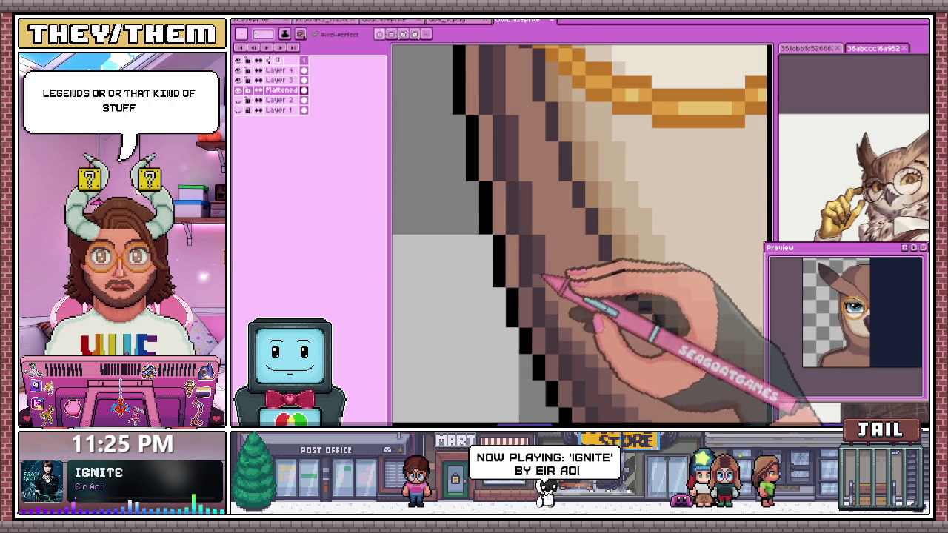
{"action": "scroll", "coordinate": [548, 222], "scroll_direction": "down", "scroll_amount": 2}
{"action": "scroll", "coordinate": [554, 180], "scroll_direction": "up", "scroll_amount": 2}
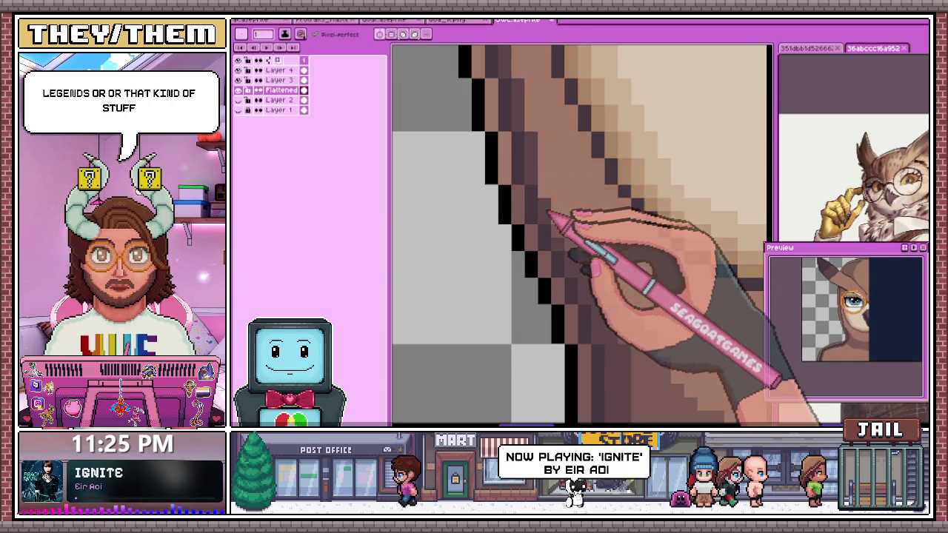
{"action": "scroll", "coordinate": [552, 208], "scroll_direction": "down", "scroll_amount": 2}
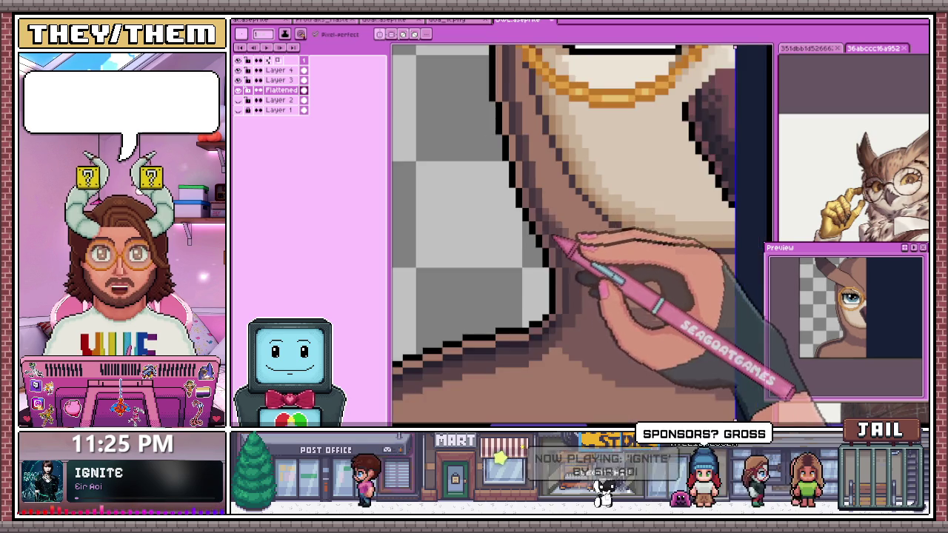
{"action": "scroll", "coordinate": [563, 237], "scroll_direction": "up", "scroll_amount": 2}
{"action": "scroll", "coordinate": [548, 215], "scroll_direction": "down", "scroll_amount": 1}
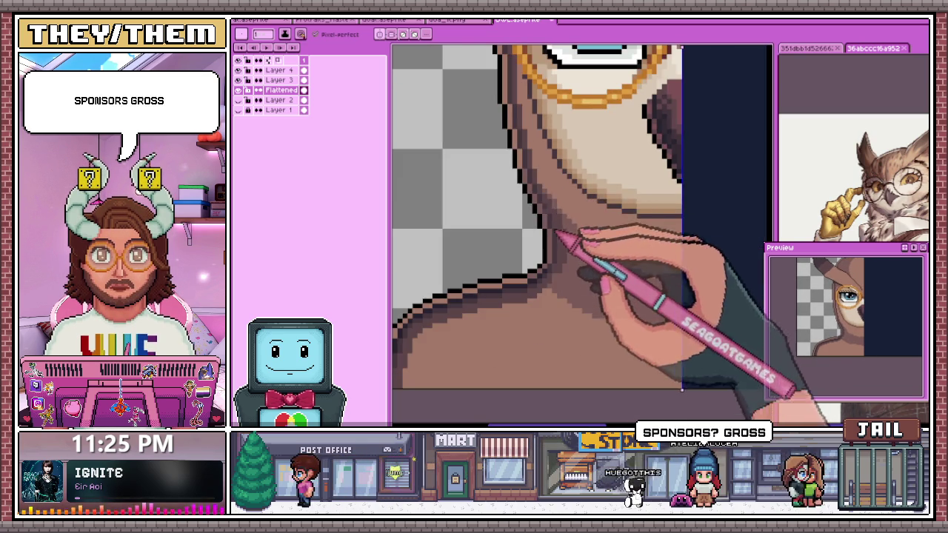
{"action": "scroll", "coordinate": [567, 237], "scroll_direction": "down", "scroll_amount": 1}
{"action": "scroll", "coordinate": [552, 222], "scroll_direction": "up", "scroll_amount": 1}
{"action": "scroll", "coordinate": [556, 259], "scroll_direction": "up", "scroll_amount": 1}
{"action": "scroll", "coordinate": [548, 267], "scroll_direction": "down", "scroll_amount": 1}
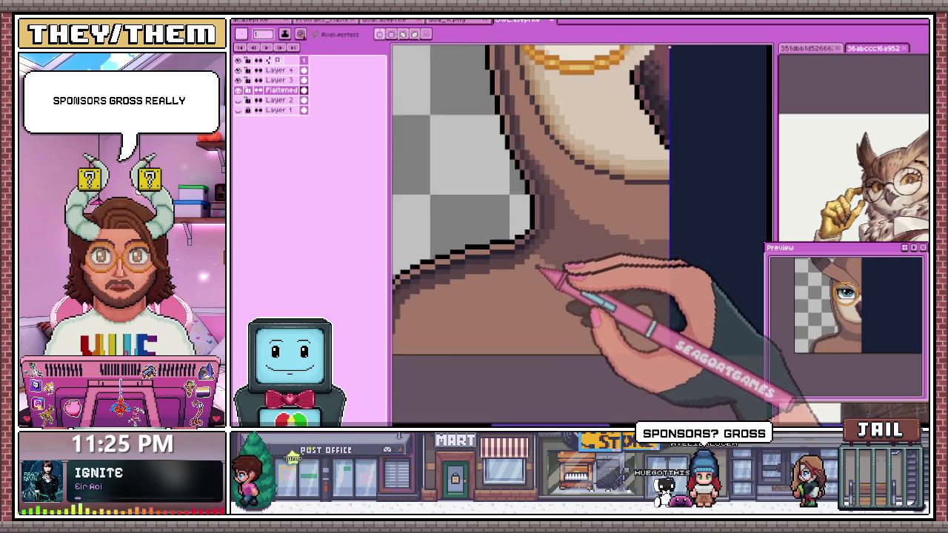
{"action": "scroll", "coordinate": [545, 200], "scroll_direction": "up", "scroll_amount": 2}
{"action": "scroll", "coordinate": [533, 207], "scroll_direction": "down", "scroll_amount": 1}
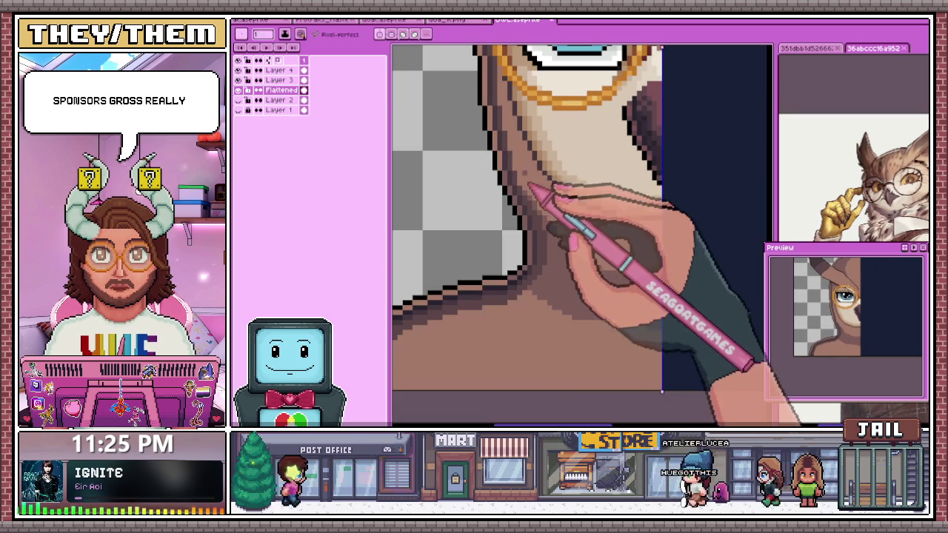
{"action": "scroll", "coordinate": [518, 183], "scroll_direction": "up", "scroll_amount": 2}
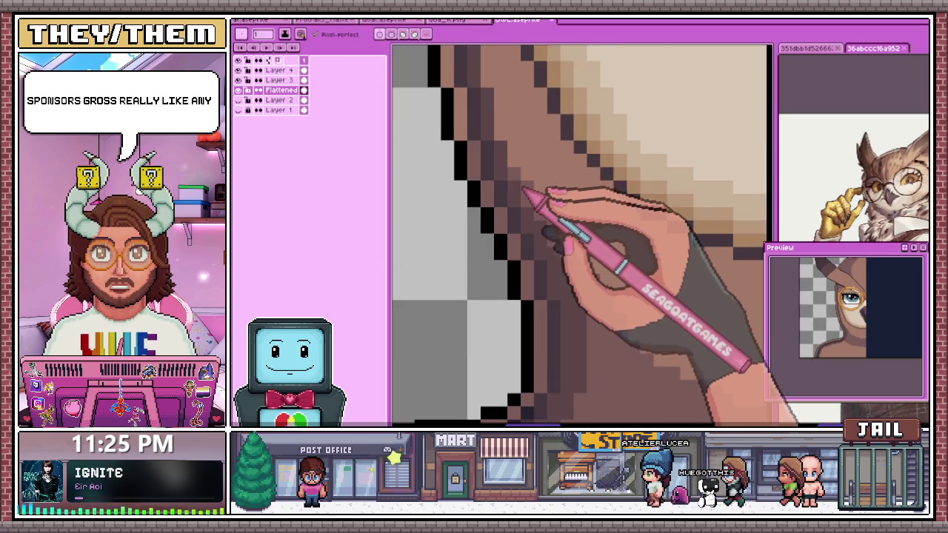
{"action": "scroll", "coordinate": [519, 175], "scroll_direction": "down", "scroll_amount": 2}
{"action": "scroll", "coordinate": [514, 207], "scroll_direction": "up", "scroll_amount": 2}
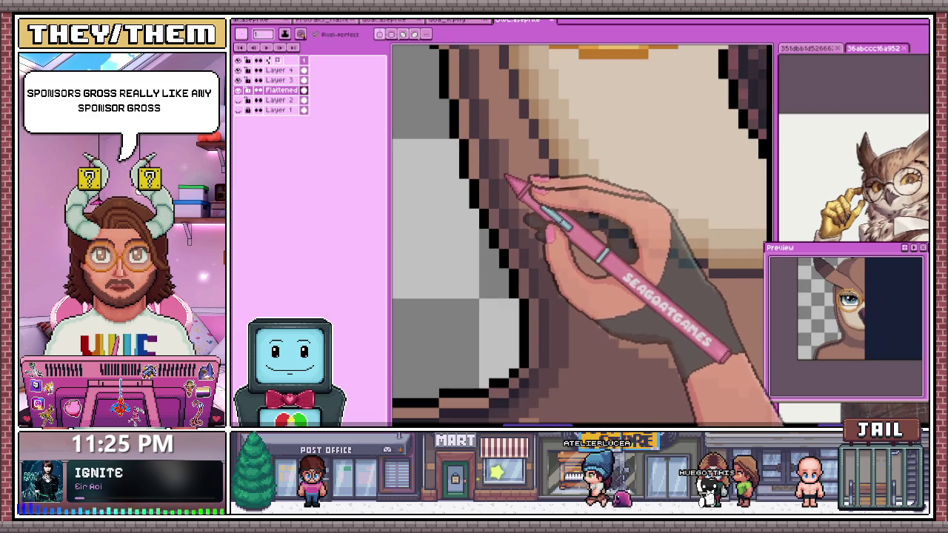
{"action": "scroll", "coordinate": [506, 176], "scroll_direction": "down", "scroll_amount": 2}
{"action": "scroll", "coordinate": [492, 179], "scroll_direction": "up", "scroll_amount": 2}
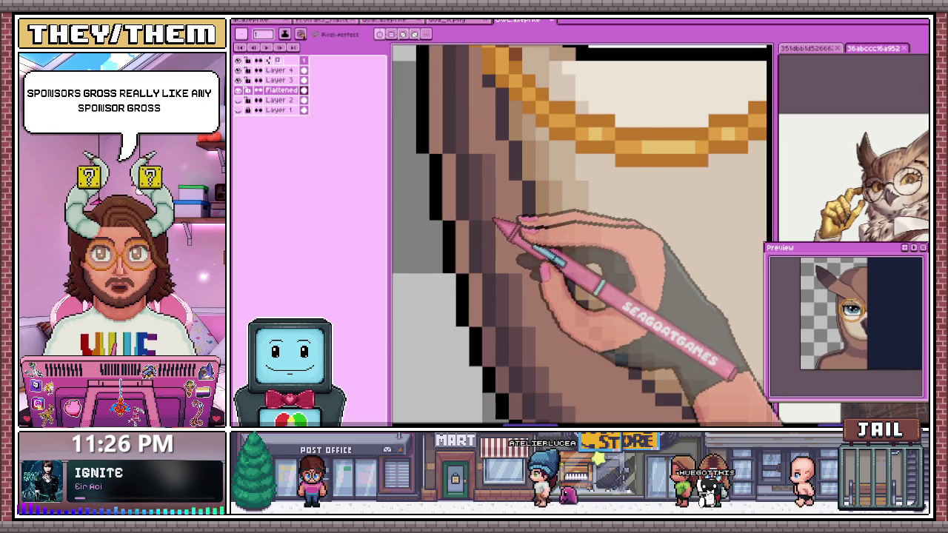
{"action": "scroll", "coordinate": [494, 217], "scroll_direction": "down", "scroll_amount": 2}
{"action": "scroll", "coordinate": [489, 148], "scroll_direction": "up", "scroll_amount": 2}
{"action": "scroll", "coordinate": [486, 140], "scroll_direction": "down", "scroll_amount": 2}
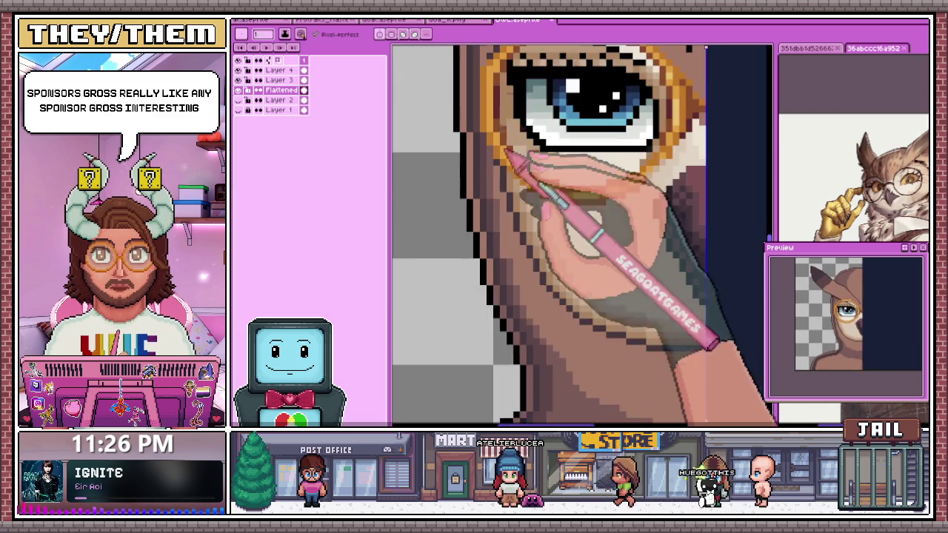
{"action": "scroll", "coordinate": [508, 222], "scroll_direction": "up", "scroll_amount": 2}
{"action": "scroll", "coordinate": [511, 220], "scroll_direction": "down", "scroll_amount": 2}
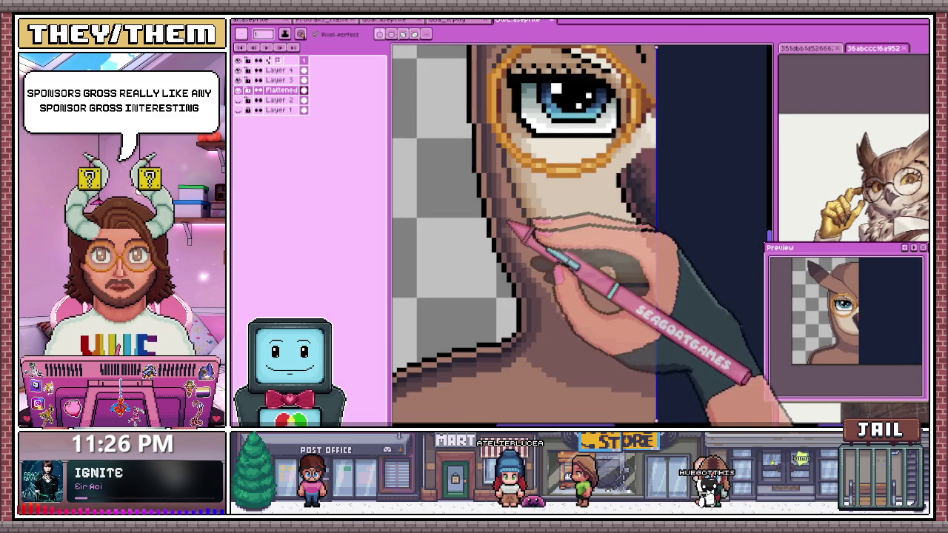
{"action": "scroll", "coordinate": [522, 247], "scroll_direction": "down", "scroll_amount": 2}
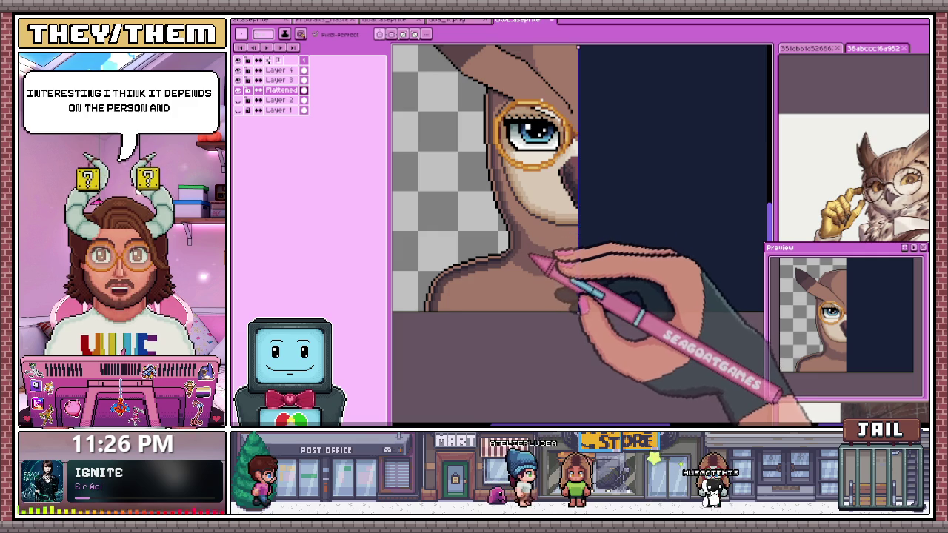
{"action": "scroll", "coordinate": [528, 241], "scroll_direction": "up", "scroll_amount": 2}
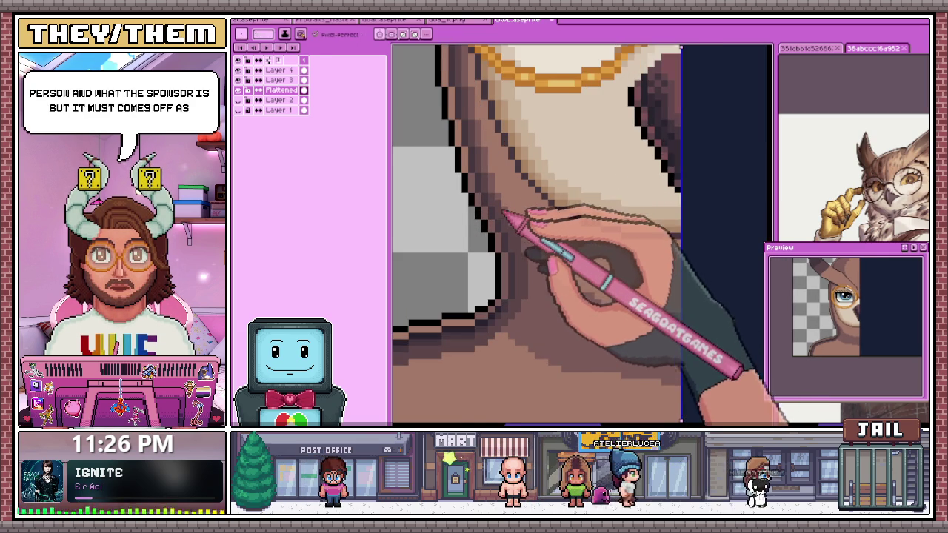
{"action": "scroll", "coordinate": [500, 196], "scroll_direction": "up", "scroll_amount": 1}
{"action": "scroll", "coordinate": [503, 213], "scroll_direction": "down", "scroll_amount": 2}
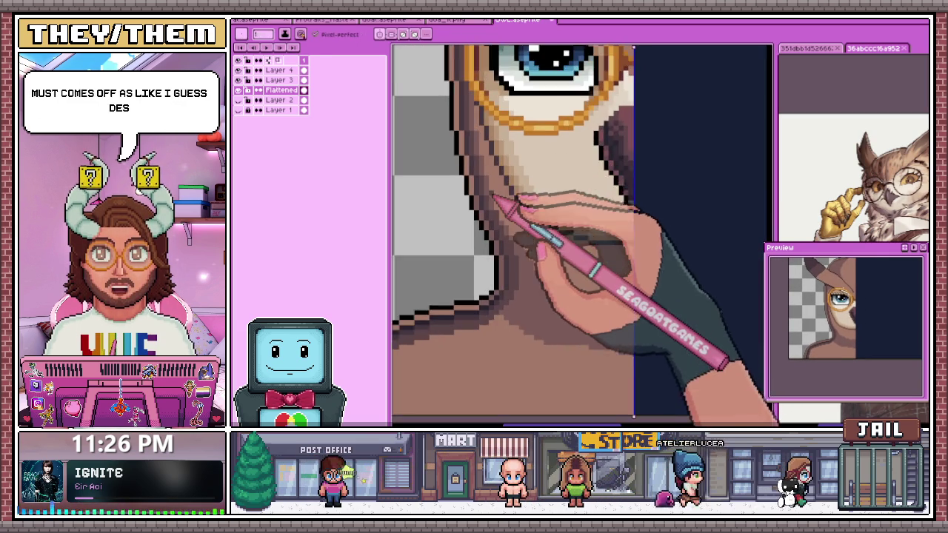
{"action": "scroll", "coordinate": [500, 200], "scroll_direction": "up", "scroll_amount": 1}
{"action": "scroll", "coordinate": [498, 185], "scroll_direction": "down", "scroll_amount": 2}
{"action": "scroll", "coordinate": [498, 186], "scroll_direction": "up", "scroll_amount": 1}
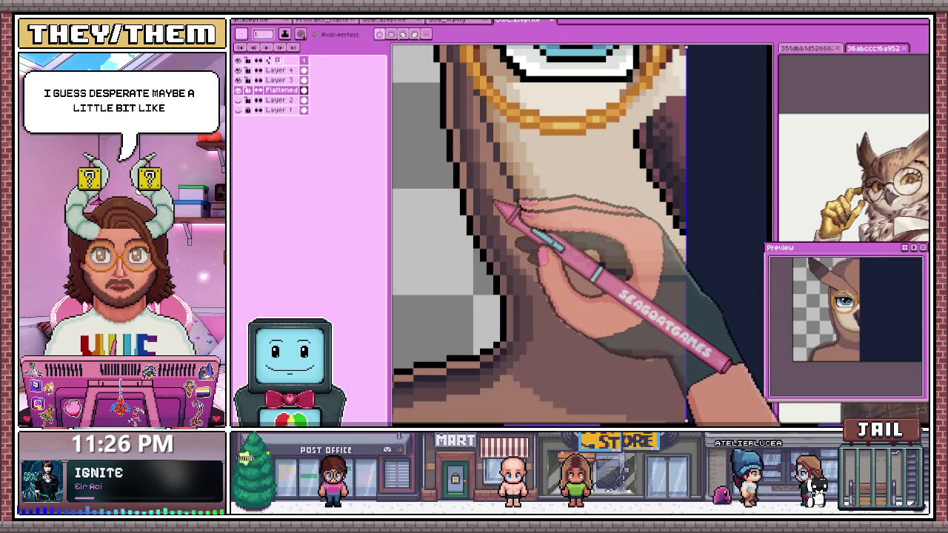
{"action": "scroll", "coordinate": [493, 142], "scroll_direction": "up", "scroll_amount": 1}
{"action": "scroll", "coordinate": [491, 195], "scroll_direction": "down", "scroll_amount": 1}
{"action": "scroll", "coordinate": [478, 182], "scroll_direction": "up", "scroll_amount": 1}
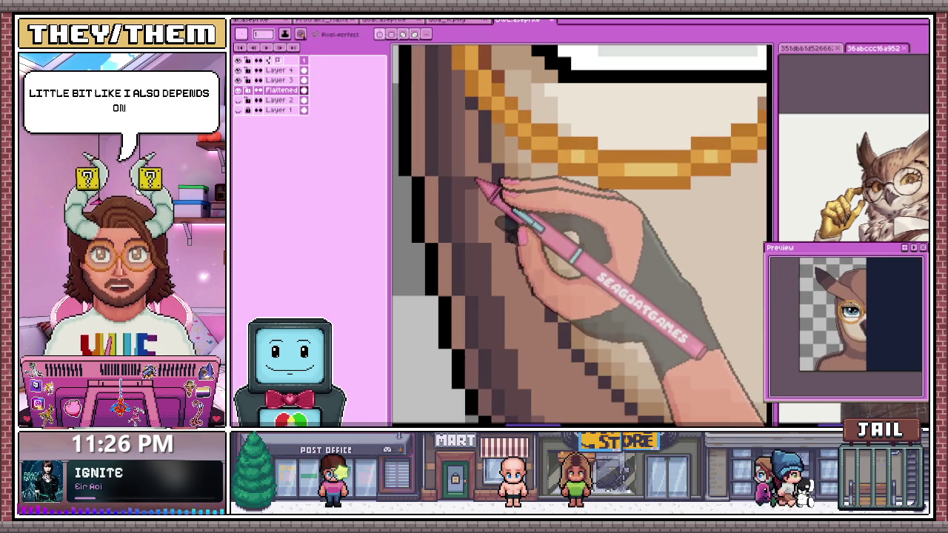
{"action": "scroll", "coordinate": [482, 211], "scroll_direction": "down", "scroll_amount": 1}
{"action": "scroll", "coordinate": [479, 187], "scroll_direction": "up", "scroll_amount": 1}
{"action": "scroll", "coordinate": [479, 195], "scroll_direction": "down", "scroll_amount": 1}
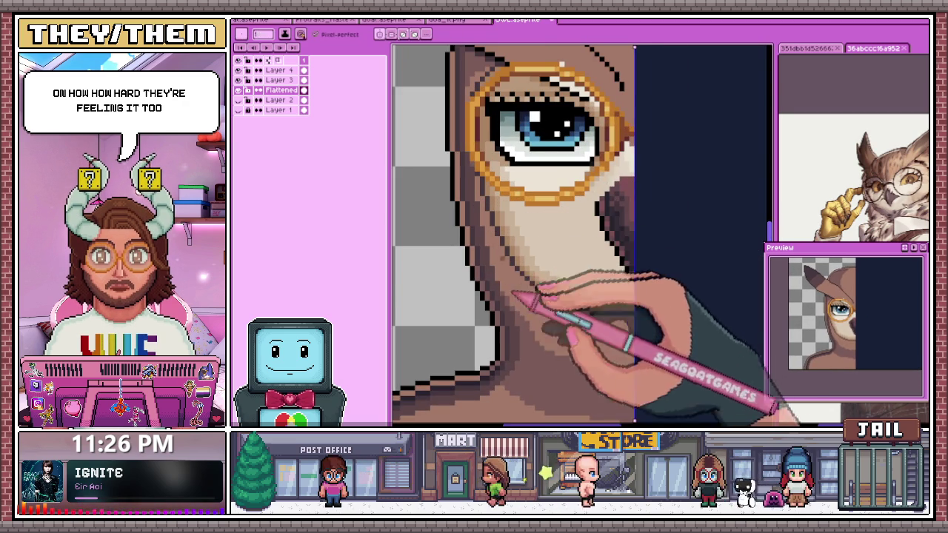
{"action": "scroll", "coordinate": [480, 187], "scroll_direction": "up", "scroll_amount": 2}
{"action": "scroll", "coordinate": [478, 166], "scroll_direction": "down", "scroll_amount": 1}
{"action": "scroll", "coordinate": [485, 185], "scroll_direction": "up", "scroll_amount": 1}
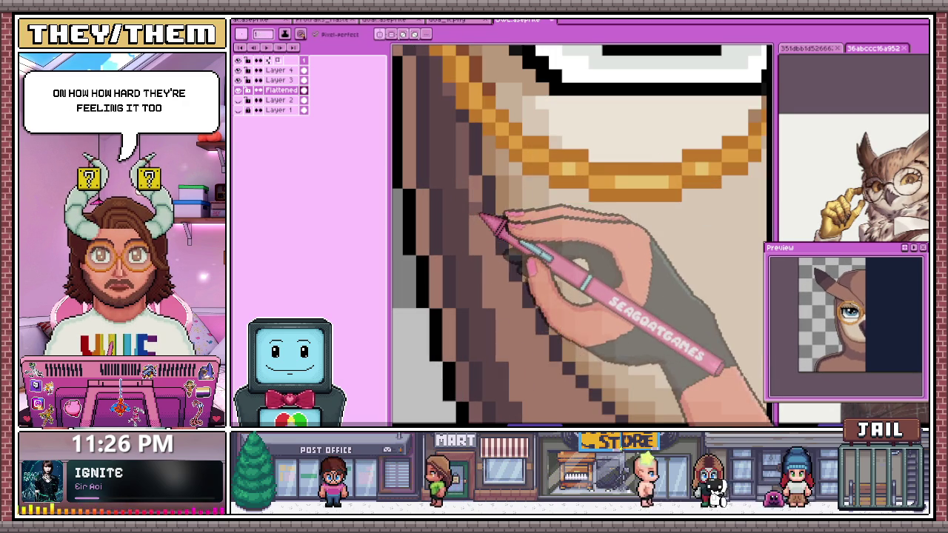
{"action": "scroll", "coordinate": [489, 222], "scroll_direction": "down", "scroll_amount": 2}
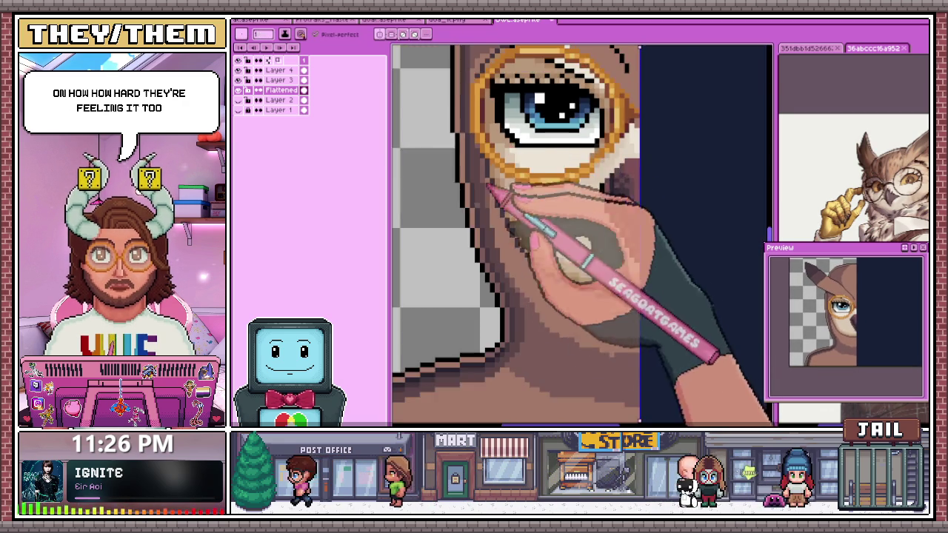
{"action": "scroll", "coordinate": [508, 215], "scroll_direction": "up", "scroll_amount": 1}
{"action": "scroll", "coordinate": [506, 215], "scroll_direction": "up", "scroll_amount": 1}
{"action": "scroll", "coordinate": [508, 197], "scroll_direction": "down", "scroll_amount": 1}
{"action": "scroll", "coordinate": [511, 204], "scroll_direction": "down", "scroll_amount": 2}
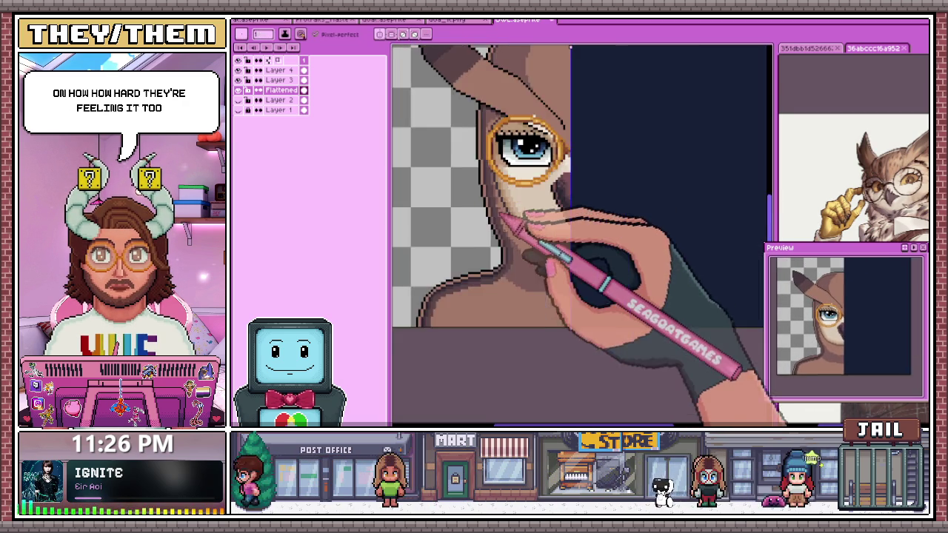
{"action": "scroll", "coordinate": [529, 218], "scroll_direction": "down", "scroll_amount": 1}
{"action": "scroll", "coordinate": [519, 215], "scroll_direction": "up", "scroll_amount": 2}
{"action": "scroll", "coordinate": [508, 216], "scroll_direction": "down", "scroll_amount": 1}
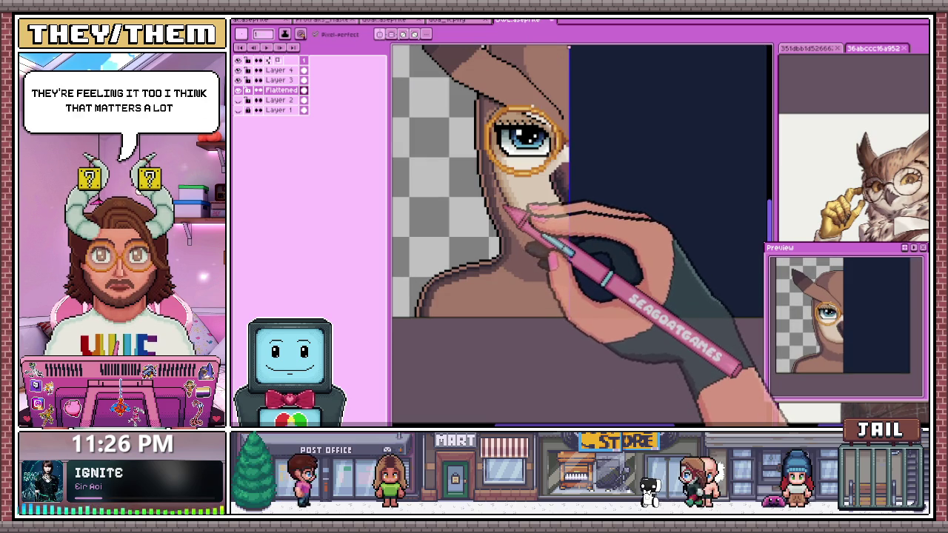
{"action": "scroll", "coordinate": [503, 206], "scroll_direction": "up", "scroll_amount": 1}
{"action": "scroll", "coordinate": [494, 200], "scroll_direction": "up", "scroll_amount": 1}
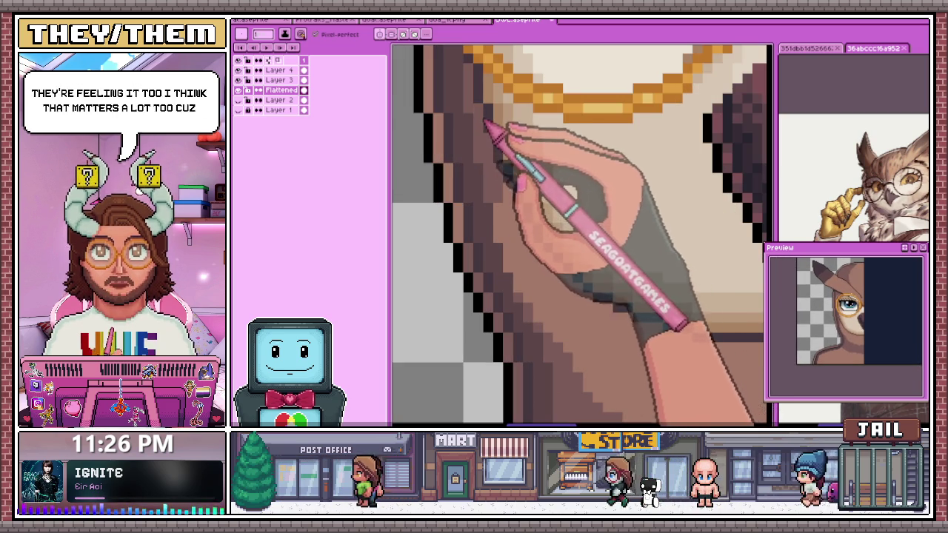
{"action": "scroll", "coordinate": [495, 140], "scroll_direction": "up", "scroll_amount": 1}
{"action": "scroll", "coordinate": [522, 208], "scroll_direction": "down", "scroll_amount": 2}
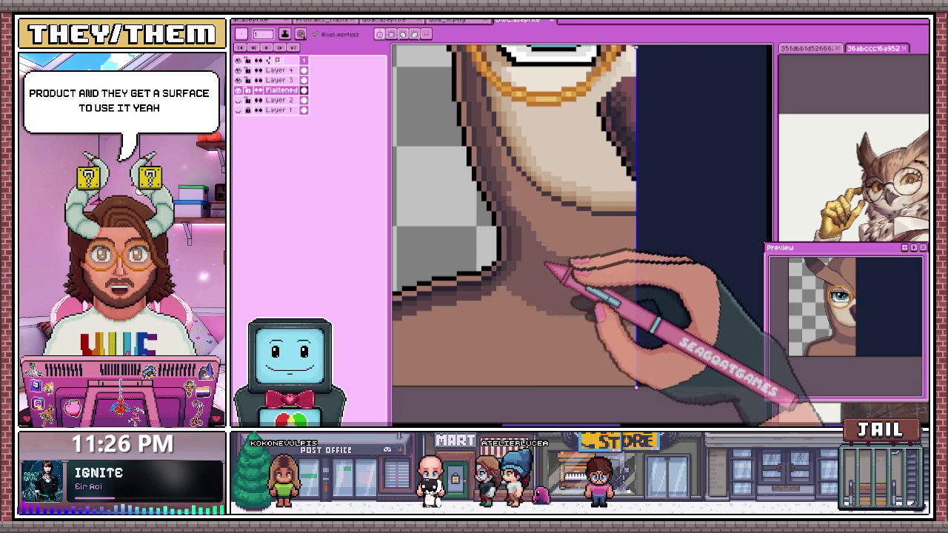
{"action": "scroll", "coordinate": [552, 245], "scroll_direction": "up", "scroll_amount": 2}
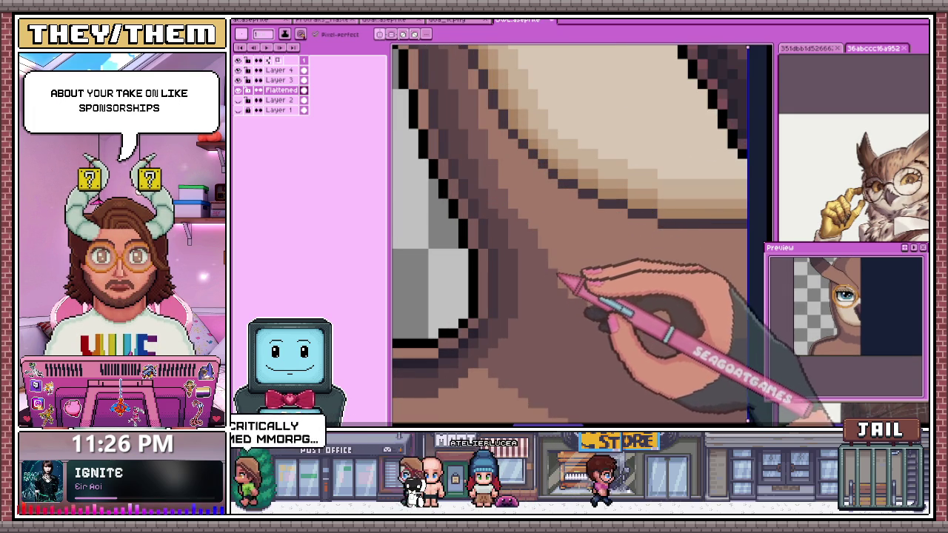
{"action": "scroll", "coordinate": [582, 307], "scroll_direction": "up", "scroll_amount": 3}
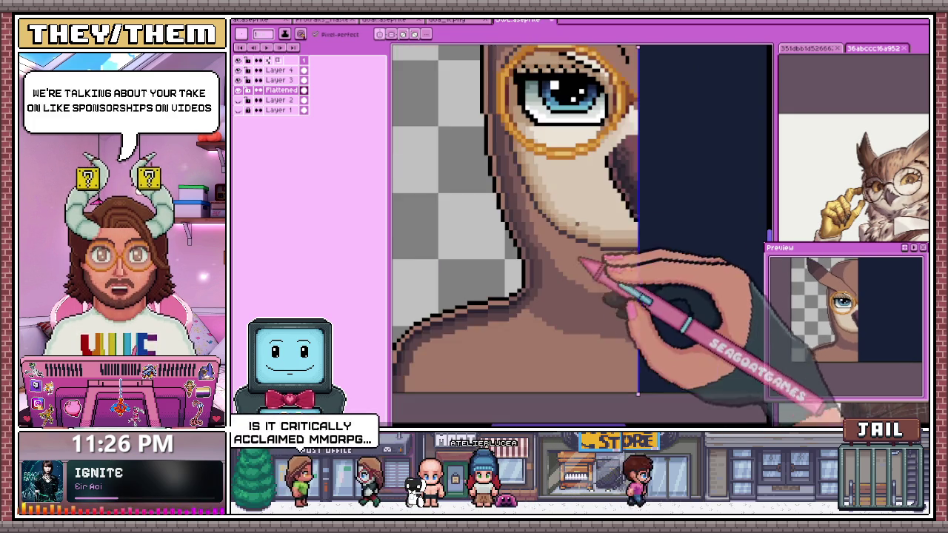
{"action": "scroll", "coordinate": [589, 300], "scroll_direction": "down", "scroll_amount": 3}
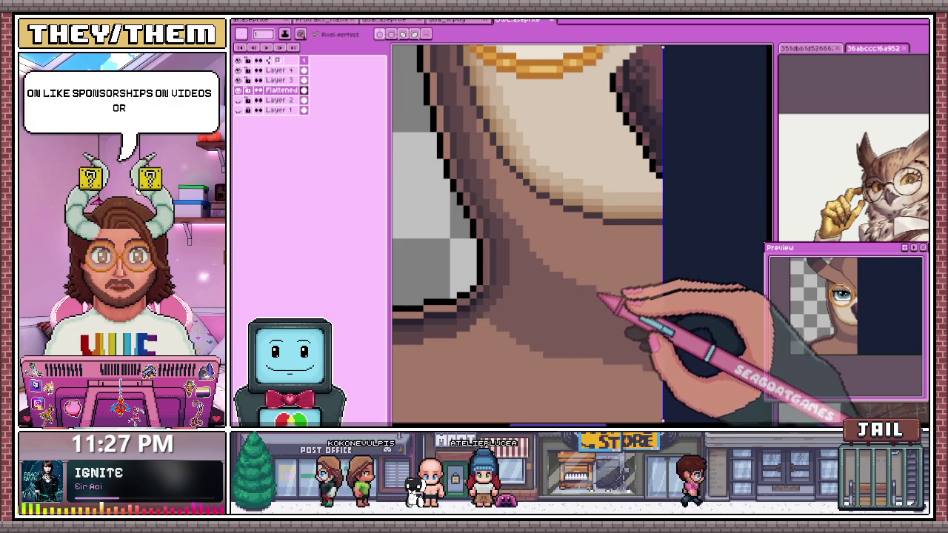
{"action": "scroll", "coordinate": [586, 296], "scroll_direction": "down", "scroll_amount": 1}
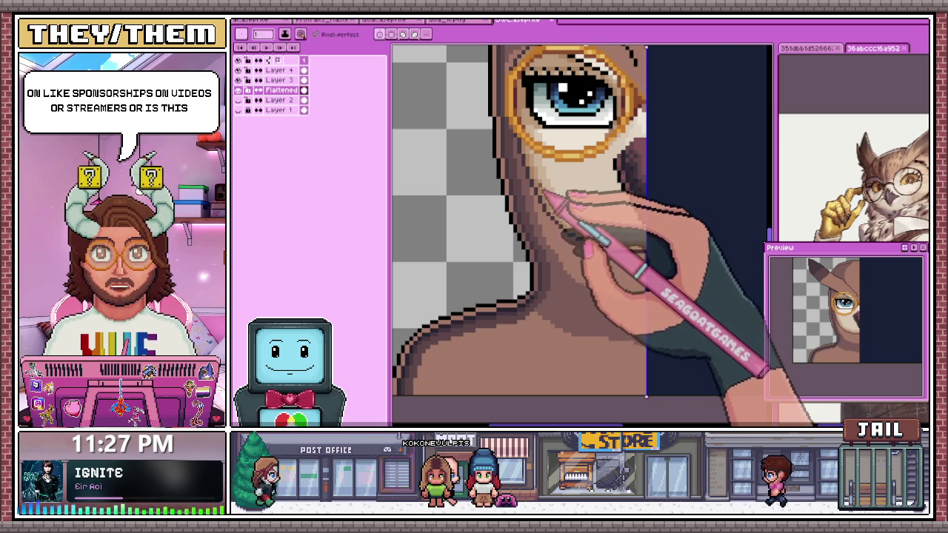
{"action": "scroll", "coordinate": [535, 191], "scroll_direction": "up", "scroll_amount": 1}
{"action": "scroll", "coordinate": [515, 189], "scroll_direction": "up", "scroll_amount": 1}
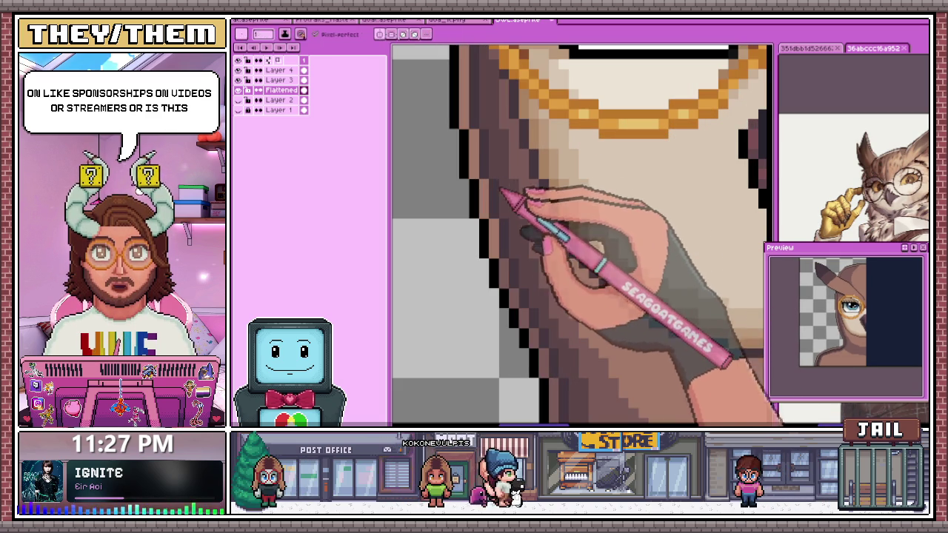
{"action": "scroll", "coordinate": [511, 215], "scroll_direction": "down", "scroll_amount": 2}
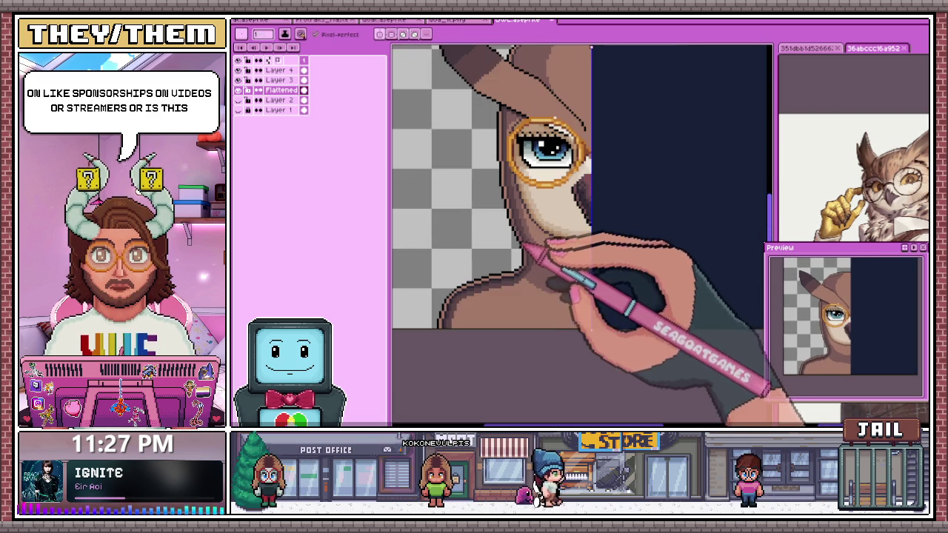
{"action": "scroll", "coordinate": [546, 267], "scroll_direction": "up", "scroll_amount": 1}
{"action": "scroll", "coordinate": [552, 237], "scroll_direction": "down", "scroll_amount": 1}
{"action": "scroll", "coordinate": [545, 271], "scroll_direction": "down", "scroll_amount": 2}
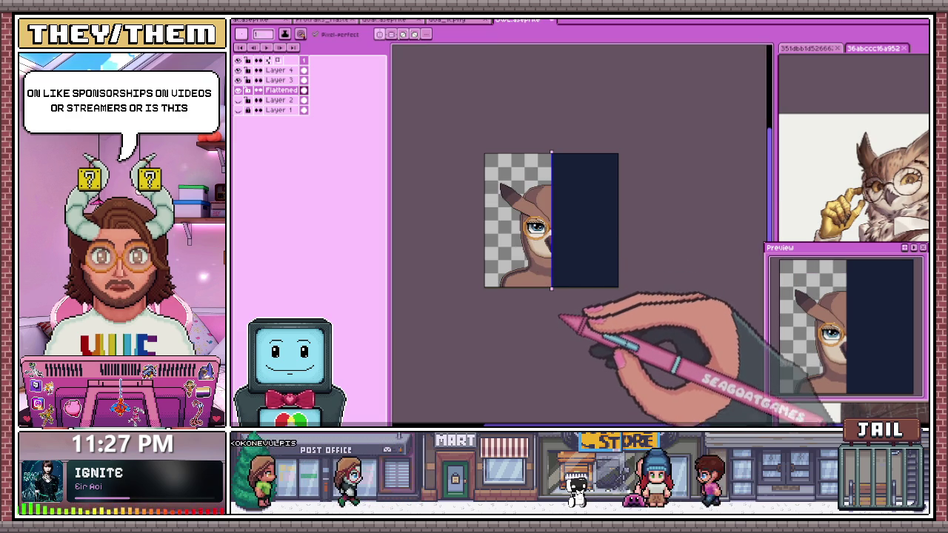
- Zoom around the portrait to inspect the shaded left half
{"action": "scroll", "coordinate": [535, 261], "scroll_direction": "up", "scroll_amount": 2}
{"action": "scroll", "coordinate": [535, 261], "scroll_direction": "up", "scroll_amount": 1}
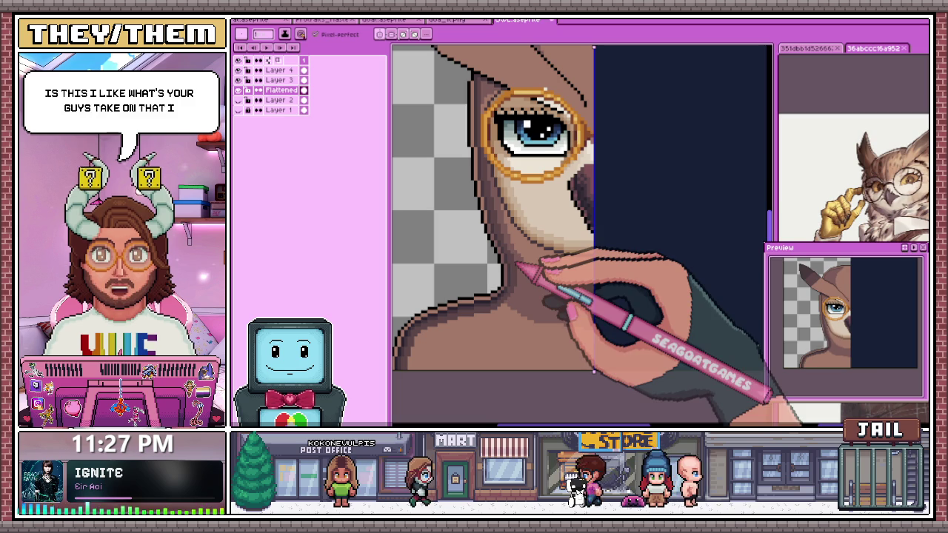
{"action": "scroll", "coordinate": [595, 222], "scroll_direction": "down", "scroll_amount": 1}
{"action": "scroll", "coordinate": [598, 198], "scroll_direction": "up", "scroll_amount": 3}
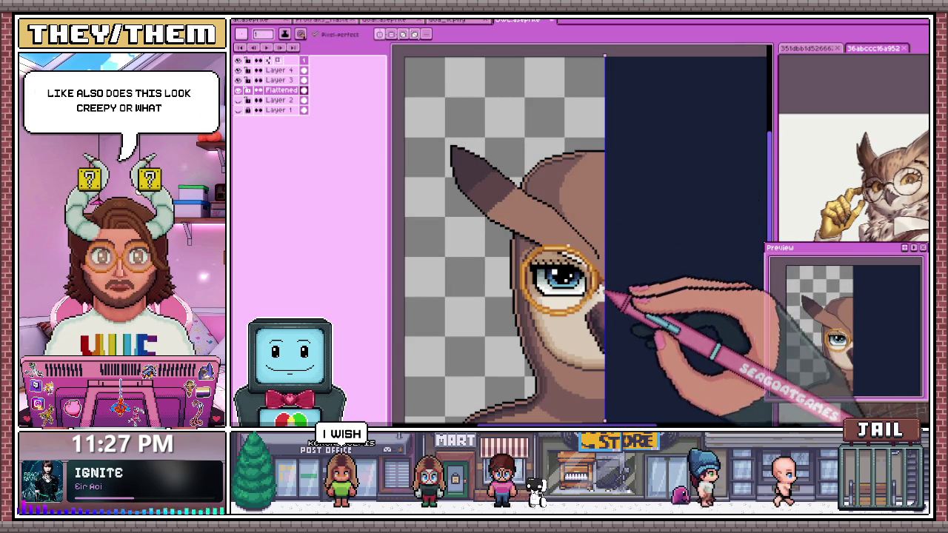
{"action": "scroll", "coordinate": [600, 223], "scroll_direction": "down", "scroll_amount": 2}
{"action": "scroll", "coordinate": [600, 222], "scroll_direction": "up", "scroll_amount": 2}
{"action": "scroll", "coordinate": [531, 183], "scroll_direction": "up", "scroll_amount": 2}
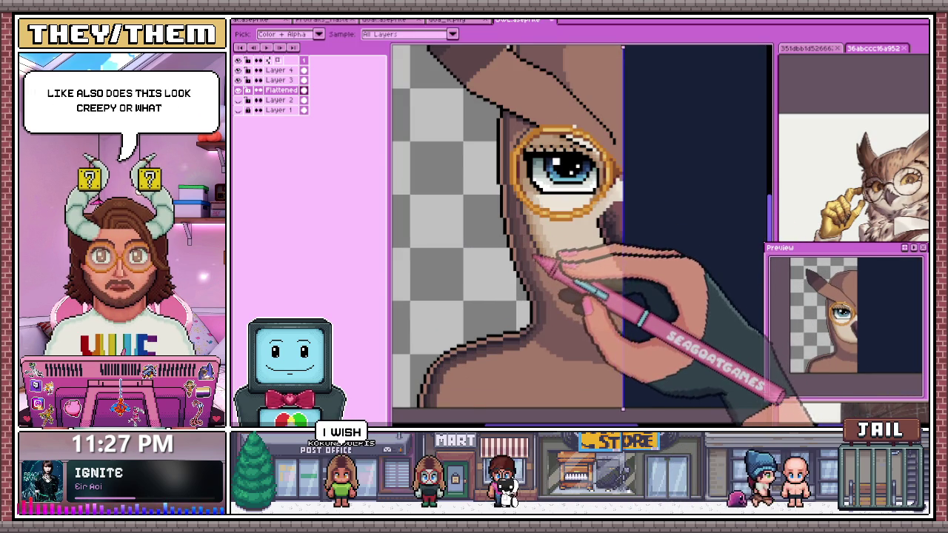
{"action": "scroll", "coordinate": [533, 180], "scroll_direction": "up", "scroll_amount": 2}
{"action": "scroll", "coordinate": [477, 98], "scroll_direction": "up", "scroll_amount": 1}
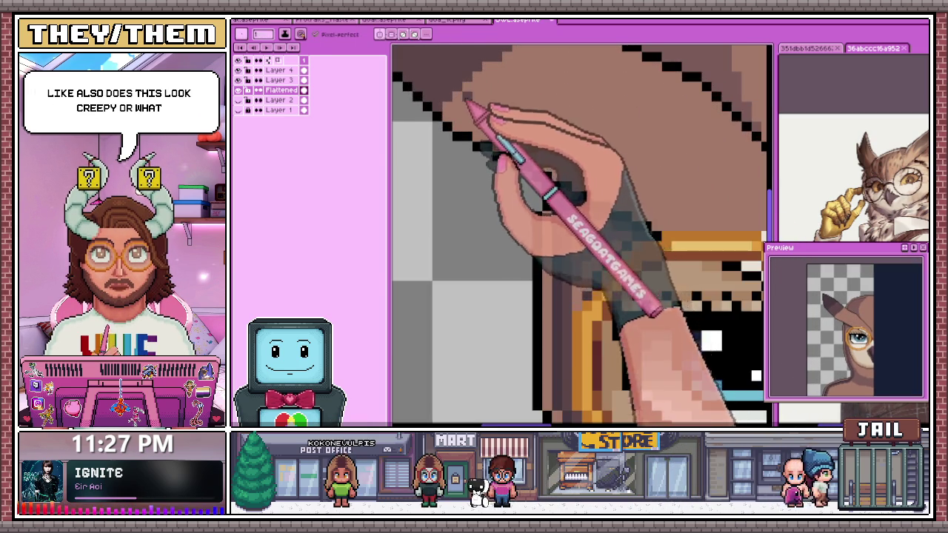
{"action": "scroll", "coordinate": [511, 163], "scroll_direction": "down", "scroll_amount": 1}
{"action": "scroll", "coordinate": [552, 193], "scroll_direction": "down", "scroll_amount": 2}
{"action": "scroll", "coordinate": [511, 178], "scroll_direction": "up", "scroll_amount": 2}
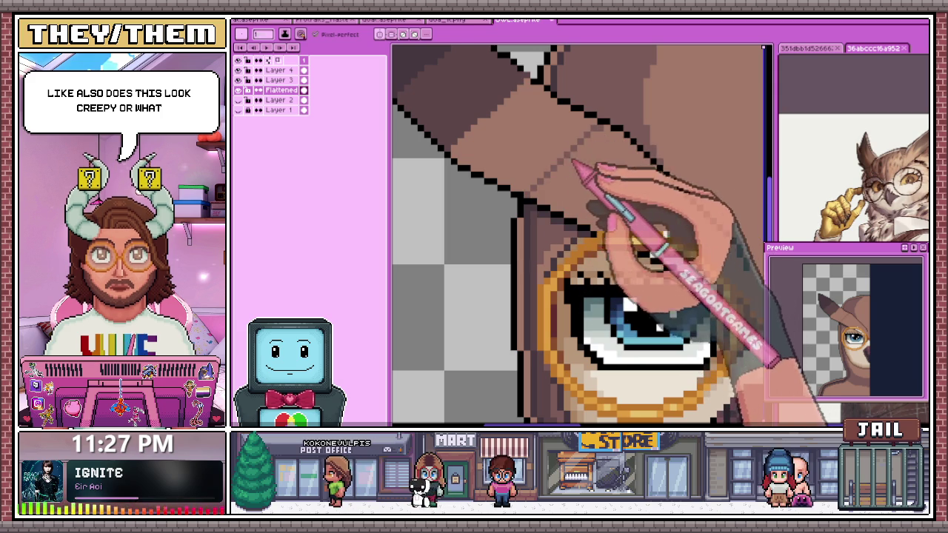
- Switch to the Paint Bucket for contiguous fills and undo the dark right-half fill
{"action": "key", "text": "g"}
{"action": "scroll", "coordinate": [564, 208], "scroll_direction": "down", "scroll_amount": 3}
{"action": "scroll", "coordinate": [557, 270], "scroll_direction": "down", "scroll_amount": 2}
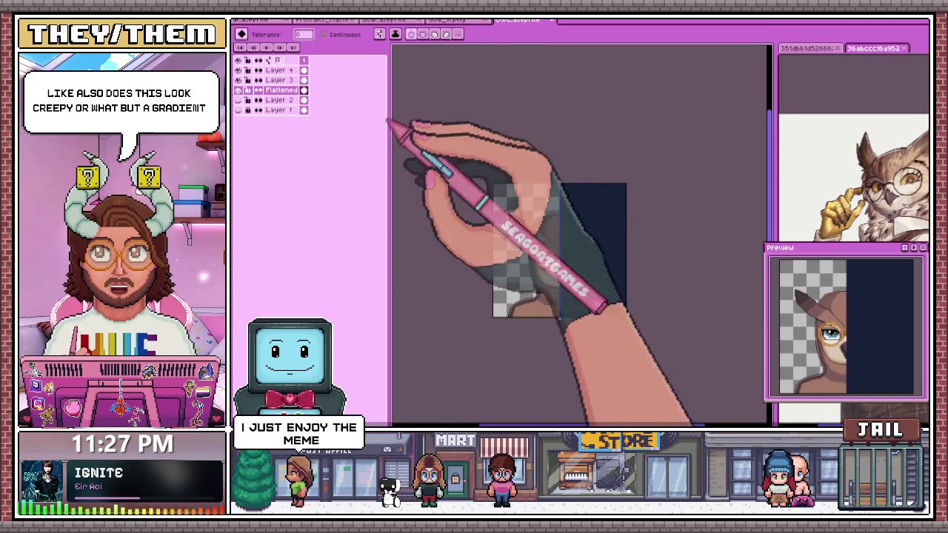
{"action": "key", "text": "ctrl+z"}
- Redo the dark navy right-half fill to compare it against the shaded left half
{"action": "key", "text": "ctrl+y"}
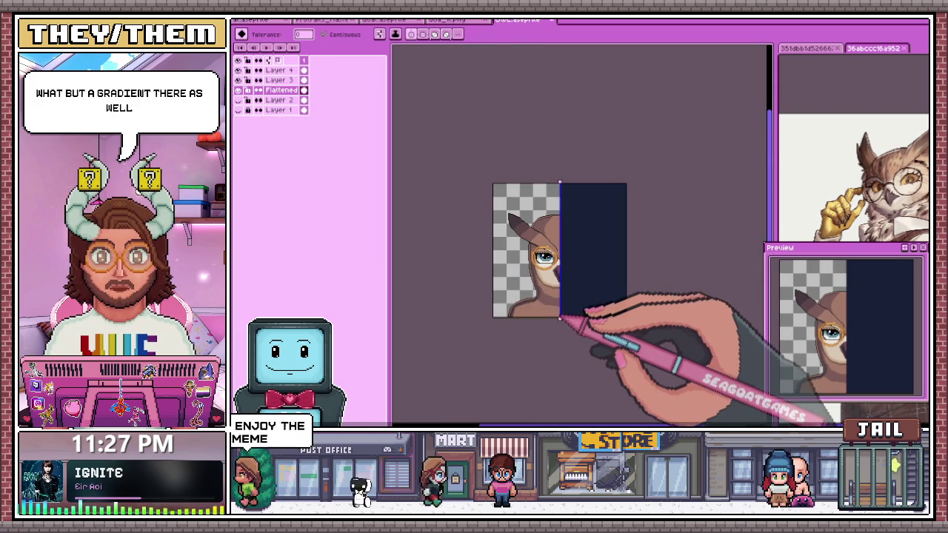
{"action": "scroll", "coordinate": [560, 318], "scroll_direction": "up", "scroll_amount": 2}
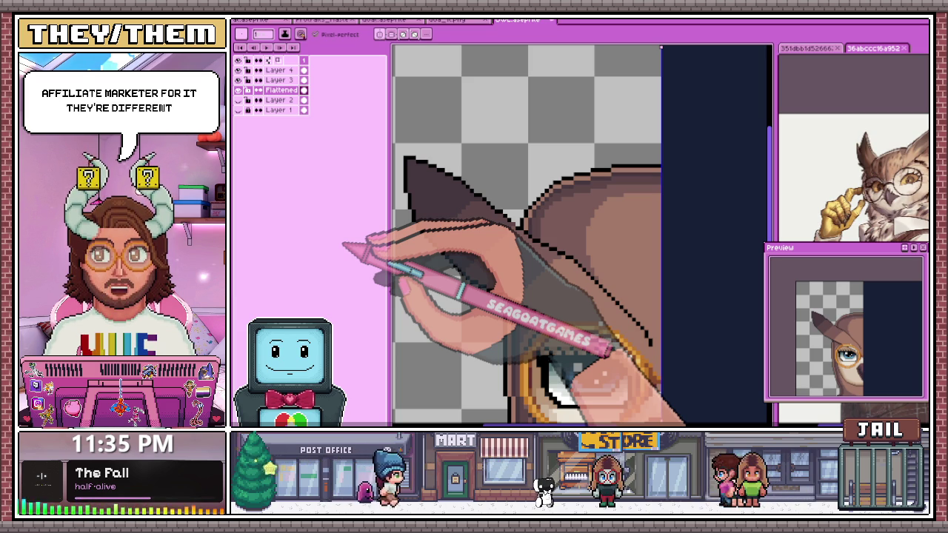
- Zoom in on the blue eye and repaint shading pixels along the brow line
{"action": "scroll", "coordinate": [526, 237], "scroll_direction": "down", "scroll_amount": 2}
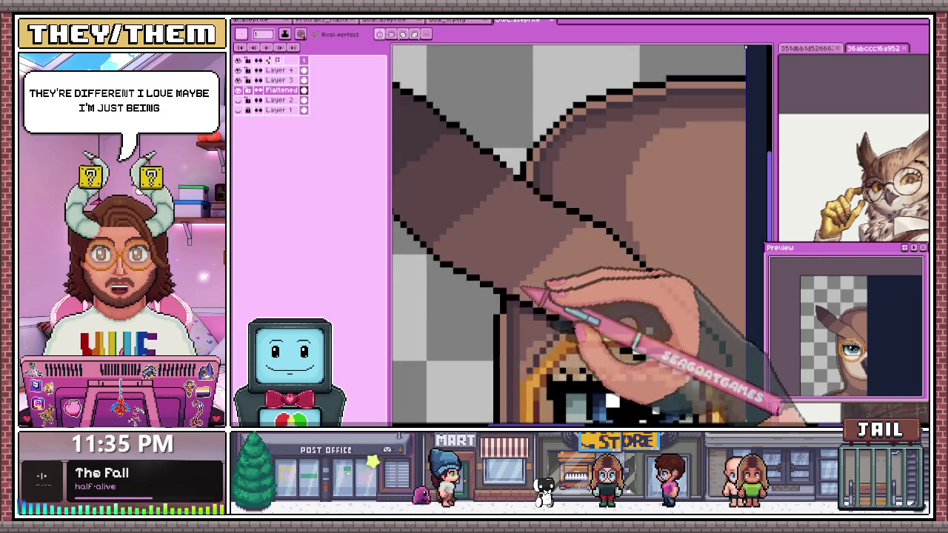
{"action": "scroll", "coordinate": [526, 237], "scroll_direction": "up", "scroll_amount": 1}
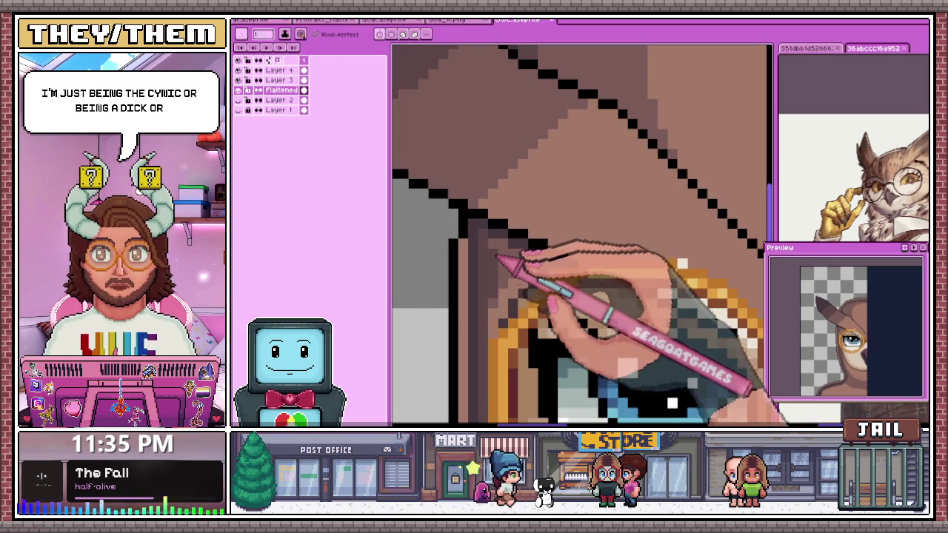
{"action": "scroll", "coordinate": [526, 237], "scroll_direction": "down", "scroll_amount": 1}
{"action": "scroll", "coordinate": [526, 237], "scroll_direction": "up", "scroll_amount": 1}
{"action": "scroll", "coordinate": [526, 237], "scroll_direction": "down", "scroll_amount": 1}
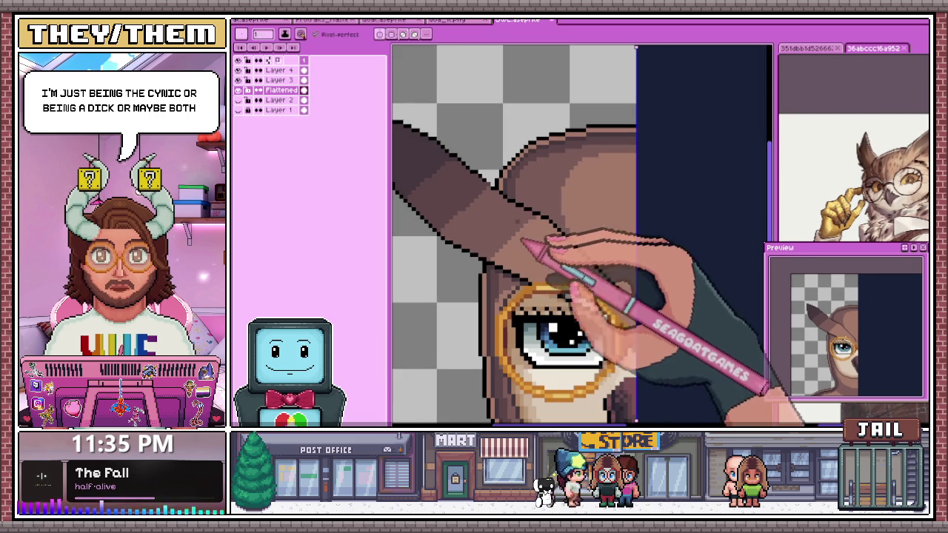
{"action": "scroll", "coordinate": [526, 237], "scroll_direction": "up", "scroll_amount": 1}
{"action": "scroll", "coordinate": [526, 237], "scroll_direction": "down", "scroll_amount": 1}
{"action": "key", "text": "i"}
{"action": "key", "text": "b"}
{"action": "scroll", "coordinate": [518, 236], "scroll_direction": "up", "scroll_amount": 1}
{"action": "key", "text": "b"}
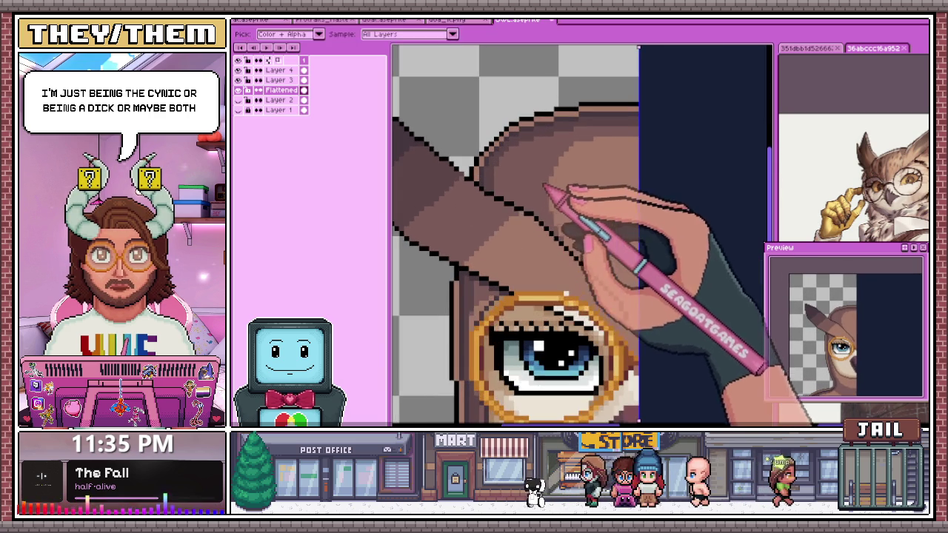
{"action": "scroll", "coordinate": [552, 204], "scroll_direction": "up", "scroll_amount": 1}
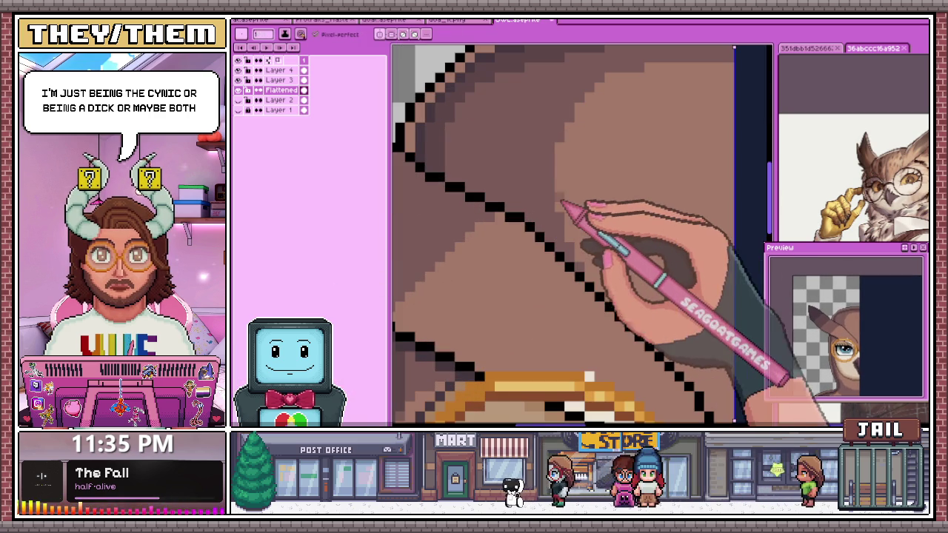
{"action": "key", "text": "b"}
{"action": "scroll", "coordinate": [555, 207], "scroll_direction": "down", "scroll_amount": 1}
{"action": "scroll", "coordinate": [511, 185], "scroll_direction": "down", "scroll_amount": 1}
{"action": "scroll", "coordinate": [518, 192], "scroll_direction": "up", "scroll_amount": 1}
{"action": "scroll", "coordinate": [530, 222], "scroll_direction": "up", "scroll_amount": 1}
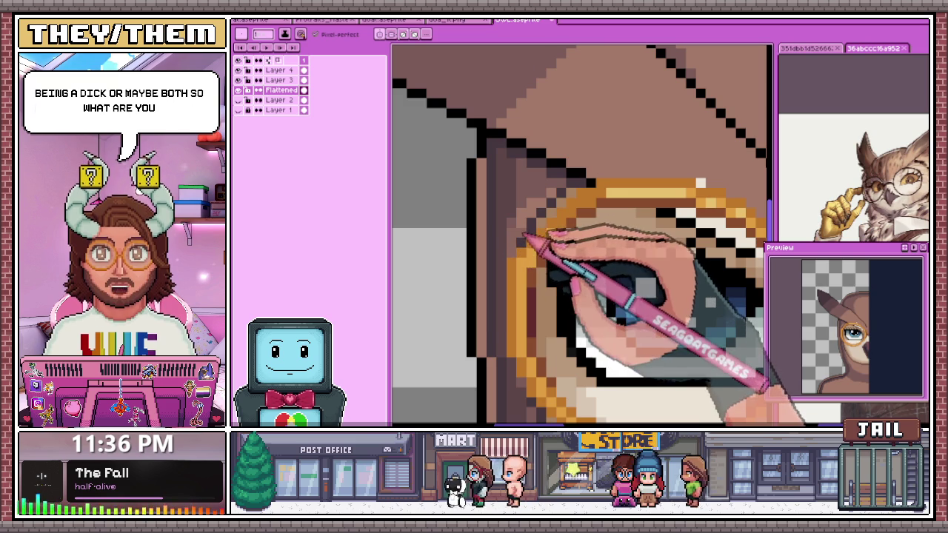
- Sample face and rim colours to band the gold monocle ring in orange and tan
{"action": "key", "text": "i"}
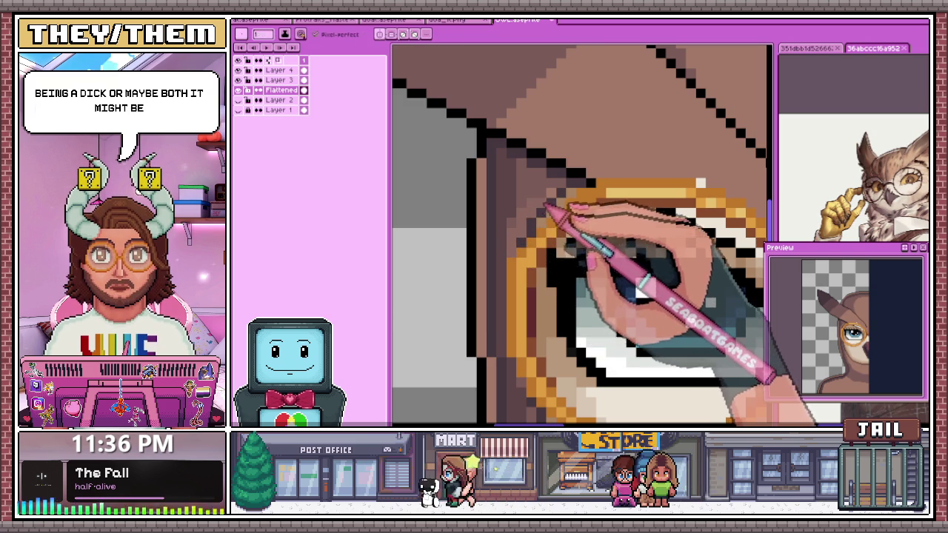
{"action": "scroll", "coordinate": [533, 223], "scroll_direction": "down", "scroll_amount": 1}
{"action": "scroll", "coordinate": [549, 222], "scroll_direction": "down", "scroll_amount": 1}
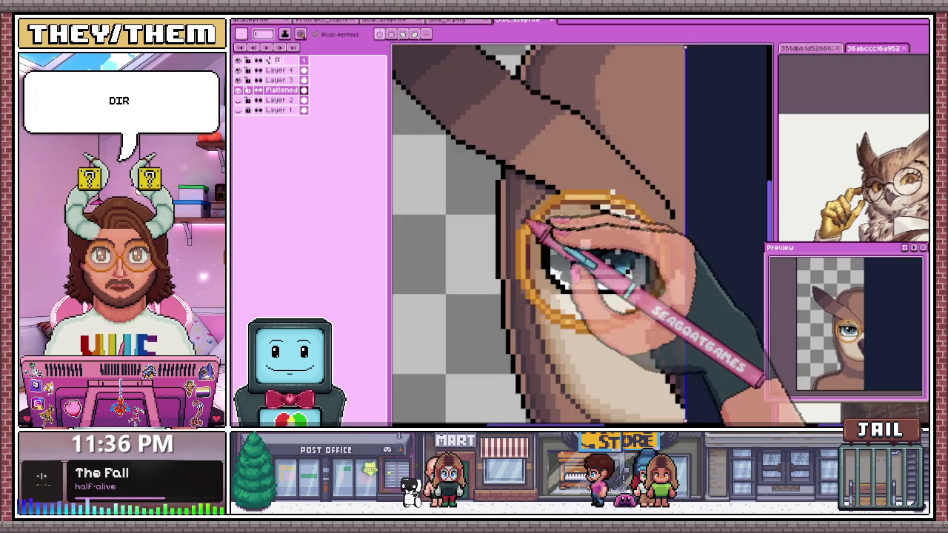
{"action": "scroll", "coordinate": [549, 222], "scroll_direction": "down", "scroll_amount": 1}
{"action": "scroll", "coordinate": [532, 214], "scroll_direction": "up", "scroll_amount": 2}
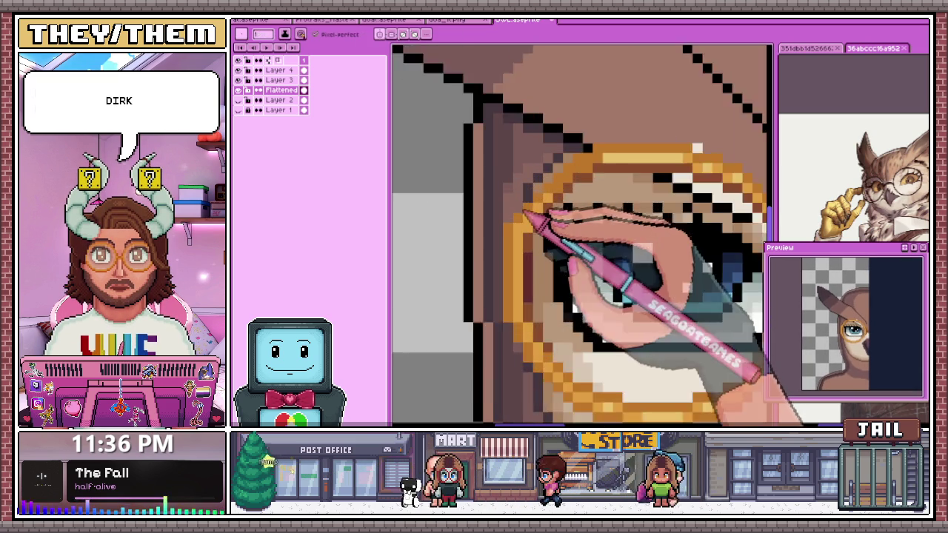
{"action": "scroll", "coordinate": [529, 211], "scroll_direction": "up", "scroll_amount": 1}
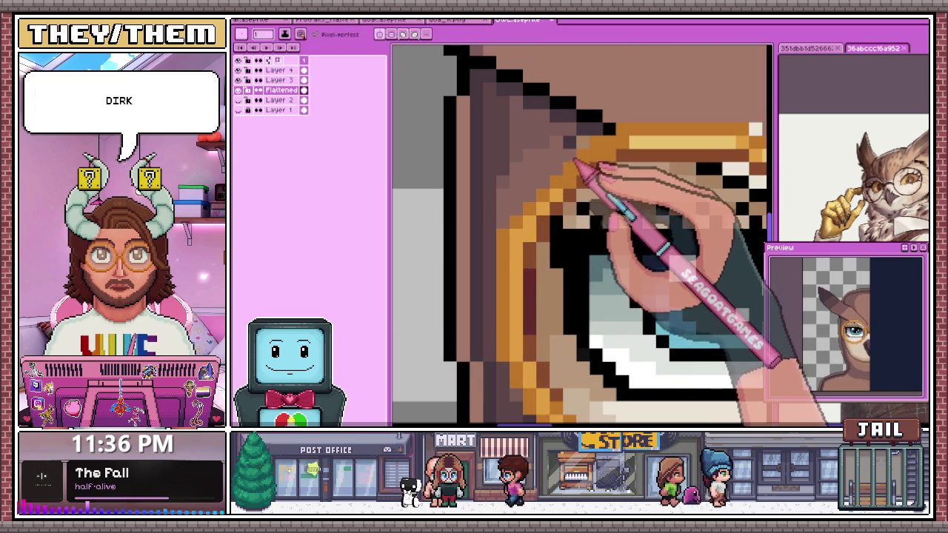
{"action": "scroll", "coordinate": [563, 222], "scroll_direction": "down", "scroll_amount": 2}
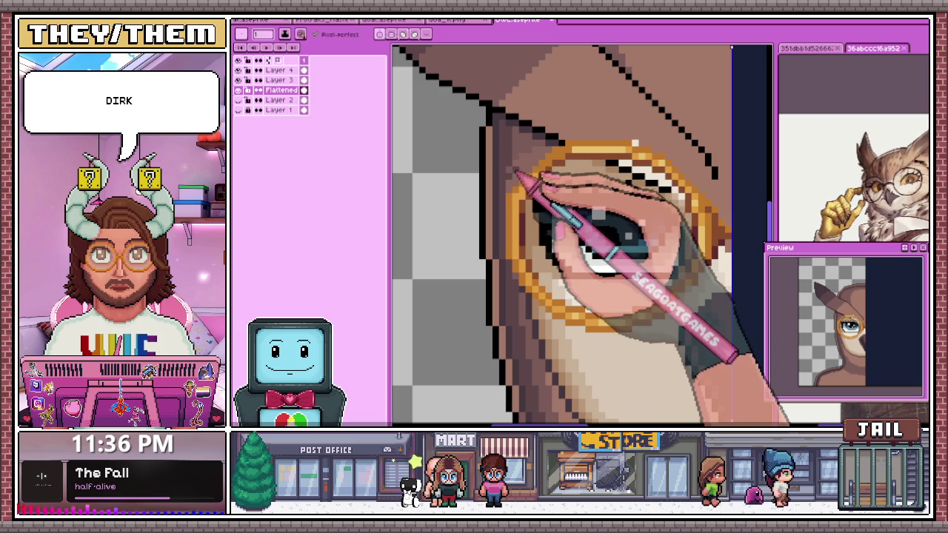
{"action": "key", "text": "alt"}
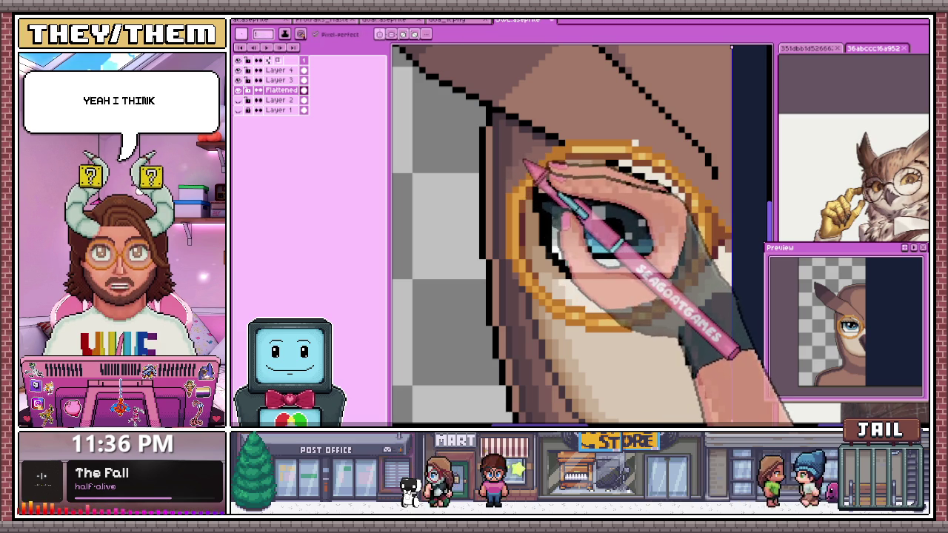
{"action": "scroll", "coordinate": [504, 207], "scroll_direction": "down", "scroll_amount": 1}
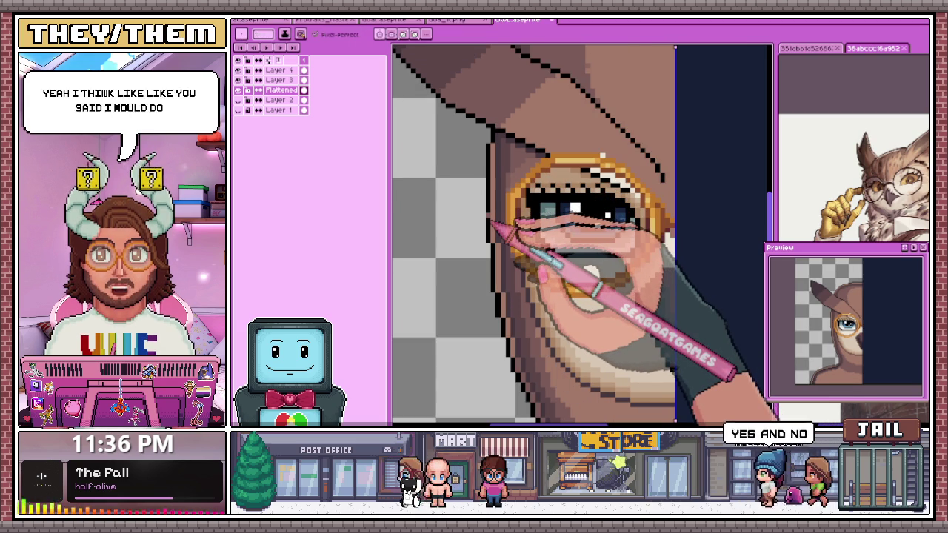
{"action": "scroll", "coordinate": [511, 208], "scroll_direction": "up", "scroll_amount": 1}
{"action": "scroll", "coordinate": [529, 184], "scroll_direction": "up", "scroll_amount": 1}
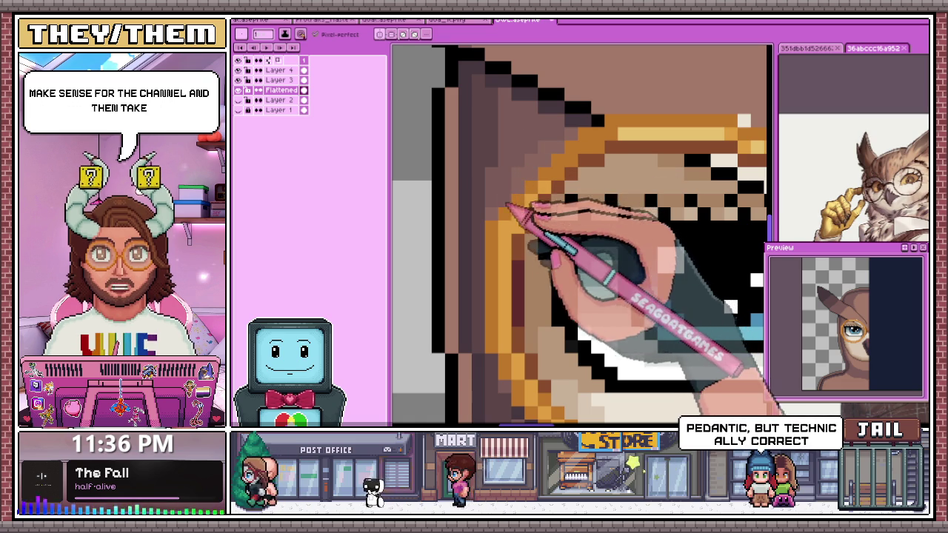
{"action": "key", "text": "alt"}
- Fill the brow just above the monocle rim with tan and brown shading pixels
{"action": "left_click", "coordinate": [523, 183], "text": "alt"}
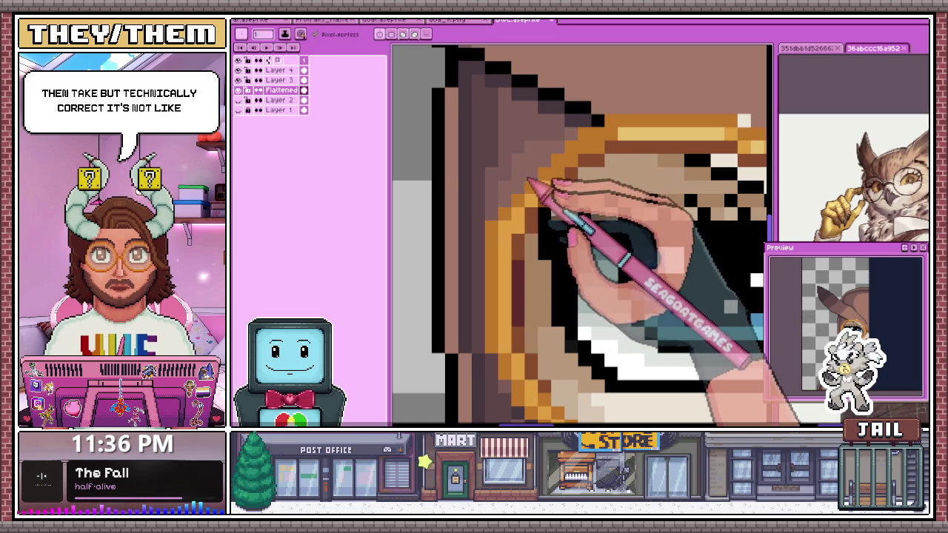
{"action": "scroll", "coordinate": [528, 180], "scroll_direction": "down", "scroll_amount": 2}
{"action": "scroll", "coordinate": [539, 157], "scroll_direction": "up", "scroll_amount": 1}
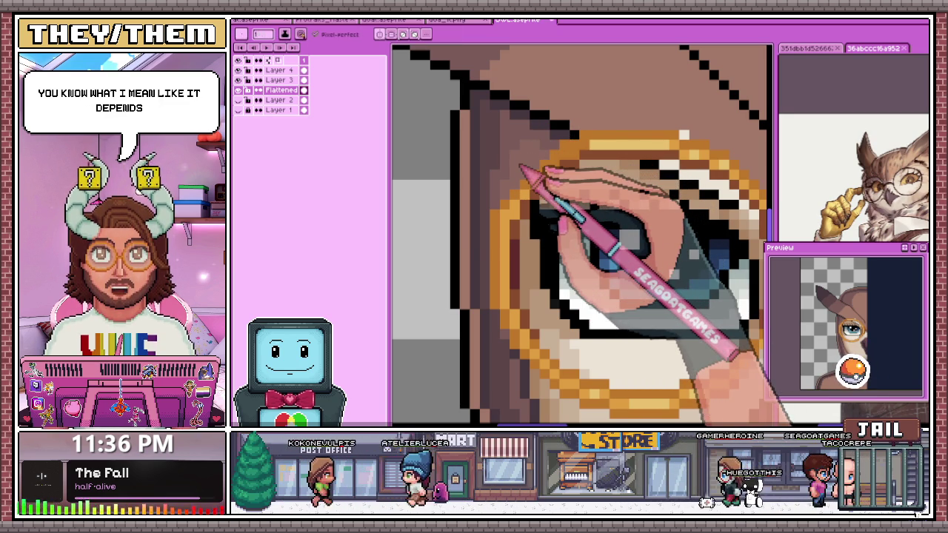
{"action": "scroll", "coordinate": [555, 178], "scroll_direction": "down", "scroll_amount": 2}
{"action": "scroll", "coordinate": [555, 178], "scroll_direction": "down", "scroll_amount": 2}
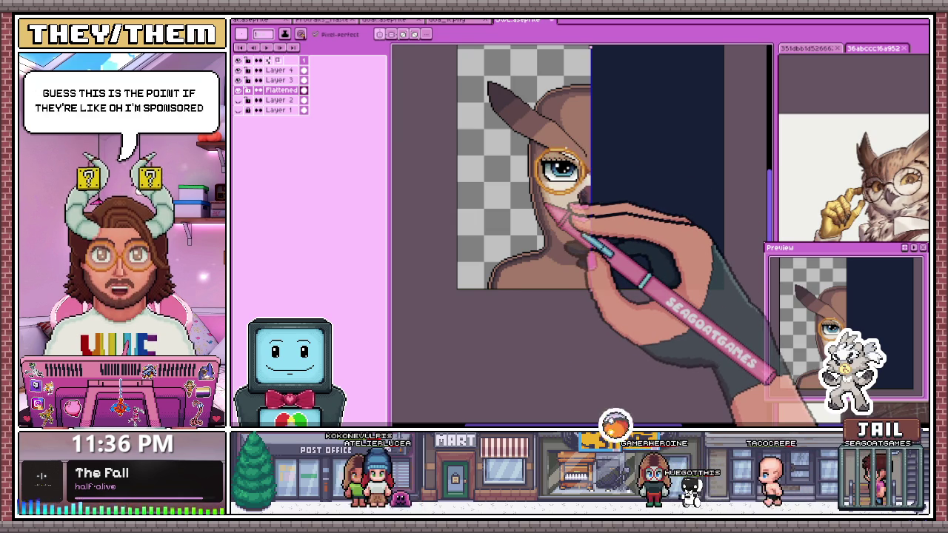
{"action": "scroll", "coordinate": [585, 168], "scroll_direction": "up", "scroll_amount": 2}
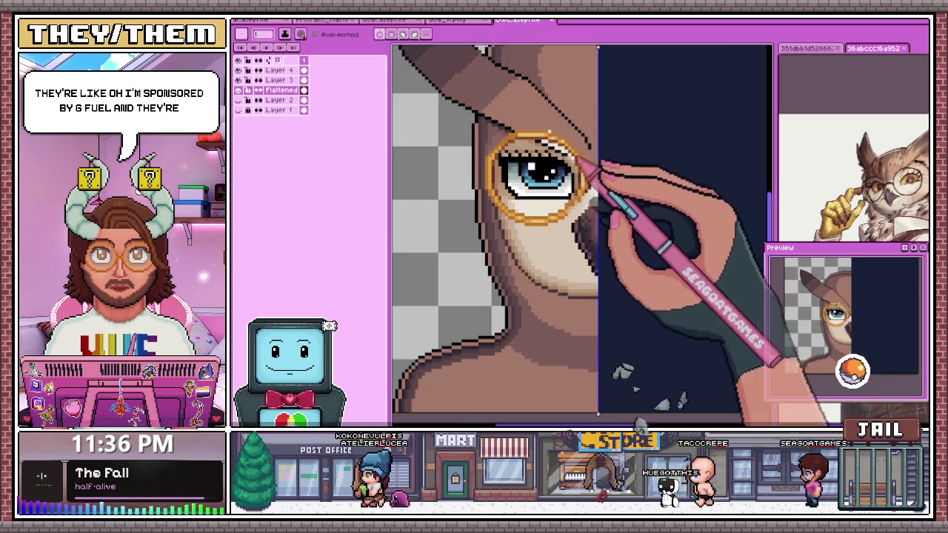
{"action": "scroll", "coordinate": [582, 164], "scroll_direction": "up", "scroll_amount": 2}
{"action": "scroll", "coordinate": [529, 149], "scroll_direction": "up", "scroll_amount": 2}
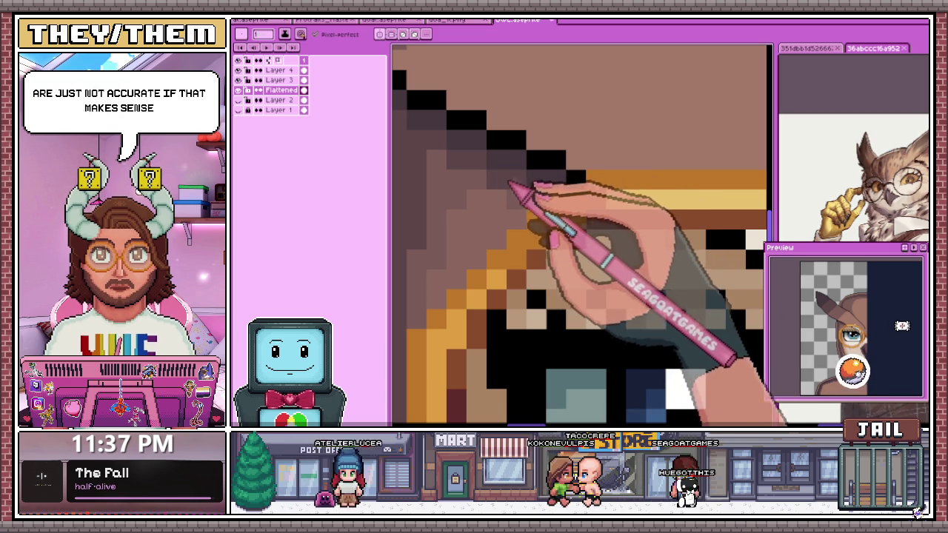
- Zoom out to review the whole owl portrait
{"action": "scroll", "coordinate": [509, 183], "scroll_direction": "down", "scroll_amount": 2}
{"action": "scroll", "coordinate": [518, 192], "scroll_direction": "up", "scroll_amount": 2}
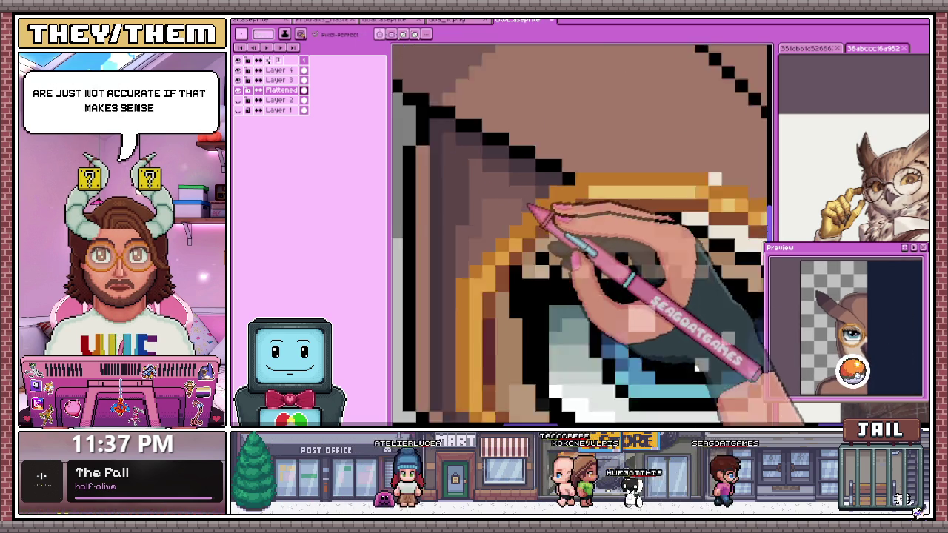
{"action": "scroll", "coordinate": [528, 204], "scroll_direction": "down", "scroll_amount": 2}
{"action": "scroll", "coordinate": [511, 200], "scroll_direction": "down", "scroll_amount": 2}
{"action": "scroll", "coordinate": [614, 201], "scroll_direction": "up", "scroll_amount": 2}
{"action": "scroll", "coordinate": [567, 186], "scroll_direction": "down", "scroll_amount": 2}
{"action": "scroll", "coordinate": [548, 205], "scroll_direction": "down", "scroll_amount": 2}
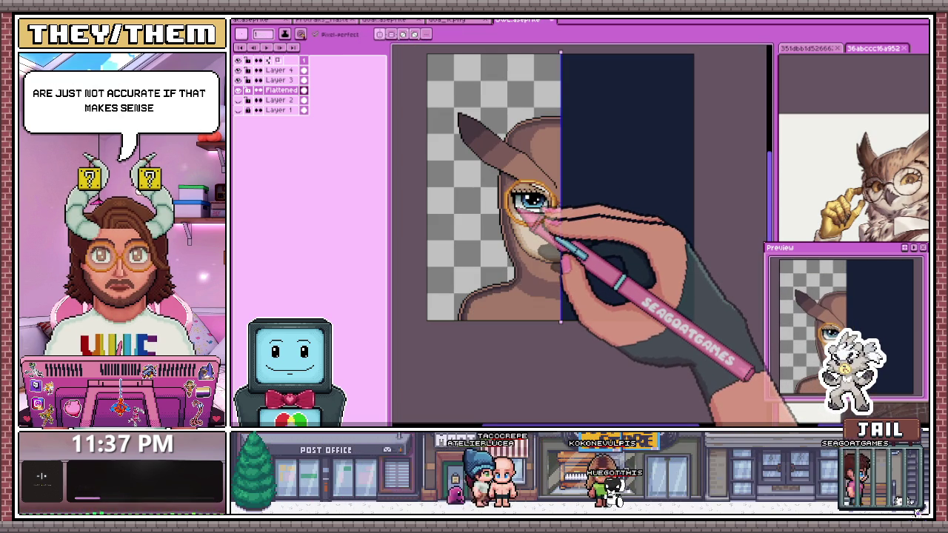
- Paint darker brown pixels along the diagonal dark outline above the monocled eye
{"action": "scroll", "coordinate": [522, 208], "scroll_direction": "up", "scroll_amount": 1}
{"action": "scroll", "coordinate": [519, 171], "scroll_direction": "down", "scroll_amount": 2}
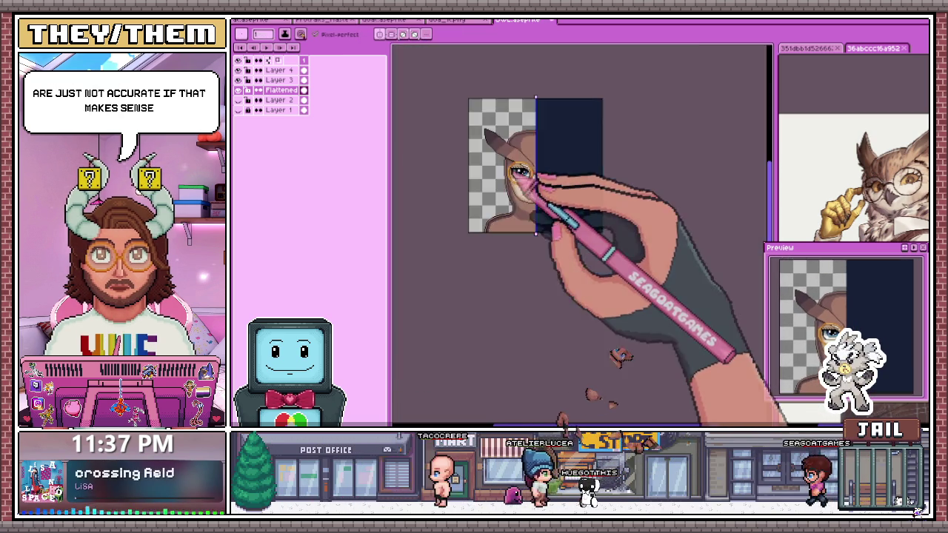
{"action": "scroll", "coordinate": [519, 171], "scroll_direction": "up", "scroll_amount": 2}
{"action": "scroll", "coordinate": [529, 194], "scroll_direction": "up", "scroll_amount": 2}
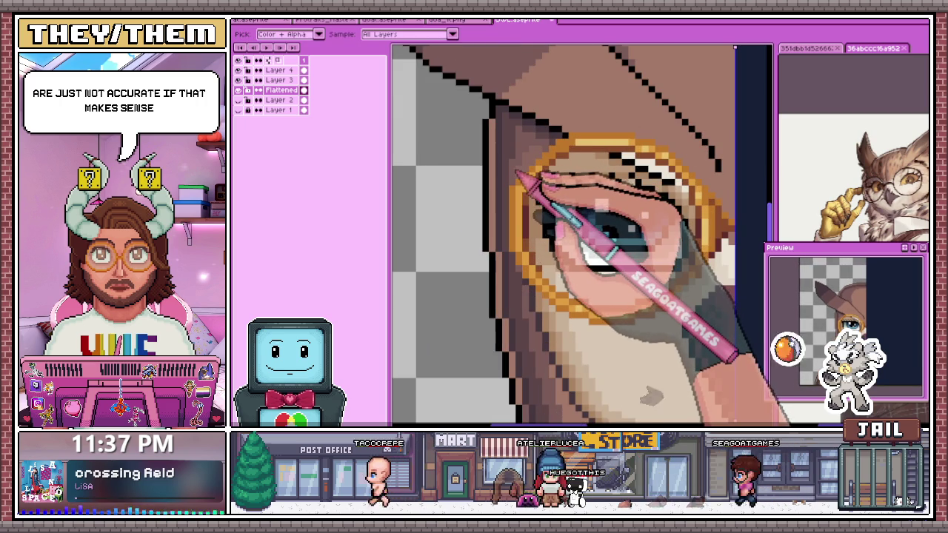
{"action": "scroll", "coordinate": [563, 236], "scroll_direction": "down", "scroll_amount": 2}
{"action": "scroll", "coordinate": [530, 271], "scroll_direction": "down", "scroll_amount": 1}
{"action": "scroll", "coordinate": [530, 259], "scroll_direction": "down", "scroll_amount": 1}
{"action": "scroll", "coordinate": [532, 240], "scroll_direction": "up", "scroll_amount": 2}
{"action": "scroll", "coordinate": [535, 240], "scroll_direction": "down", "scroll_amount": 1}
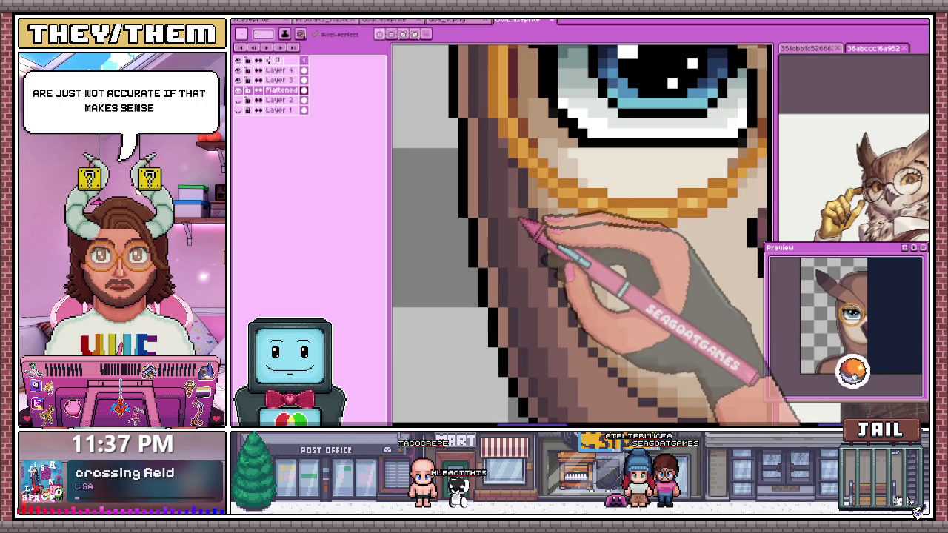
{"action": "scroll", "coordinate": [529, 223], "scroll_direction": "down", "scroll_amount": 1}
{"action": "scroll", "coordinate": [529, 254], "scroll_direction": "down", "scroll_amount": 1}
{"action": "scroll", "coordinate": [529, 248], "scroll_direction": "down", "scroll_amount": 1}
{"action": "scroll", "coordinate": [519, 263], "scroll_direction": "down", "scroll_amount": 2}
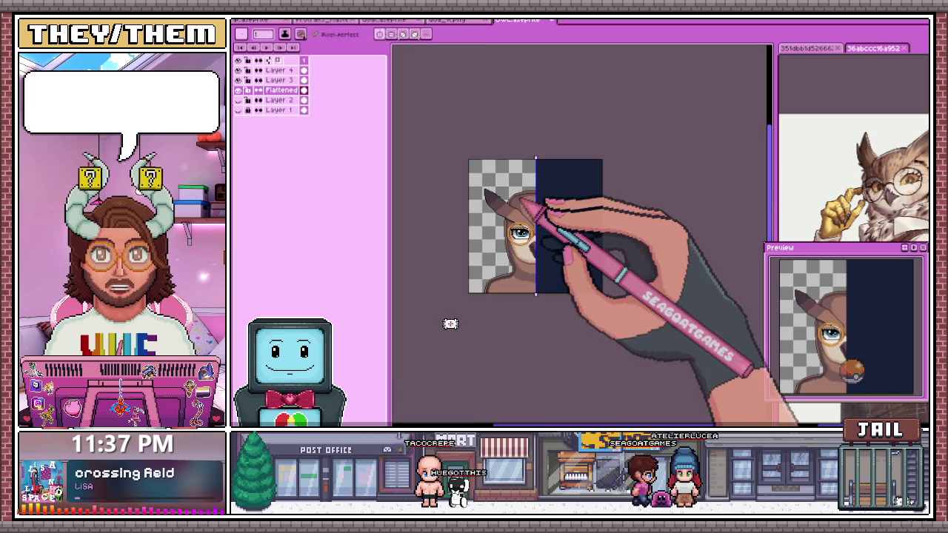
{"action": "scroll", "coordinate": [537, 163], "scroll_direction": "up", "scroll_amount": 3}
{"action": "scroll", "coordinate": [519, 215], "scroll_direction": "up", "scroll_amount": 1}
{"action": "scroll", "coordinate": [497, 237], "scroll_direction": "up", "scroll_amount": 1}
{"action": "scroll", "coordinate": [504, 237], "scroll_direction": "up", "scroll_amount": 1}
{"action": "scroll", "coordinate": [504, 217], "scroll_direction": "up", "scroll_amount": 1}
{"action": "scroll", "coordinate": [518, 200], "scroll_direction": "up", "scroll_amount": 2}
- Add lighter brown pixels beside the outline to finish the hair shading above the eye
{"action": "scroll", "coordinate": [586, 148], "scroll_direction": "down", "scroll_amount": 1}
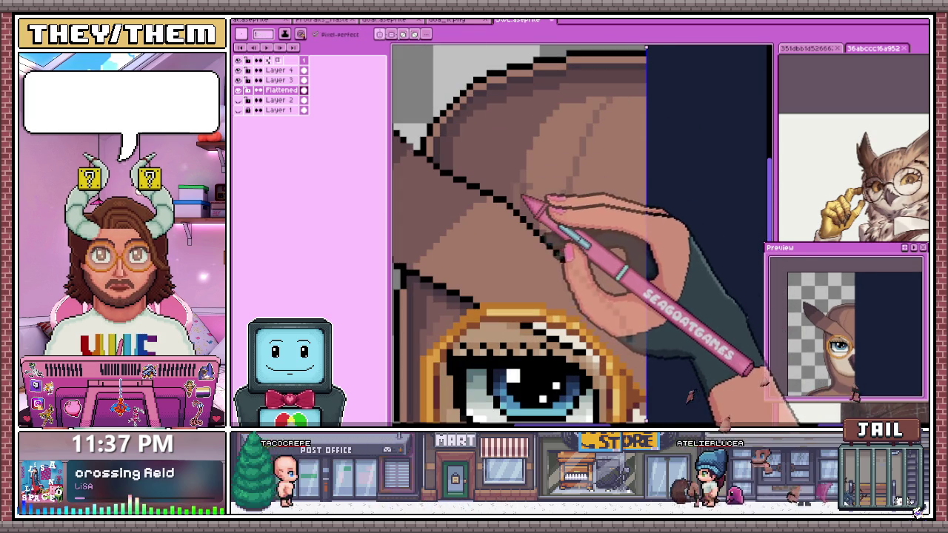
{"action": "scroll", "coordinate": [585, 186], "scroll_direction": "down", "scroll_amount": 3}
{"action": "scroll", "coordinate": [585, 185], "scroll_direction": "up", "scroll_amount": 4}
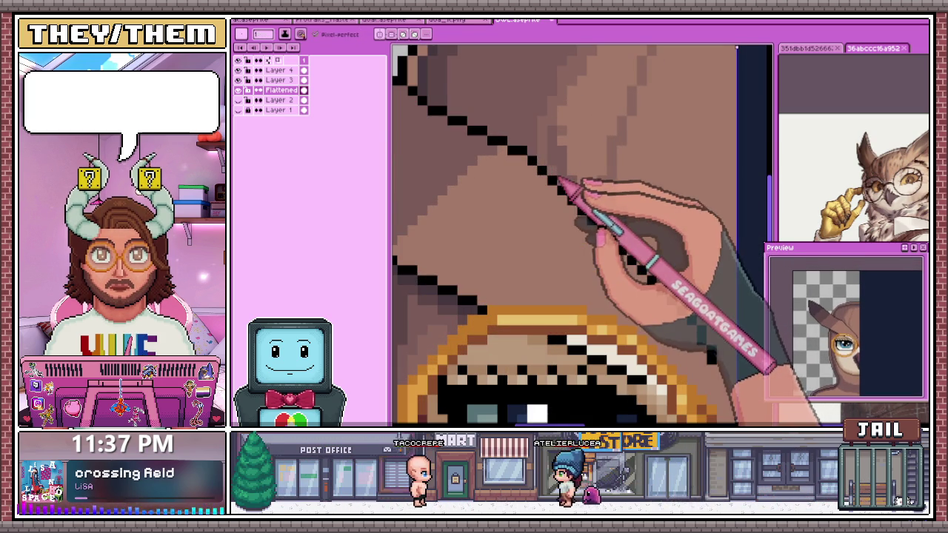
{"action": "scroll", "coordinate": [564, 222], "scroll_direction": "down", "scroll_amount": 2}
{"action": "scroll", "coordinate": [563, 222], "scroll_direction": "up", "scroll_amount": 1}
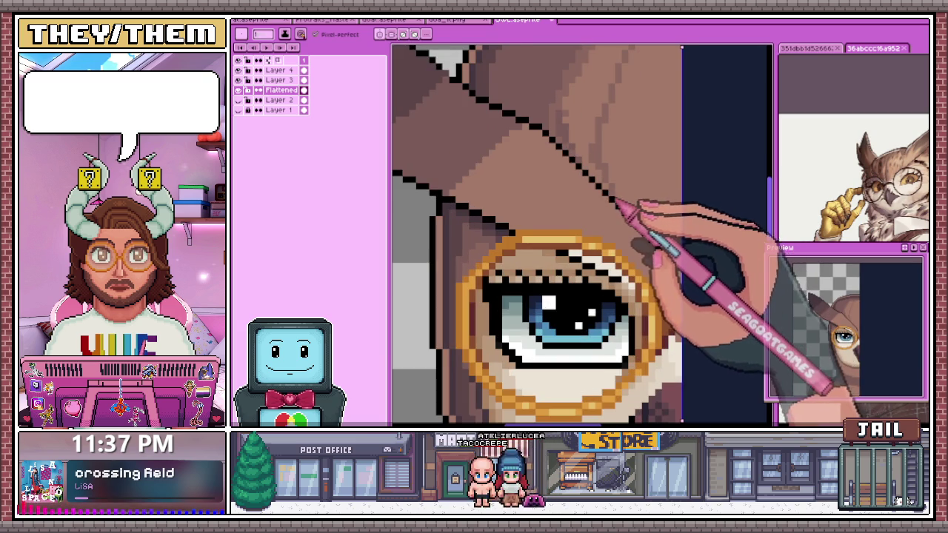
{"action": "scroll", "coordinate": [537, 235], "scroll_direction": "down", "scroll_amount": 2}
{"action": "scroll", "coordinate": [537, 236], "scroll_direction": "up", "scroll_amount": 1}
{"action": "scroll", "coordinate": [537, 235], "scroll_direction": "up", "scroll_amount": 2}
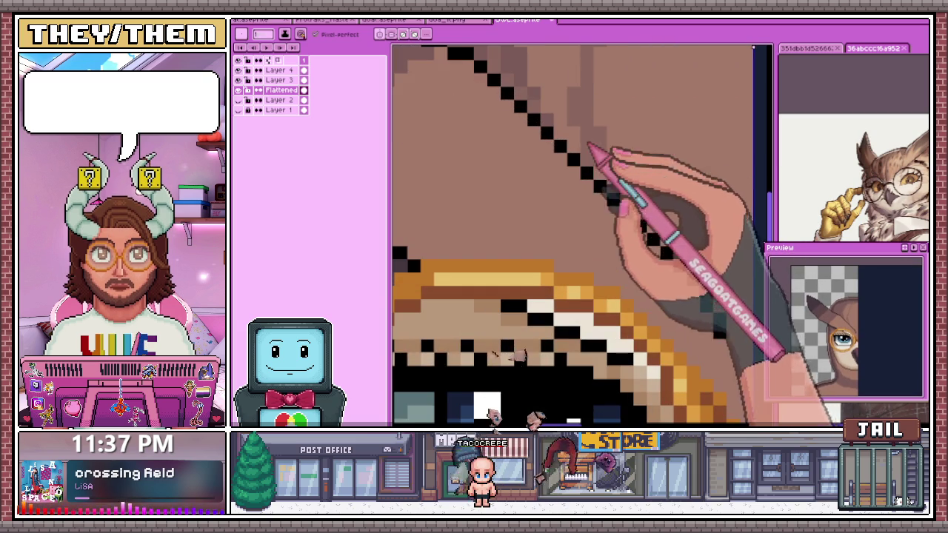
{"action": "scroll", "coordinate": [589, 144], "scroll_direction": "down", "scroll_amount": 2}
{"action": "scroll", "coordinate": [574, 148], "scroll_direction": "up", "scroll_amount": 3}
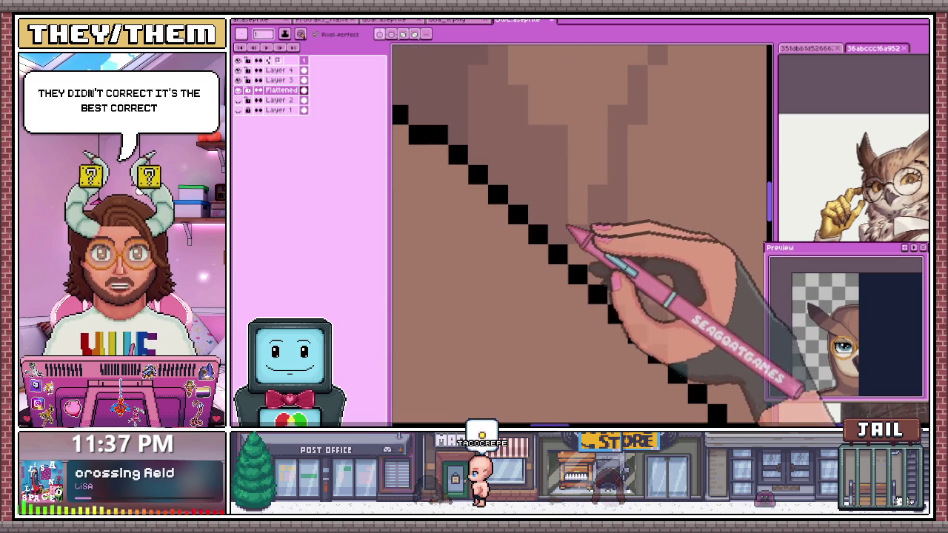
{"action": "scroll", "coordinate": [586, 211], "scroll_direction": "down", "scroll_amount": 1}
{"action": "scroll", "coordinate": [578, 222], "scroll_direction": "down", "scroll_amount": 1}
{"action": "scroll", "coordinate": [563, 252], "scroll_direction": "up", "scroll_amount": 1}
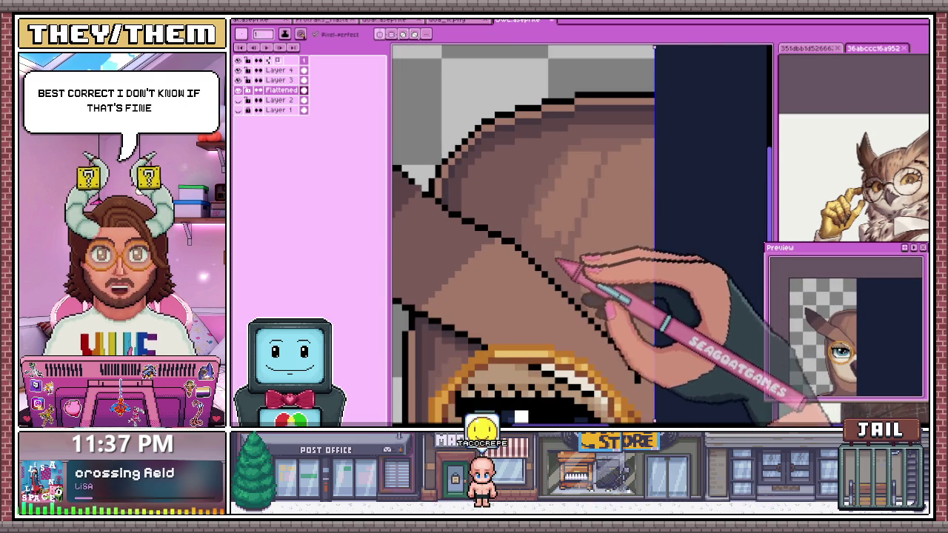
- Paint the first darker-brown gradient band along the curved head outline above the eye
{"action": "scroll", "coordinate": [556, 245], "scroll_direction": "up", "scroll_amount": 1}
{"action": "scroll", "coordinate": [552, 223], "scroll_direction": "down", "scroll_amount": 2}
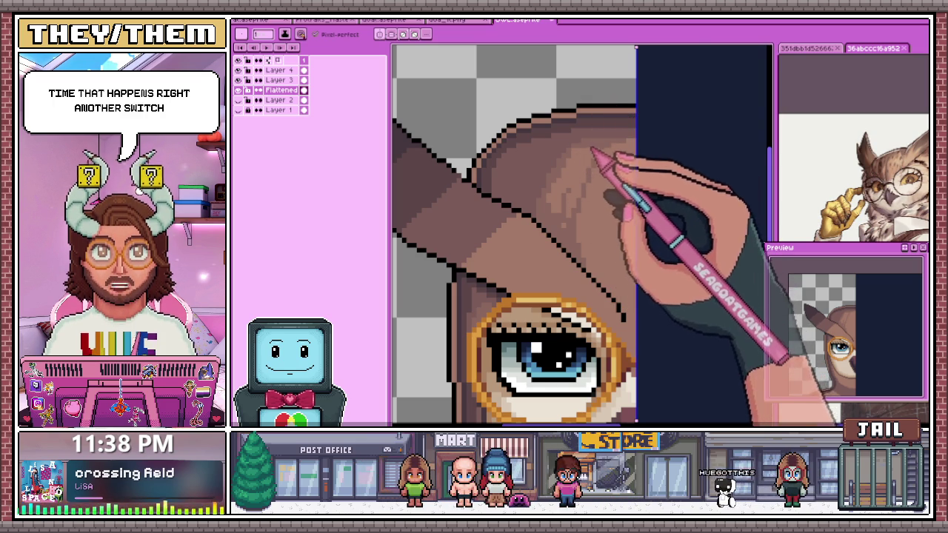
{"action": "scroll", "coordinate": [589, 165], "scroll_direction": "up", "scroll_amount": 2}
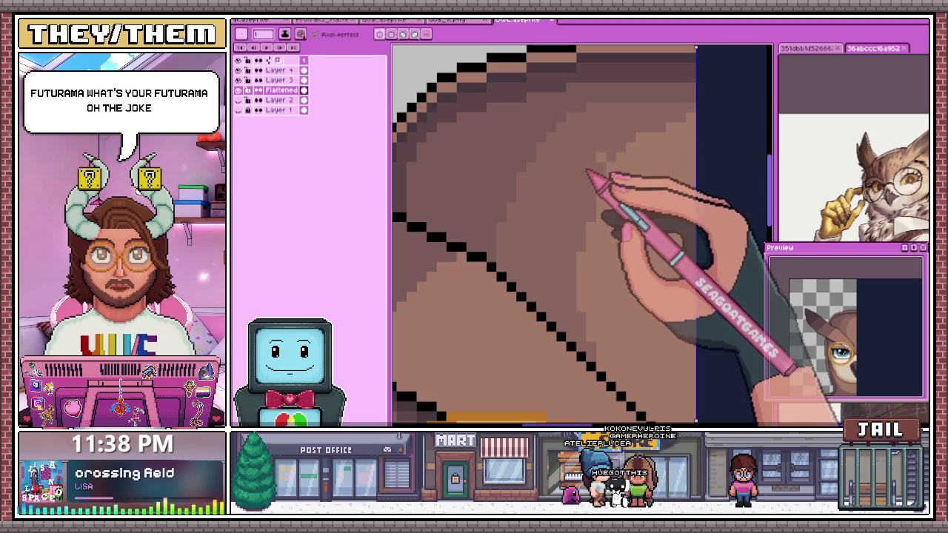
{"action": "scroll", "coordinate": [612, 174], "scroll_direction": "right", "scroll_amount": 2}
{"action": "scroll", "coordinate": [599, 172], "scroll_direction": "down", "scroll_amount": 3}
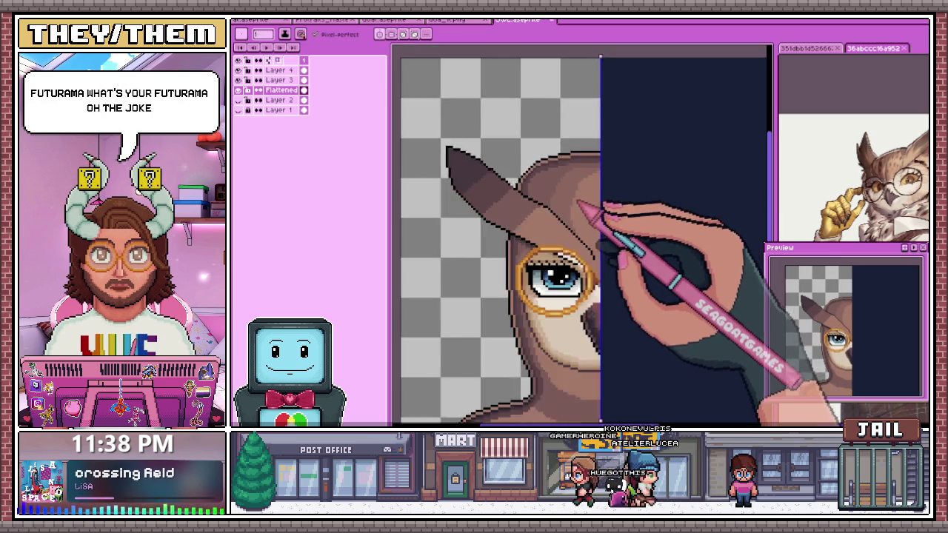
{"action": "scroll", "coordinate": [586, 205], "scroll_direction": "down", "scroll_amount": 2}
{"action": "scroll", "coordinate": [583, 201], "scroll_direction": "up", "scroll_amount": 2}
{"action": "scroll", "coordinate": [593, 206], "scroll_direction": "up", "scroll_amount": 2}
{"action": "scroll", "coordinate": [561, 205], "scroll_direction": "up", "scroll_amount": 1}
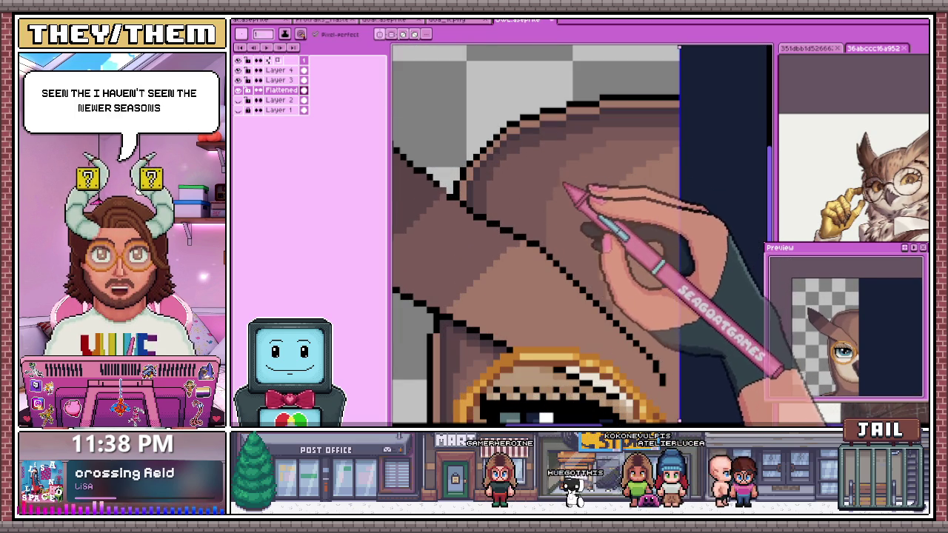
{"action": "scroll", "coordinate": [555, 144], "scroll_direction": "down", "scroll_amount": 2}
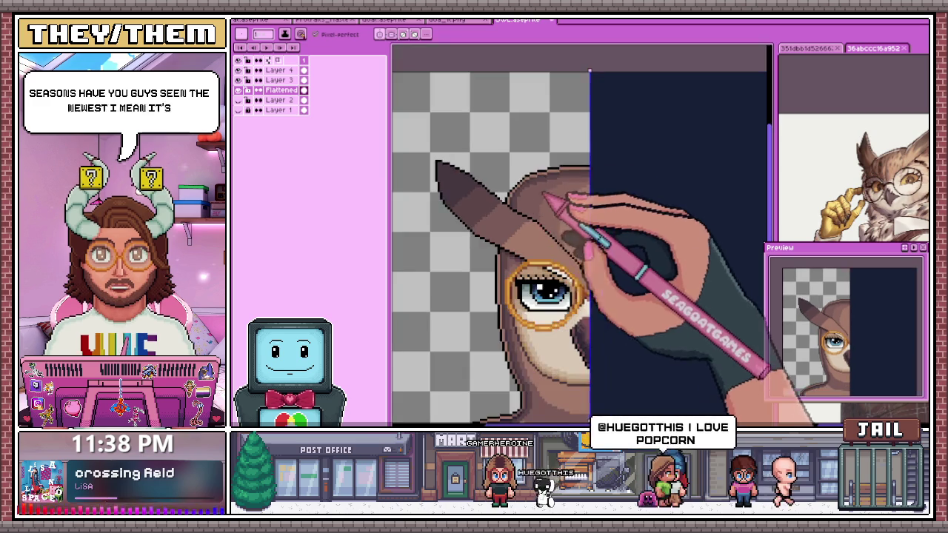
{"action": "scroll", "coordinate": [534, 226], "scroll_direction": "up", "scroll_amount": 3}
{"action": "scroll", "coordinate": [508, 207], "scroll_direction": "down", "scroll_amount": 3}
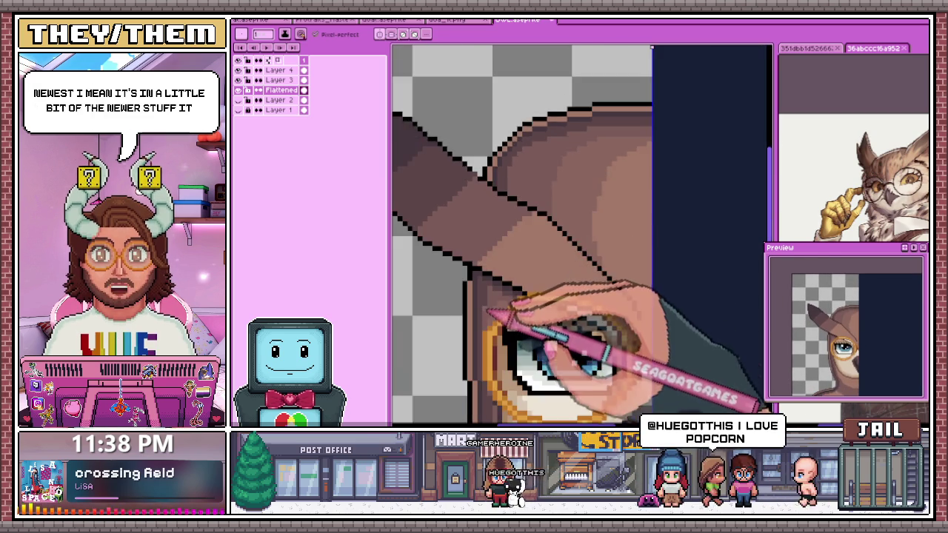
{"action": "scroll", "coordinate": [491, 313], "scroll_direction": "up", "scroll_amount": 1}
{"action": "scroll", "coordinate": [497, 283], "scroll_direction": "up", "scroll_amount": 1}
- Sample a brown shade and extend the stepped bands across the feather area
{"action": "scroll", "coordinate": [514, 190], "scroll_direction": "up", "scroll_amount": 1}
{"action": "scroll", "coordinate": [508, 183], "scroll_direction": "down", "scroll_amount": 1}
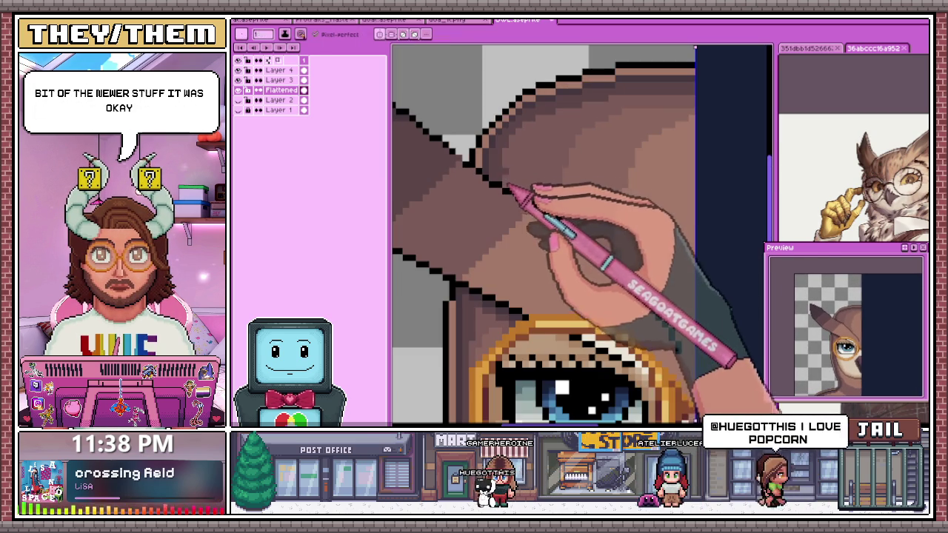
{"action": "scroll", "coordinate": [511, 182], "scroll_direction": "up", "scroll_amount": 1}
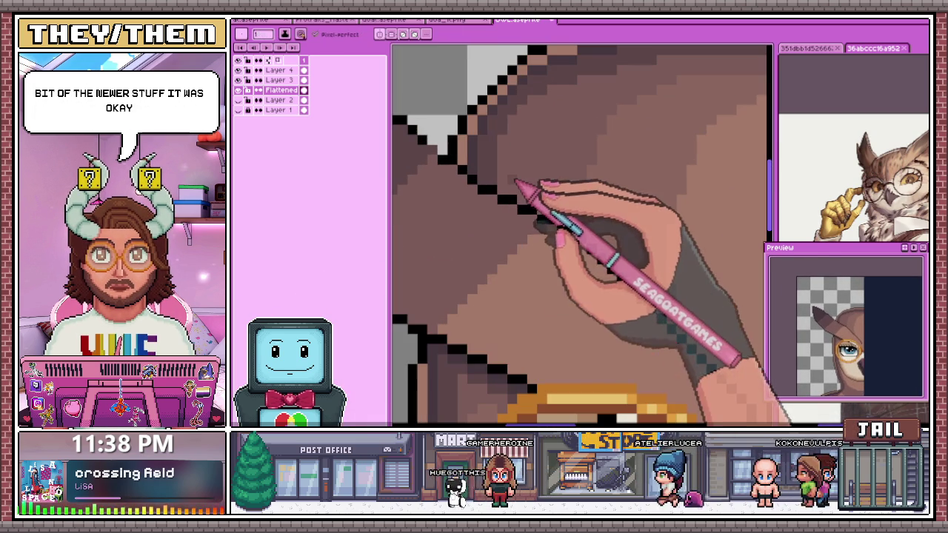
{"action": "scroll", "coordinate": [508, 149], "scroll_direction": "down", "scroll_amount": 2}
{"action": "scroll", "coordinate": [514, 186], "scroll_direction": "up", "scroll_amount": 2}
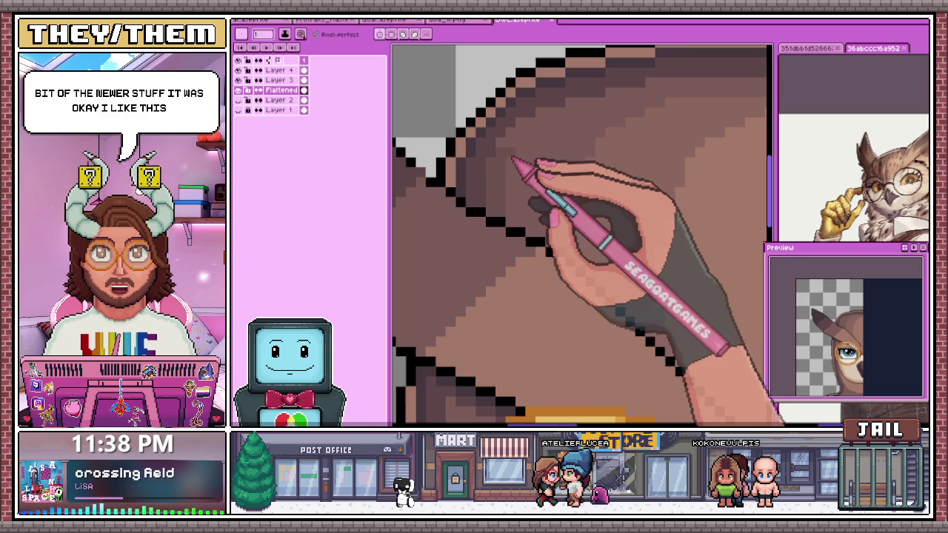
{"action": "scroll", "coordinate": [517, 164], "scroll_direction": "down", "scroll_amount": 2}
{"action": "scroll", "coordinate": [514, 223], "scroll_direction": "up", "scroll_amount": 3}
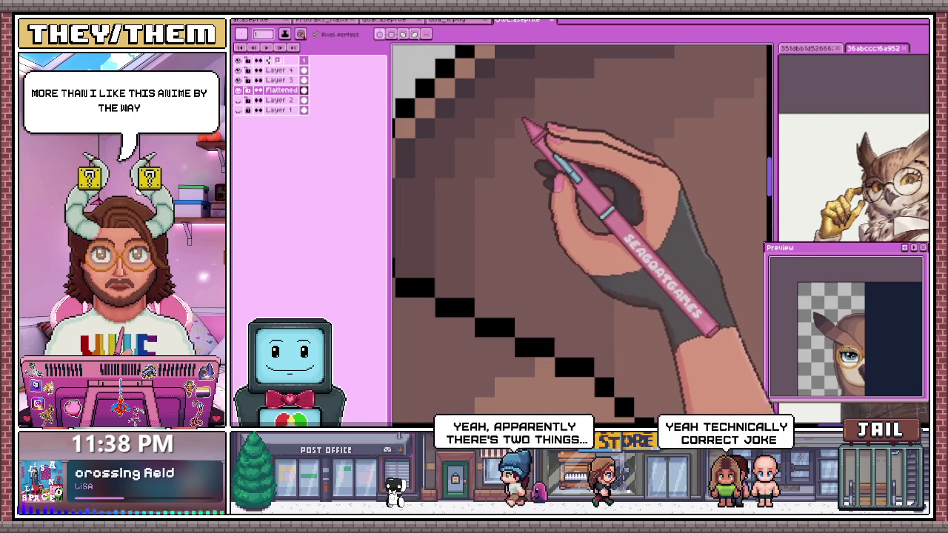
{"action": "scroll", "coordinate": [507, 167], "scroll_direction": "down", "scroll_amount": 1}
{"action": "scroll", "coordinate": [541, 204], "scroll_direction": "down", "scroll_amount": 1}
{"action": "scroll", "coordinate": [511, 207], "scroll_direction": "up", "scroll_amount": 2}
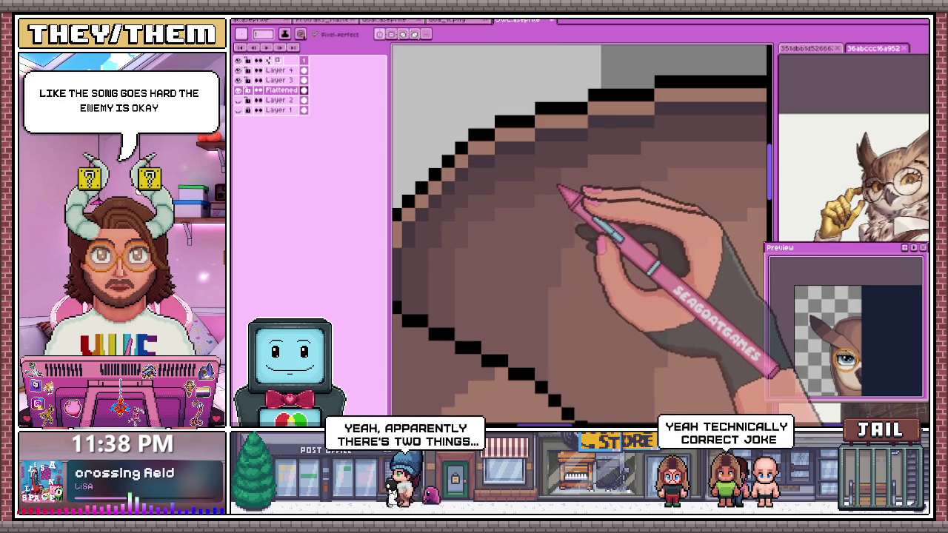
{"action": "scroll", "coordinate": [593, 207], "scroll_direction": "down", "scroll_amount": 1}
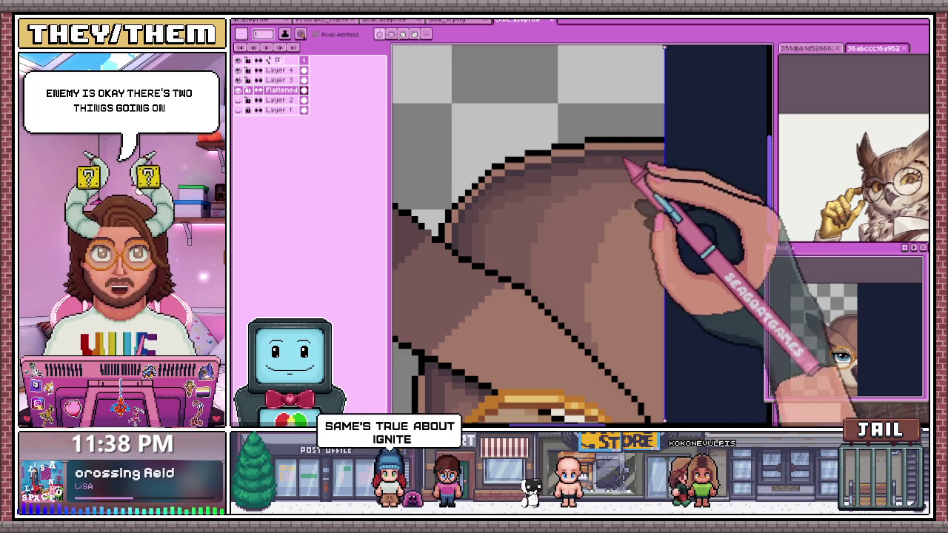
{"action": "scroll", "coordinate": [591, 208], "scroll_direction": "up", "scroll_amount": 2}
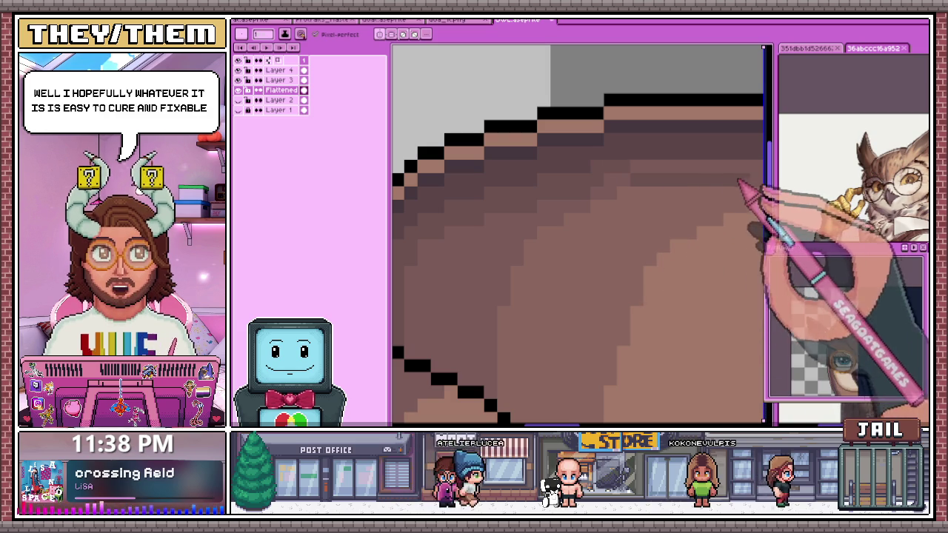
{"action": "key", "text": "i"}
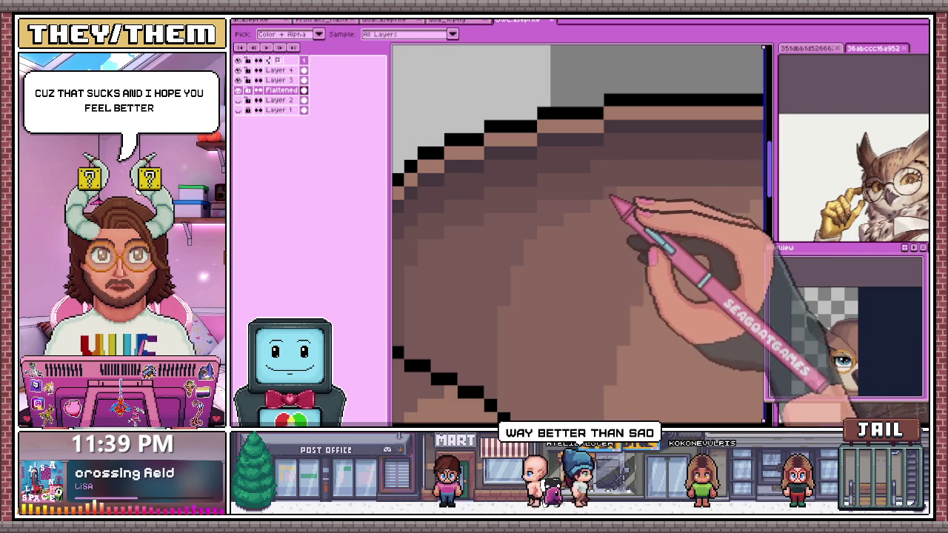
{"action": "key", "text": "b"}
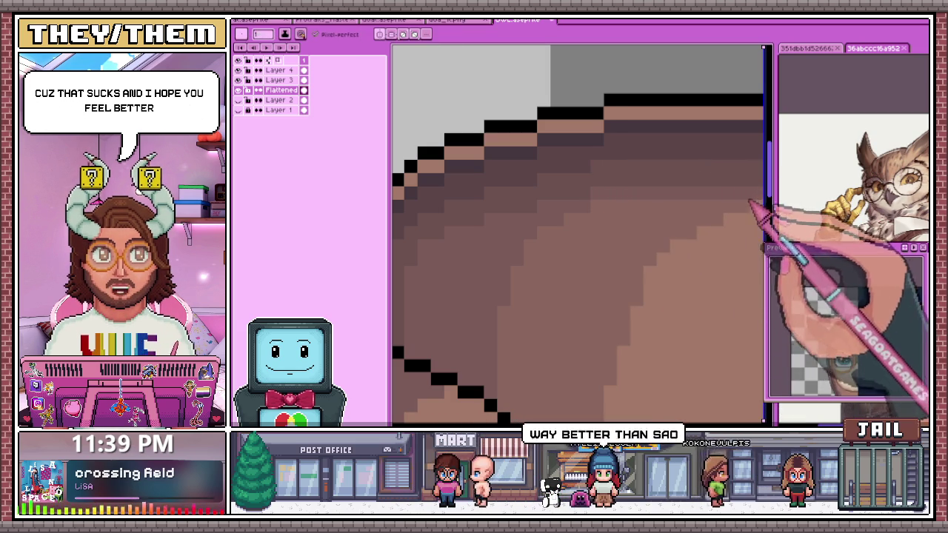
{"action": "scroll", "coordinate": [641, 244], "scroll_direction": "down", "scroll_amount": 2}
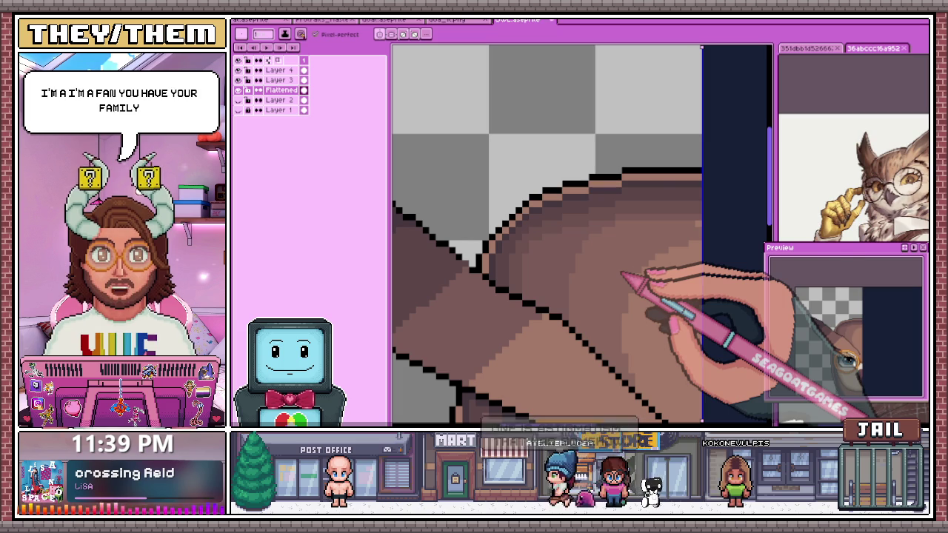
{"action": "scroll", "coordinate": [572, 158], "scroll_direction": "down", "scroll_amount": 2}
- Even out the stepped brown bands between the curved head top and the monocled eye
{"action": "scroll", "coordinate": [590, 233], "scroll_direction": "up", "scroll_amount": 2}
{"action": "scroll", "coordinate": [589, 230], "scroll_direction": "up", "scroll_amount": 1}
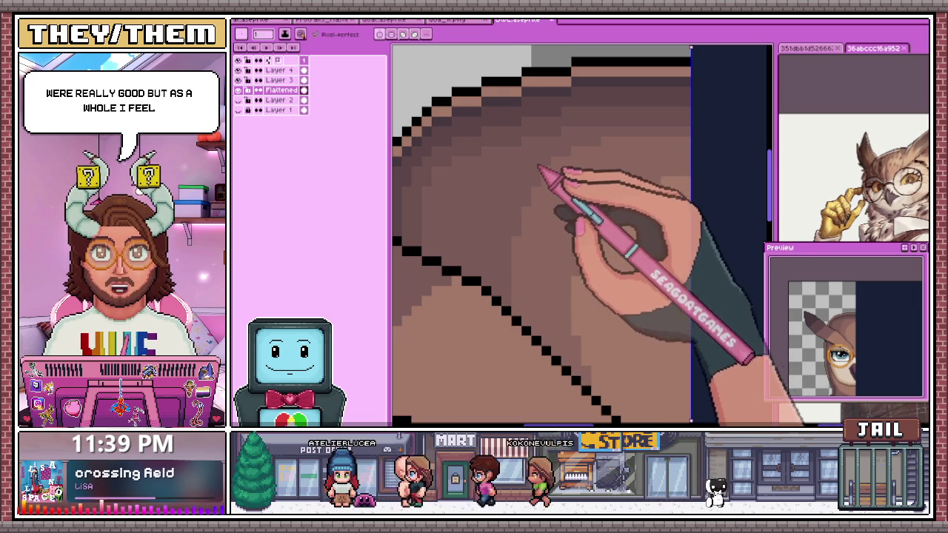
{"action": "scroll", "coordinate": [540, 186], "scroll_direction": "down", "scroll_amount": 2}
{"action": "scroll", "coordinate": [482, 186], "scroll_direction": "up", "scroll_amount": 1}
{"action": "scroll", "coordinate": [479, 171], "scroll_direction": "up", "scroll_amount": 2}
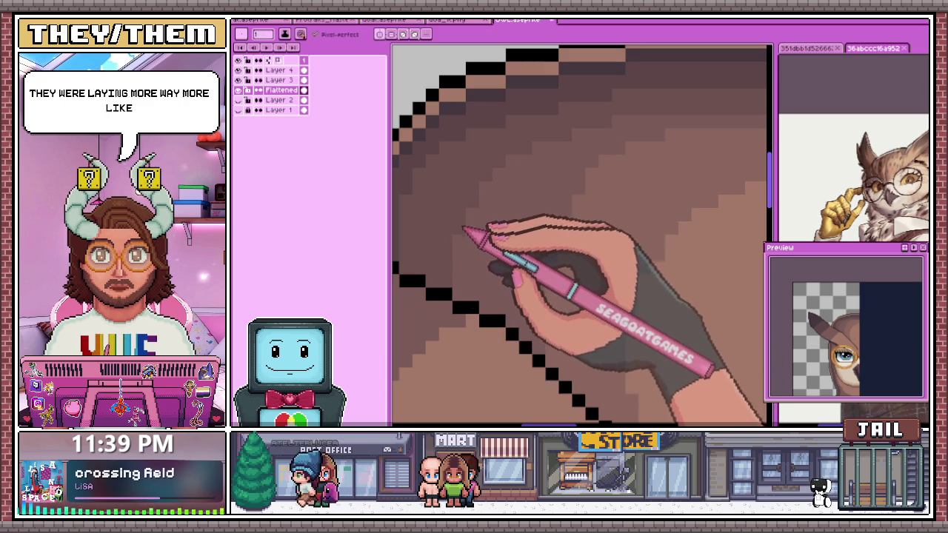
{"action": "scroll", "coordinate": [509, 187], "scroll_direction": "down", "scroll_amount": 2}
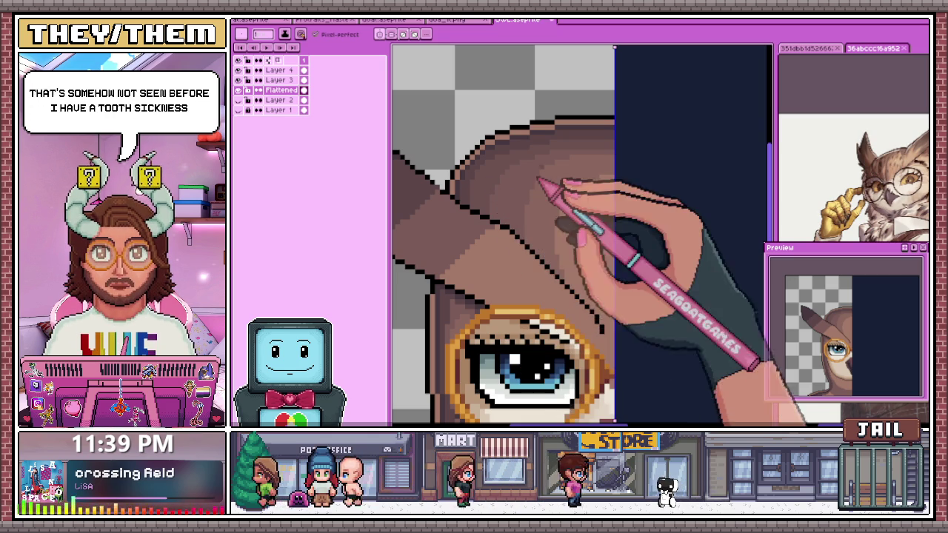
{"action": "scroll", "coordinate": [482, 222], "scroll_direction": "up", "scroll_amount": 1}
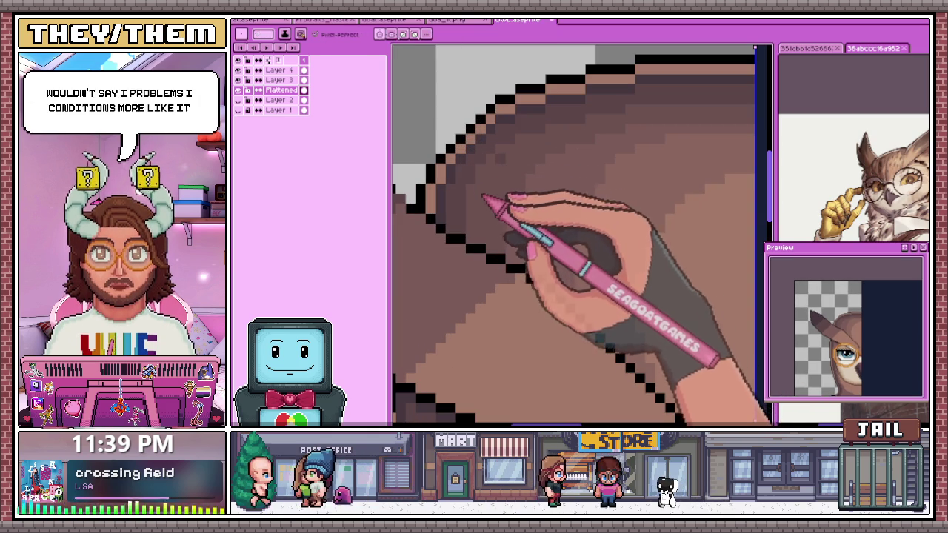
{"action": "scroll", "coordinate": [507, 165], "scroll_direction": "down", "scroll_amount": 1}
{"action": "scroll", "coordinate": [507, 165], "scroll_direction": "down", "scroll_amount": 1}
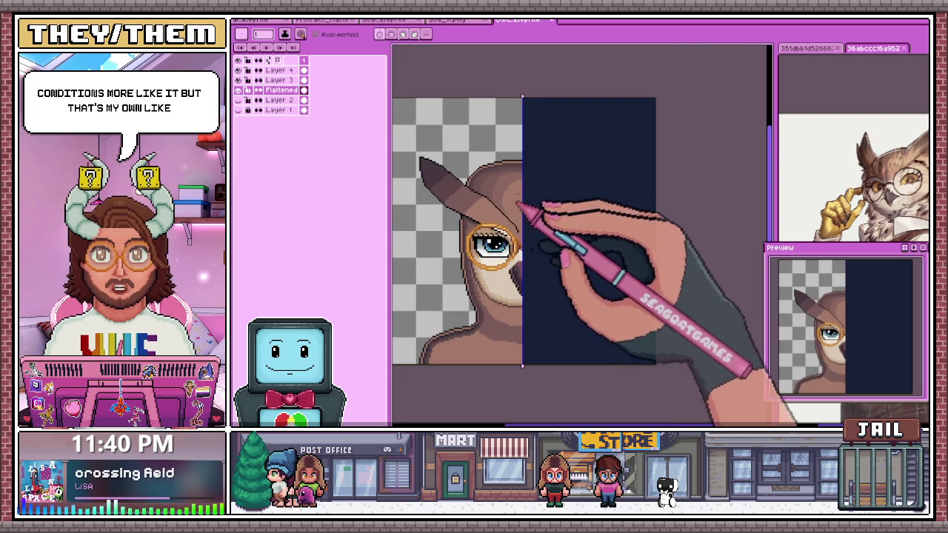
- Zoom in and out along the head-top curve beside the ear tuft to inspect the shading bands
{"action": "scroll", "coordinate": [511, 171], "scroll_direction": "up", "scroll_amount": 1}
{"action": "scroll", "coordinate": [511, 172], "scroll_direction": "up", "scroll_amount": 1}
{"action": "scroll", "coordinate": [489, 194], "scroll_direction": "up", "scroll_amount": 1}
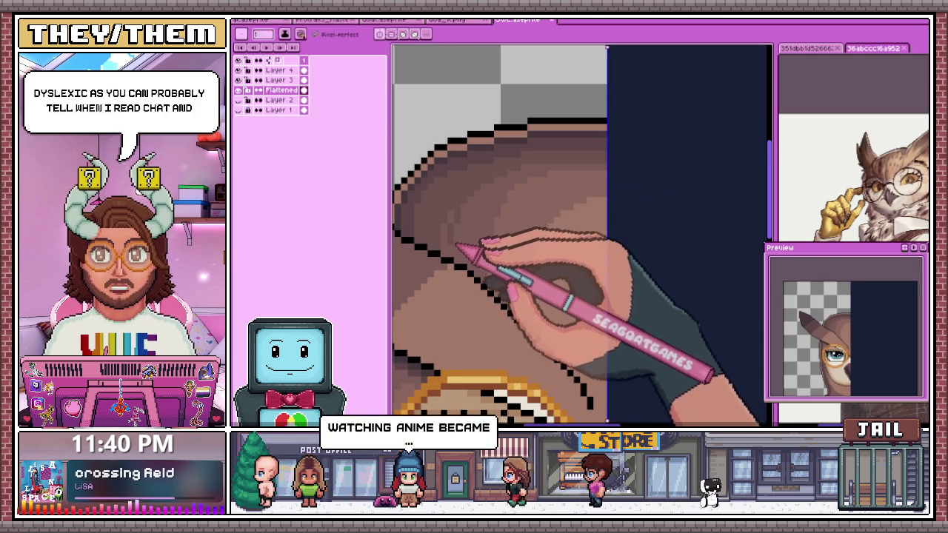
{"action": "scroll", "coordinate": [467, 251], "scroll_direction": "up", "scroll_amount": 2}
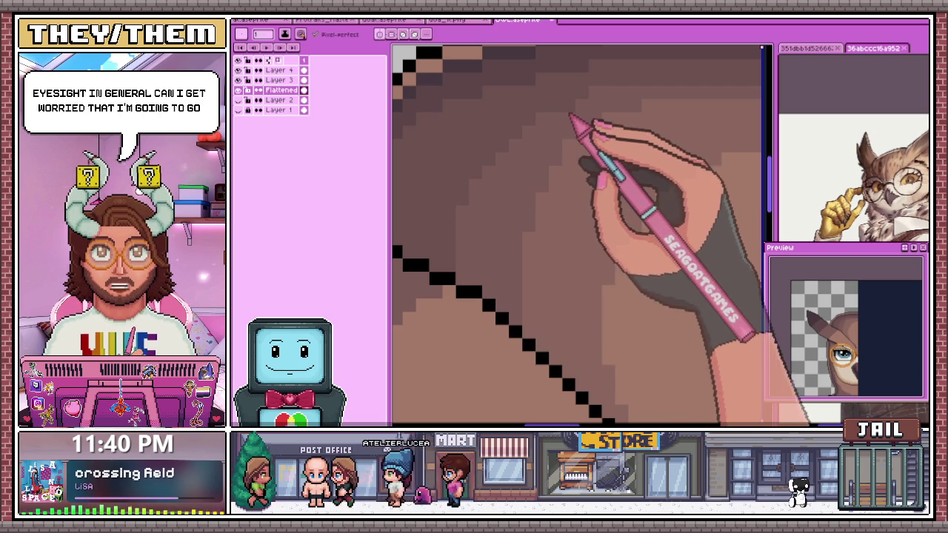
{"action": "scroll", "coordinate": [552, 130], "scroll_direction": "down", "scroll_amount": 2}
{"action": "scroll", "coordinate": [549, 134], "scroll_direction": "down", "scroll_amount": 1}
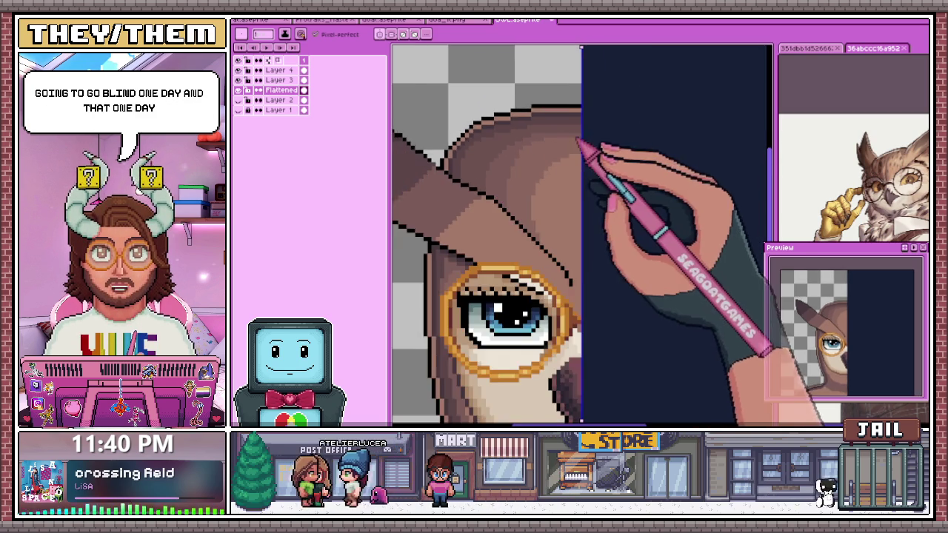
{"action": "scroll", "coordinate": [541, 141], "scroll_direction": "up", "scroll_amount": 4}
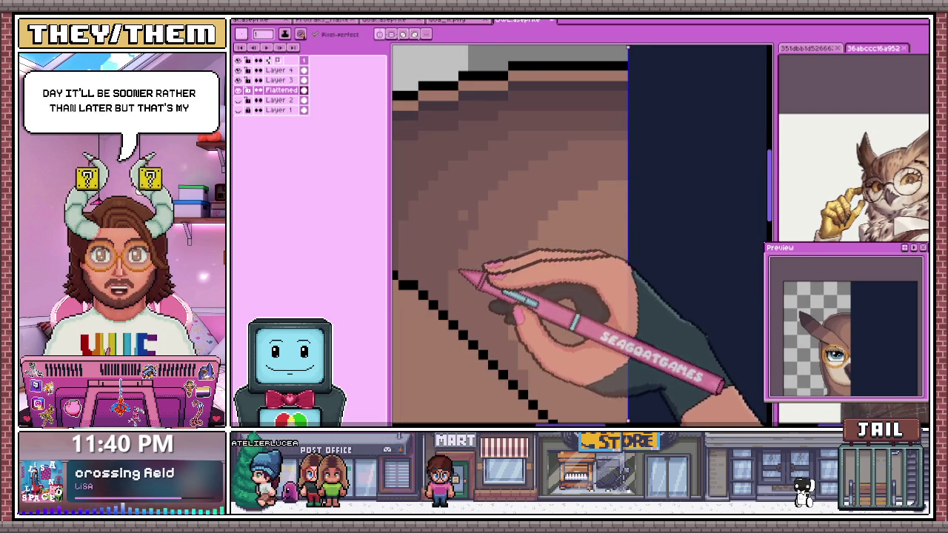
{"action": "scroll", "coordinate": [474, 259], "scroll_direction": "down", "scroll_amount": 1}
{"action": "scroll", "coordinate": [466, 295], "scroll_direction": "down", "scroll_amount": 1}
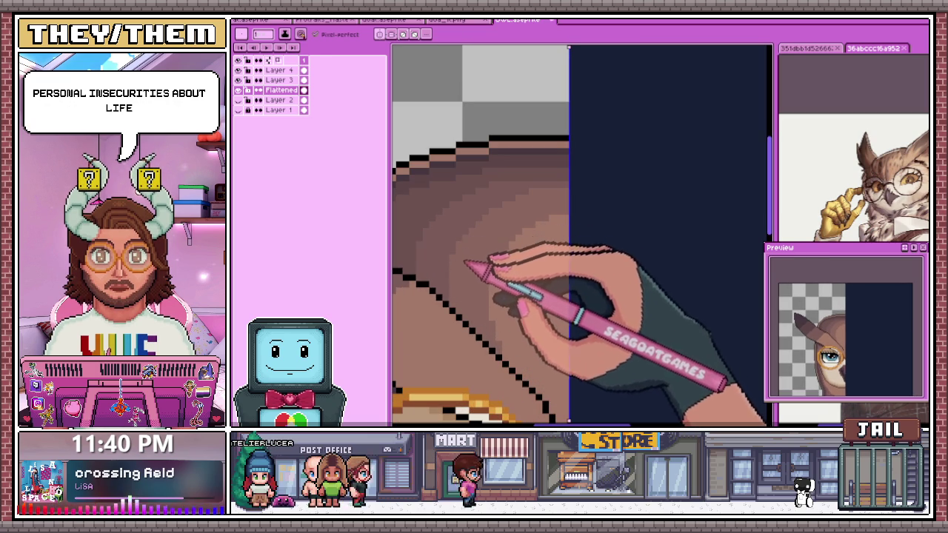
{"action": "scroll", "coordinate": [486, 222], "scroll_direction": "down", "scroll_amount": 1}
{"action": "scroll", "coordinate": [470, 275], "scroll_direction": "up", "scroll_amount": 2}
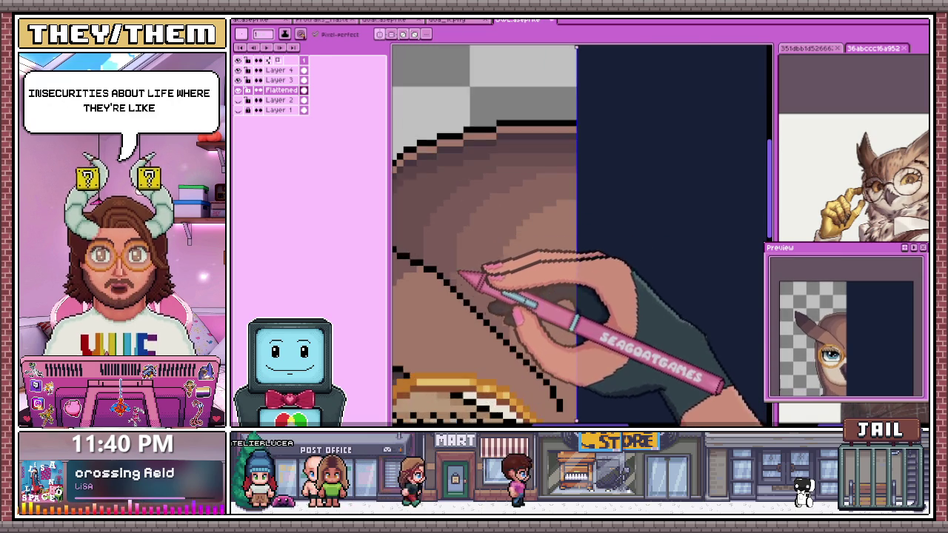
{"action": "scroll", "coordinate": [459, 289], "scroll_direction": "up", "scroll_amount": 2}
{"action": "scroll", "coordinate": [474, 230], "scroll_direction": "down", "scroll_amount": 1}
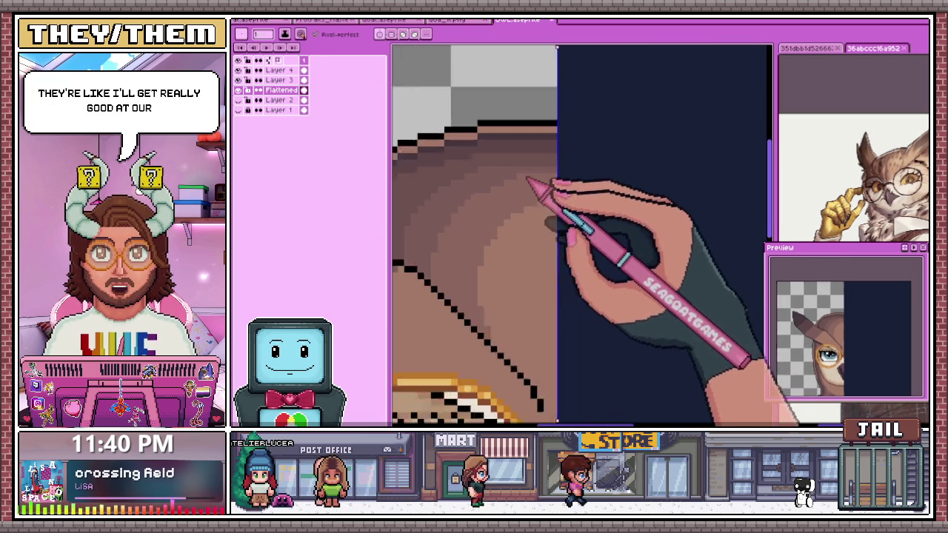
{"action": "scroll", "coordinate": [543, 186], "scroll_direction": "up", "scroll_amount": 1}
{"action": "scroll", "coordinate": [563, 140], "scroll_direction": "down", "scroll_amount": 2}
{"action": "scroll", "coordinate": [570, 185], "scroll_direction": "down", "scroll_amount": 1}
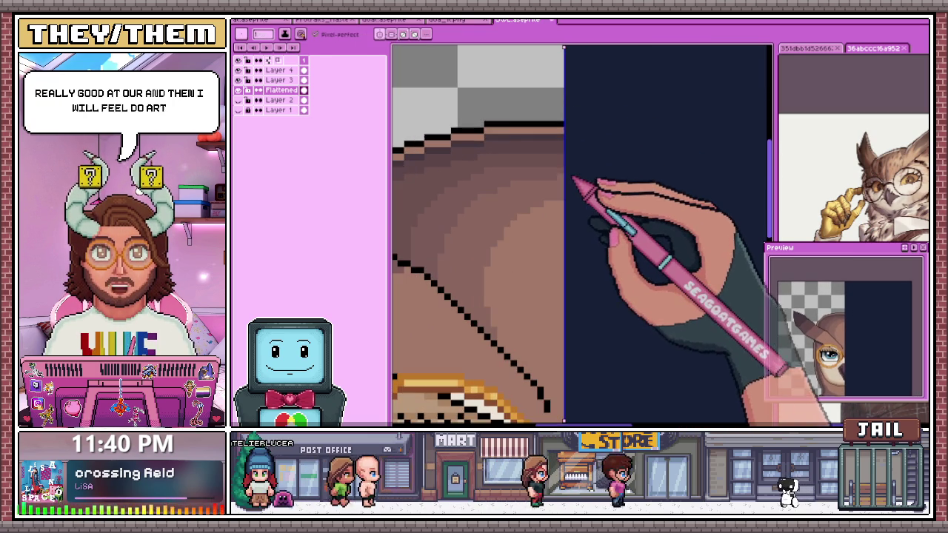
{"action": "scroll", "coordinate": [541, 184], "scroll_direction": "up", "scroll_amount": 1}
{"action": "scroll", "coordinate": [526, 185], "scroll_direction": "up", "scroll_amount": 1}
{"action": "scroll", "coordinate": [540, 194], "scroll_direction": "up", "scroll_amount": 1}
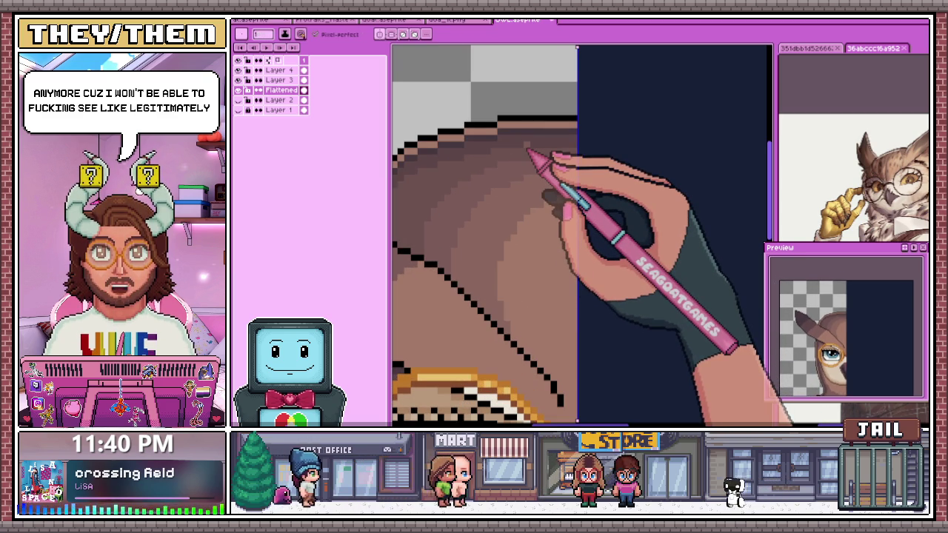
{"action": "scroll", "coordinate": [528, 152], "scroll_direction": "down", "scroll_amount": 3}
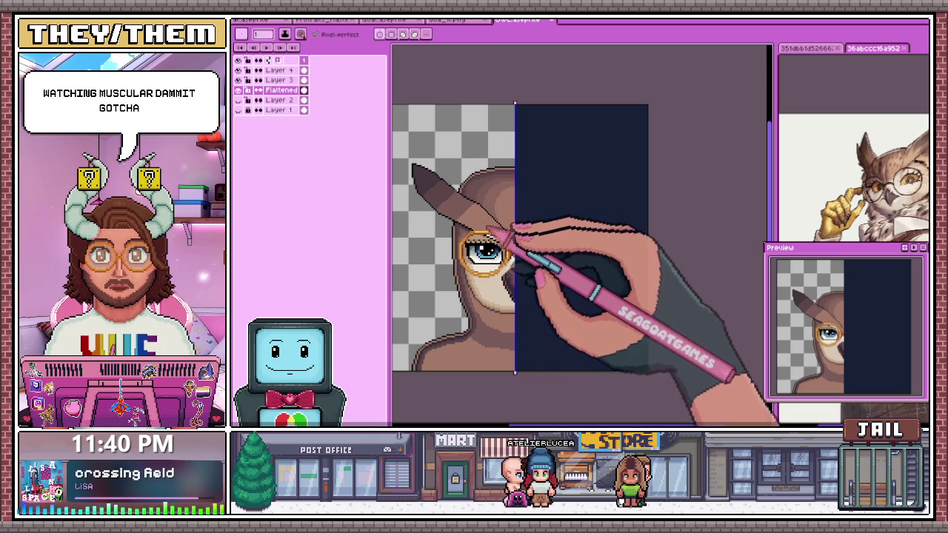
{"action": "scroll", "coordinate": [514, 195], "scroll_direction": "down", "scroll_amount": 1}
{"action": "scroll", "coordinate": [514, 197], "scroll_direction": "up", "scroll_amount": 1}
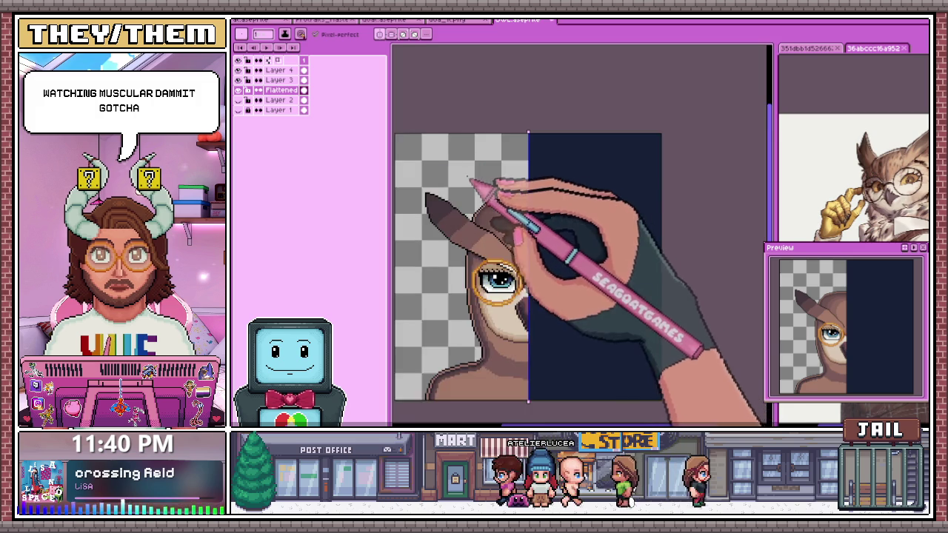
{"action": "scroll", "coordinate": [474, 181], "scroll_direction": "up", "scroll_amount": 2}
{"action": "scroll", "coordinate": [467, 193], "scroll_direction": "up", "scroll_amount": 1}
{"action": "scroll", "coordinate": [459, 208], "scroll_direction": "up", "scroll_amount": 1}
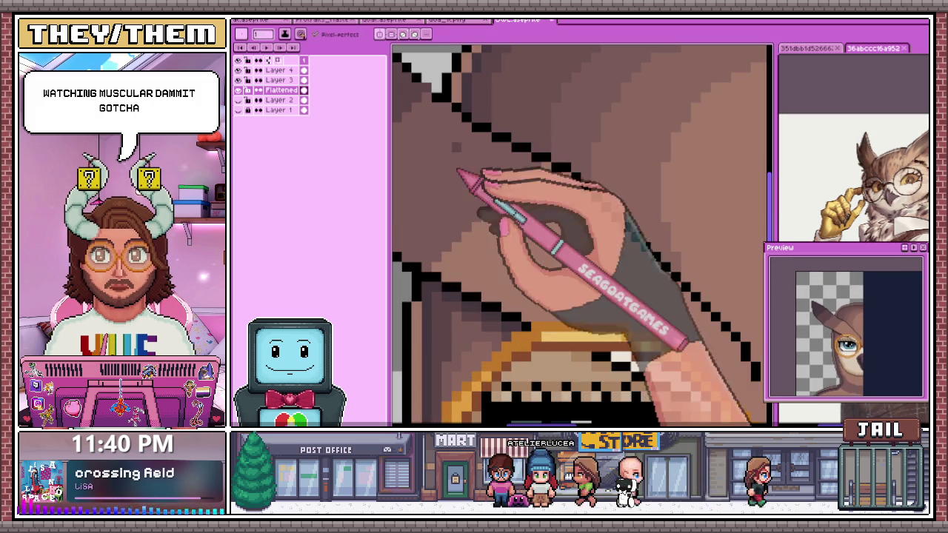
{"action": "scroll", "coordinate": [460, 232], "scroll_direction": "down", "scroll_amount": 1}
{"action": "scroll", "coordinate": [475, 200], "scroll_direction": "down", "scroll_amount": 1}
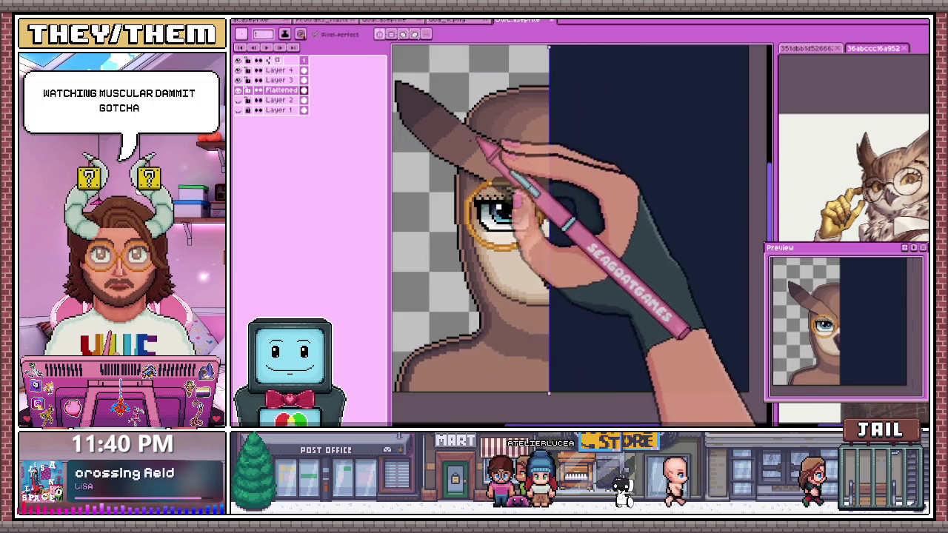
{"action": "scroll", "coordinate": [467, 341], "scroll_direction": "up", "scroll_amount": 2}
{"action": "scroll", "coordinate": [482, 326], "scroll_direction": "down", "scroll_amount": 1}
{"action": "scroll", "coordinate": [503, 326], "scroll_direction": "up", "scroll_amount": 2}
{"action": "scroll", "coordinate": [511, 333], "scroll_direction": "down", "scroll_amount": 2}
{"action": "scroll", "coordinate": [519, 281], "scroll_direction": "down", "scroll_amount": 1}
{"action": "scroll", "coordinate": [481, 208], "scroll_direction": "up", "scroll_amount": 2}
{"action": "key", "text": "w"}
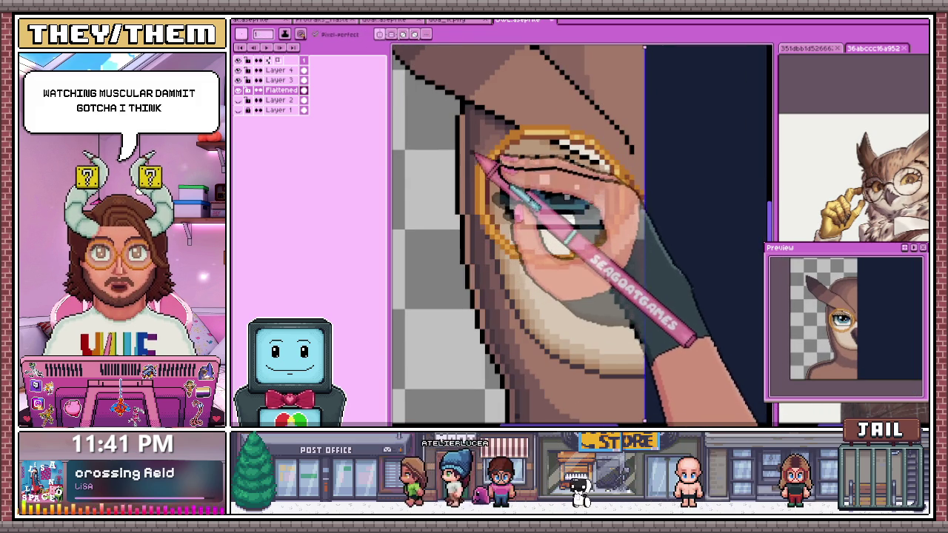
- Zoom around the cheek outline below the monocle, then pan up to the top of the owl's head
{"action": "scroll", "coordinate": [499, 252], "scroll_direction": "up", "scroll_amount": 1}
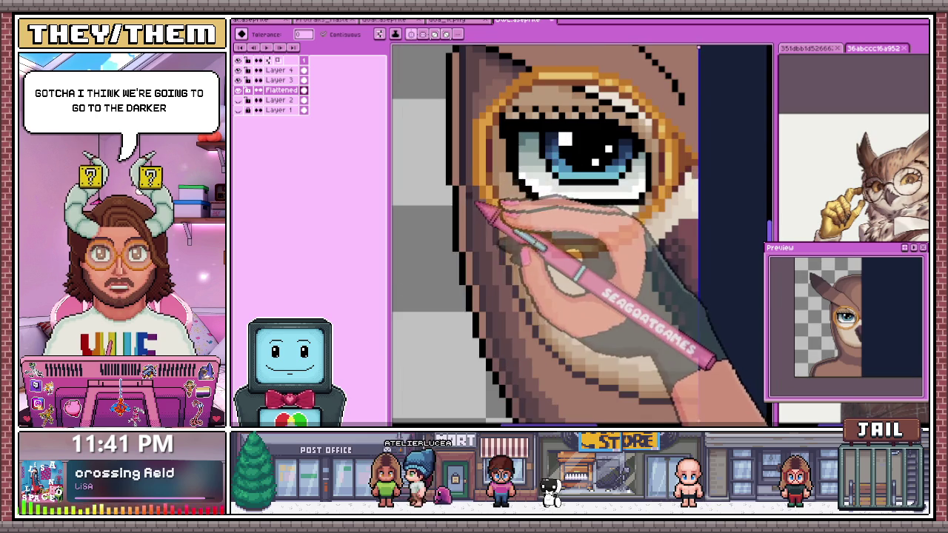
{"action": "scroll", "coordinate": [477, 145], "scroll_direction": "down", "scroll_amount": 1}
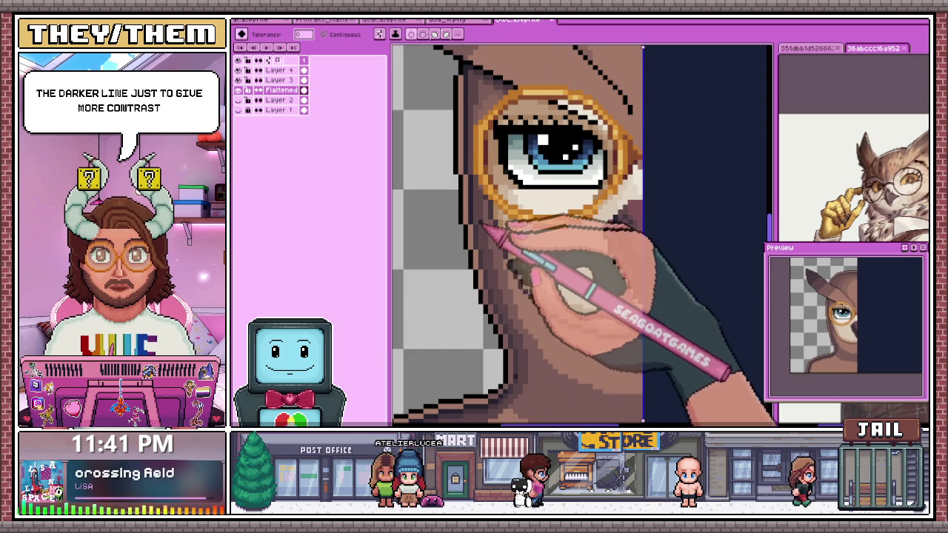
{"action": "scroll", "coordinate": [482, 224], "scroll_direction": "up", "scroll_amount": 3}
{"action": "scroll", "coordinate": [483, 248], "scroll_direction": "down", "scroll_amount": 3}
{"action": "scroll", "coordinate": [483, 212], "scroll_direction": "up", "scroll_amount": 1}
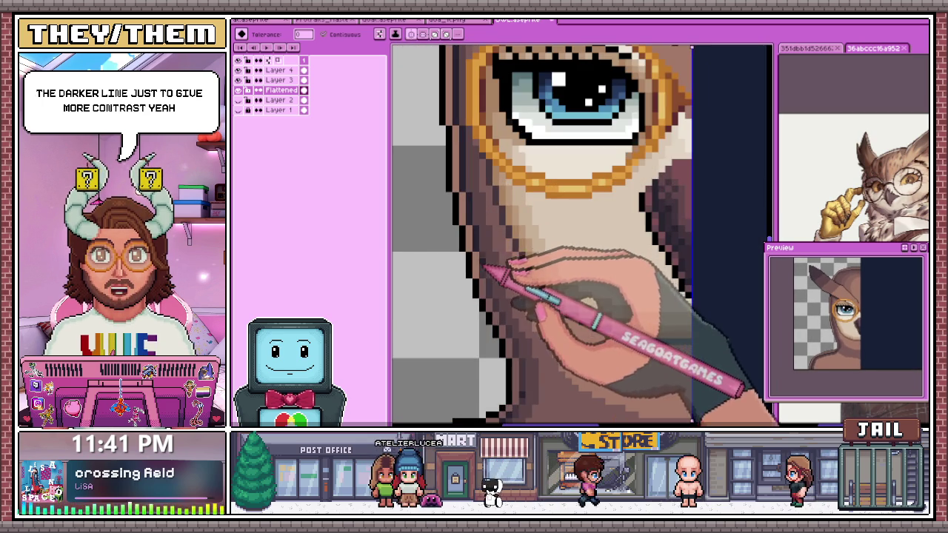
{"action": "scroll", "coordinate": [485, 273], "scroll_direction": "down", "scroll_amount": 1}
{"action": "scroll", "coordinate": [486, 280], "scroll_direction": "up", "scroll_amount": 1}
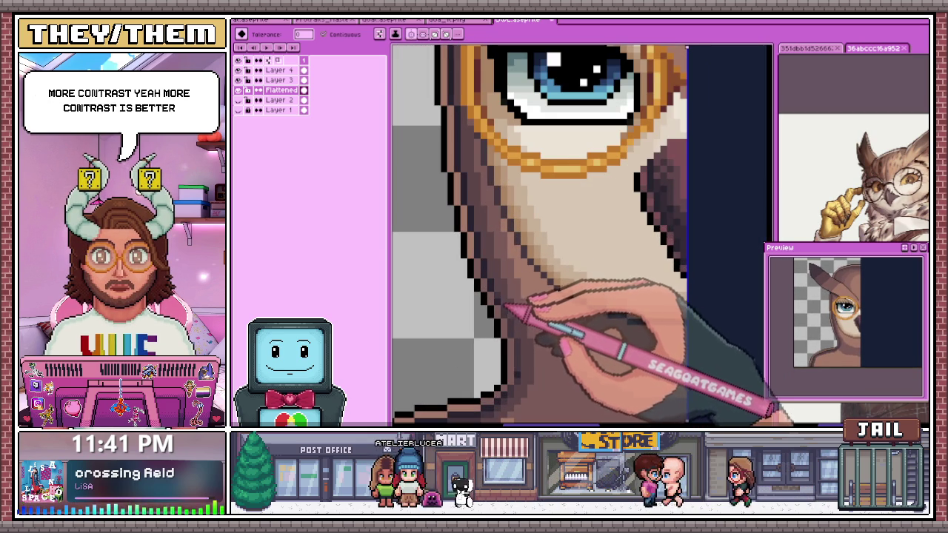
{"action": "scroll", "coordinate": [486, 279], "scroll_direction": "down", "scroll_amount": 1}
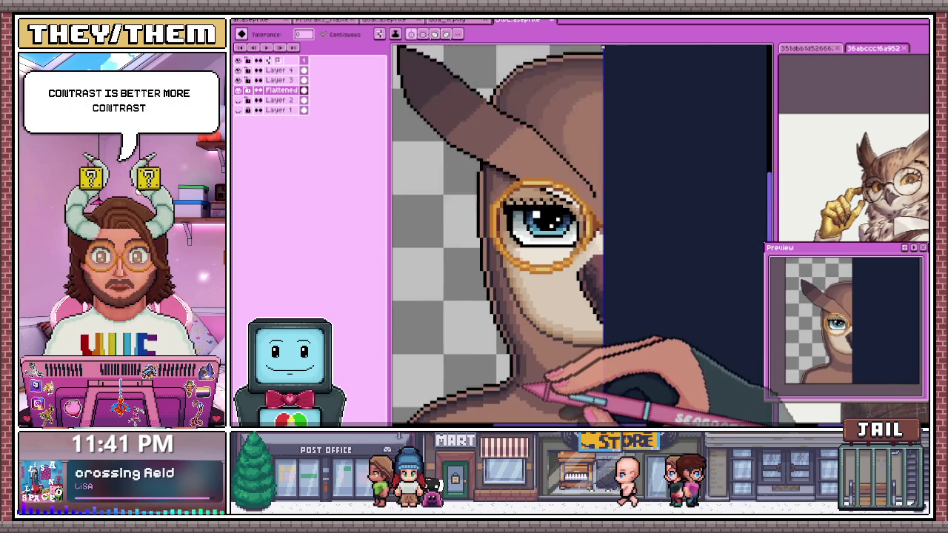
{"action": "scroll", "coordinate": [487, 279], "scroll_direction": "up", "scroll_amount": 1}
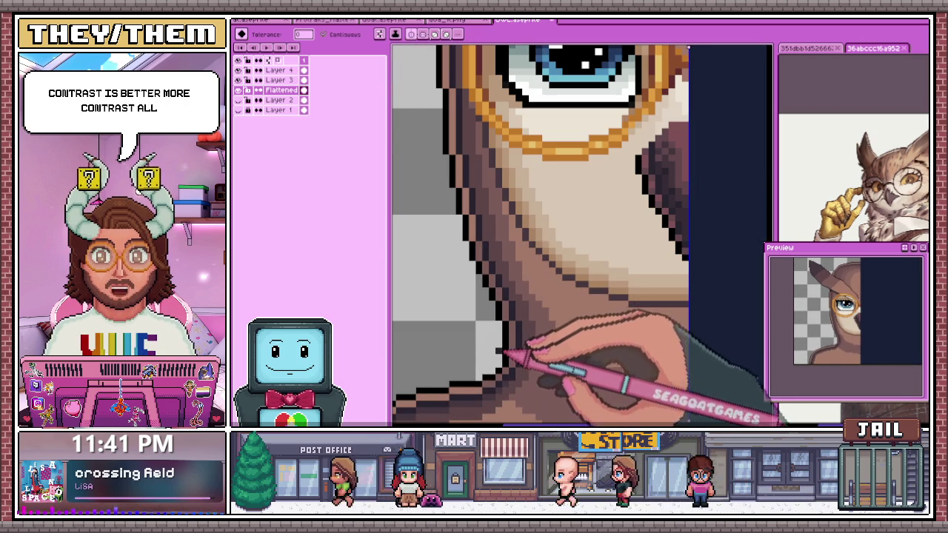
{"action": "scroll", "coordinate": [504, 353], "scroll_direction": "down", "scroll_amount": 1}
{"action": "left_click_drag", "start_coordinate": [519, 392], "coordinate": [501, 169]}
{"action": "scroll", "coordinate": [501, 169], "scroll_direction": "up", "scroll_amount": 1}
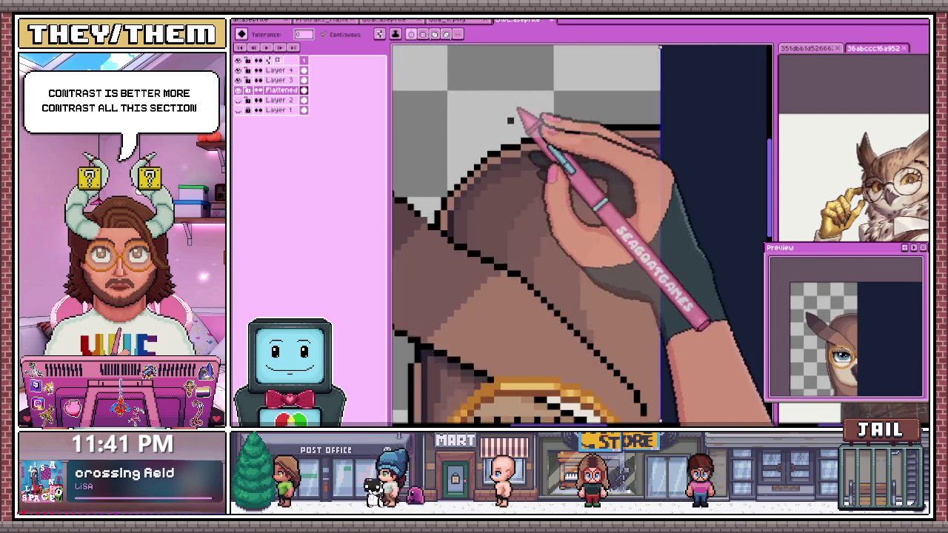
- With the Pencil, eyedrop brown shading colours from the head to repaint the head-top outline pixels
{"action": "scroll", "coordinate": [517, 113], "scroll_direction": "up", "scroll_amount": 1}
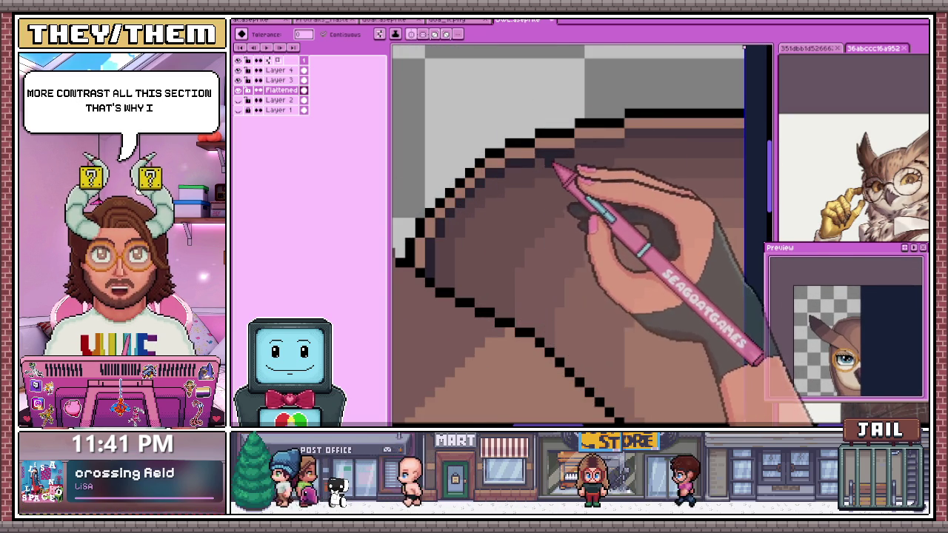
{"action": "scroll", "coordinate": [555, 170], "scroll_direction": "down", "scroll_amount": 1}
{"action": "scroll", "coordinate": [603, 169], "scroll_direction": "down", "scroll_amount": 1}
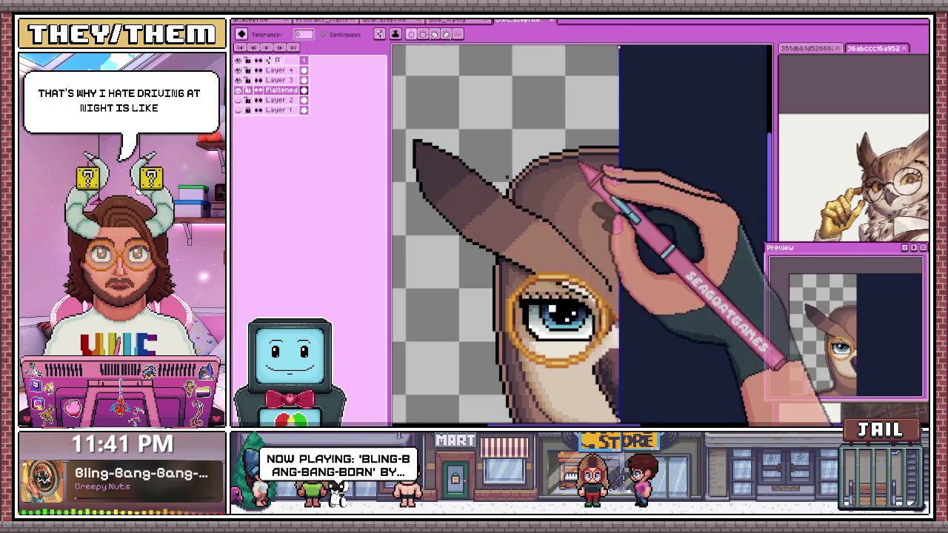
{"action": "scroll", "coordinate": [532, 215], "scroll_direction": "up", "scroll_amount": 1}
{"action": "scroll", "coordinate": [561, 274], "scroll_direction": "up", "scroll_amount": 1}
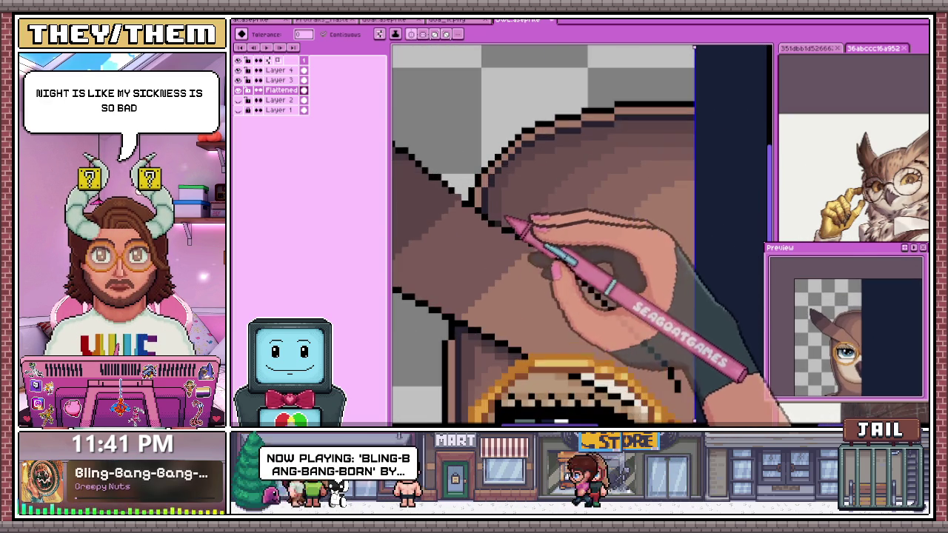
{"action": "scroll", "coordinate": [444, 274], "scroll_direction": "down", "scroll_amount": 2}
{"action": "scroll", "coordinate": [482, 250], "scroll_direction": "up", "scroll_amount": 1}
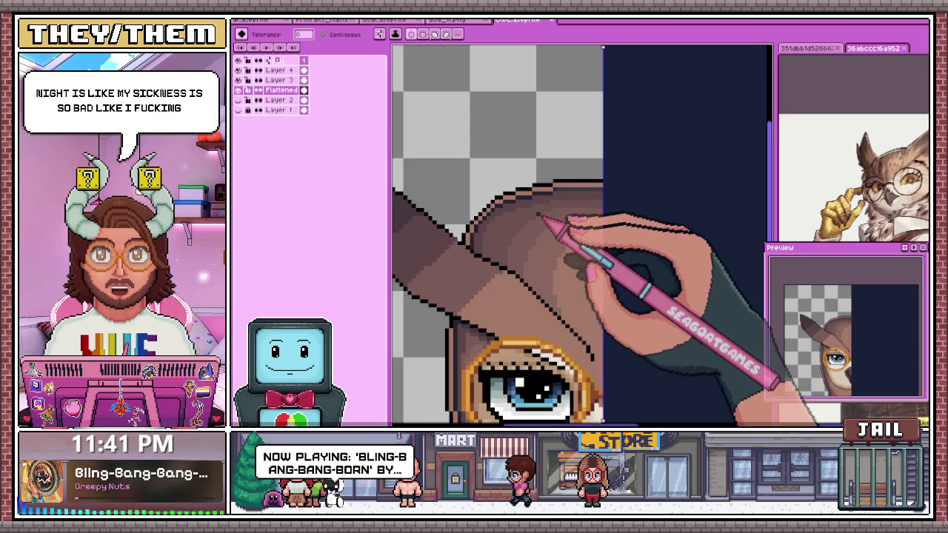
{"action": "scroll", "coordinate": [585, 196], "scroll_direction": "up", "scroll_amount": 1}
{"action": "key", "text": "b"}
{"action": "scroll", "coordinate": [518, 244], "scroll_direction": "up", "scroll_amount": 1}
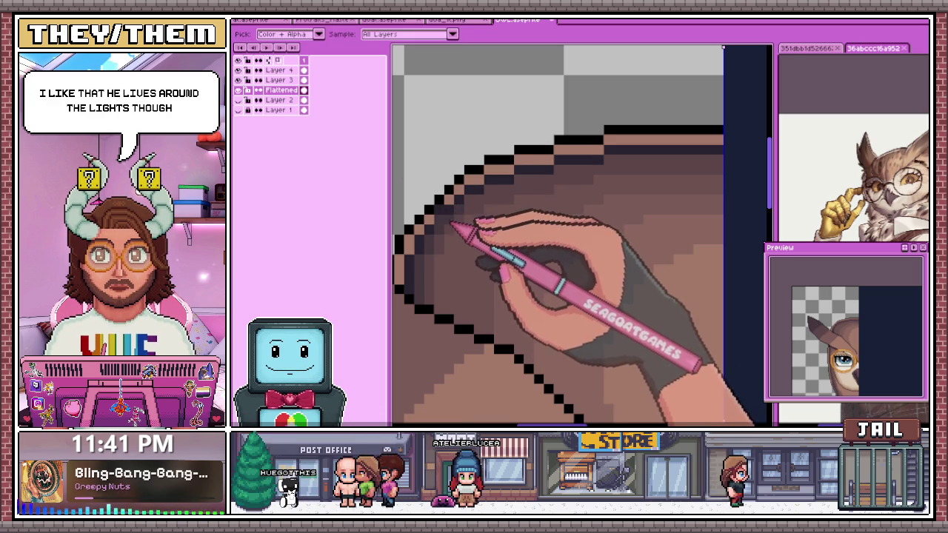
{"action": "key", "text": "alt"}
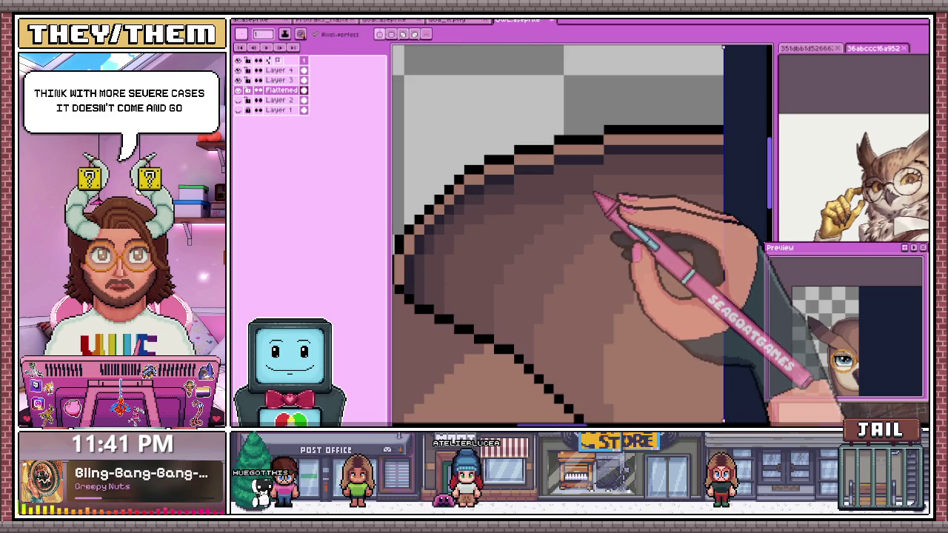
{"action": "key", "text": "alt"}
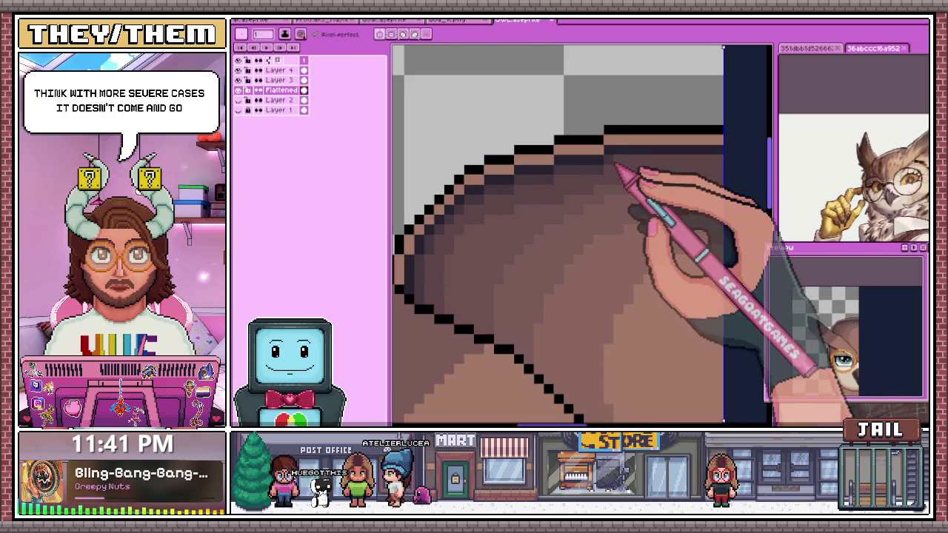
{"action": "scroll", "coordinate": [518, 260], "scroll_direction": "down", "scroll_amount": 3}
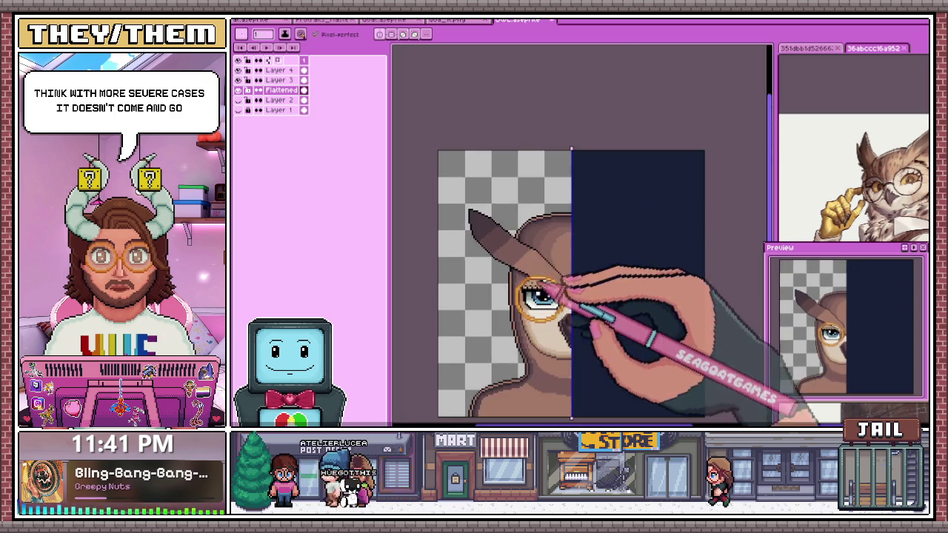
{"action": "scroll", "coordinate": [560, 283], "scroll_direction": "up", "scroll_amount": 2}
{"action": "scroll", "coordinate": [519, 264], "scroll_direction": "up", "scroll_amount": 2}
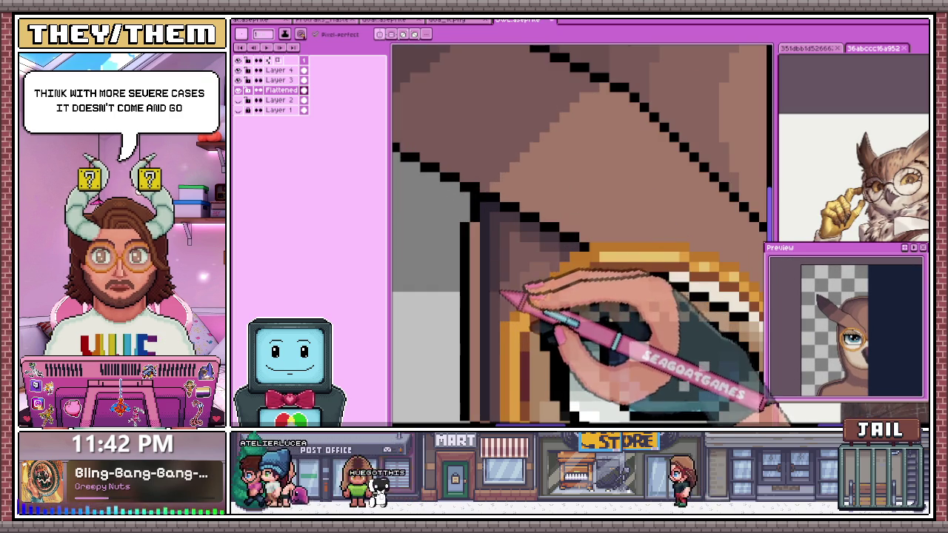
{"action": "scroll", "coordinate": [508, 337], "scroll_direction": "down", "scroll_amount": 2}
{"action": "scroll", "coordinate": [526, 337], "scroll_direction": "up", "scroll_amount": 2}
{"action": "scroll", "coordinate": [504, 333], "scroll_direction": "up", "scroll_amount": 1}
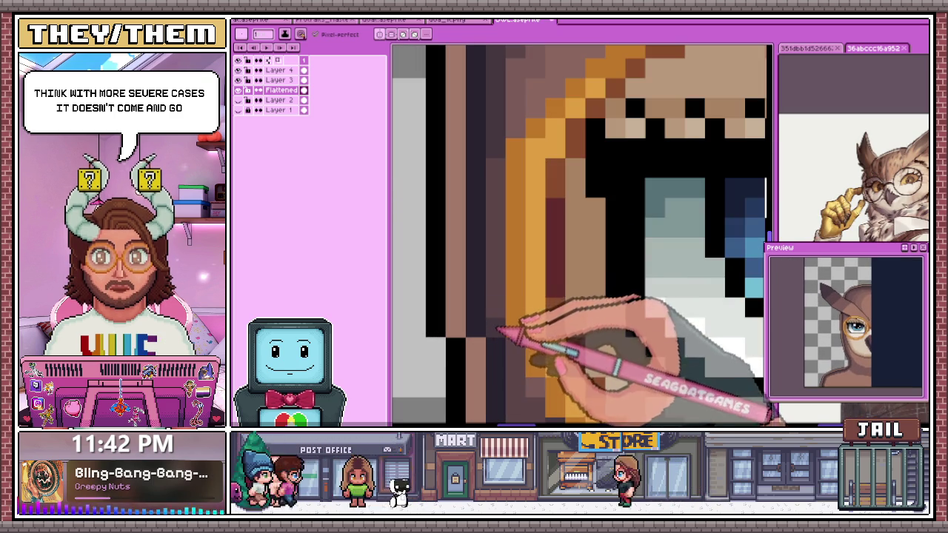
{"action": "scroll", "coordinate": [502, 186], "scroll_direction": "down", "scroll_amount": 2}
{"action": "scroll", "coordinate": [504, 194], "scroll_direction": "up", "scroll_amount": 1}
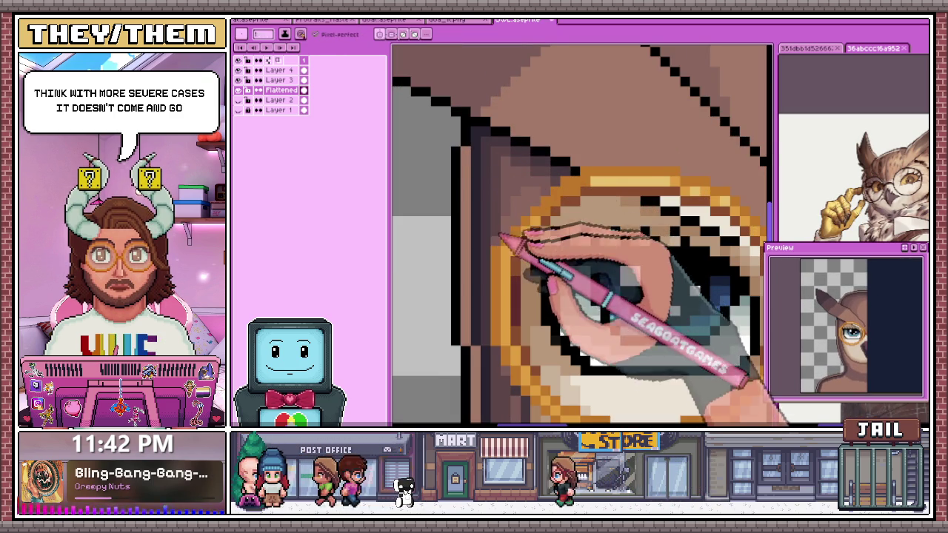
{"action": "scroll", "coordinate": [501, 238], "scroll_direction": "up", "scroll_amount": 1}
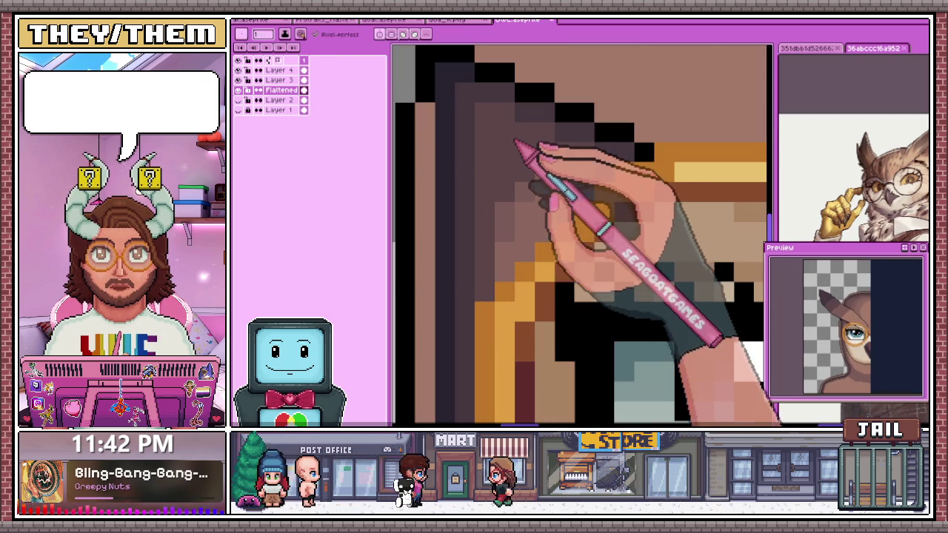
{"action": "scroll", "coordinate": [521, 152], "scroll_direction": "down", "scroll_amount": 1}
{"action": "scroll", "coordinate": [521, 186], "scroll_direction": "down", "scroll_amount": 1}
{"action": "scroll", "coordinate": [504, 290], "scroll_direction": "up", "scroll_amount": 1}
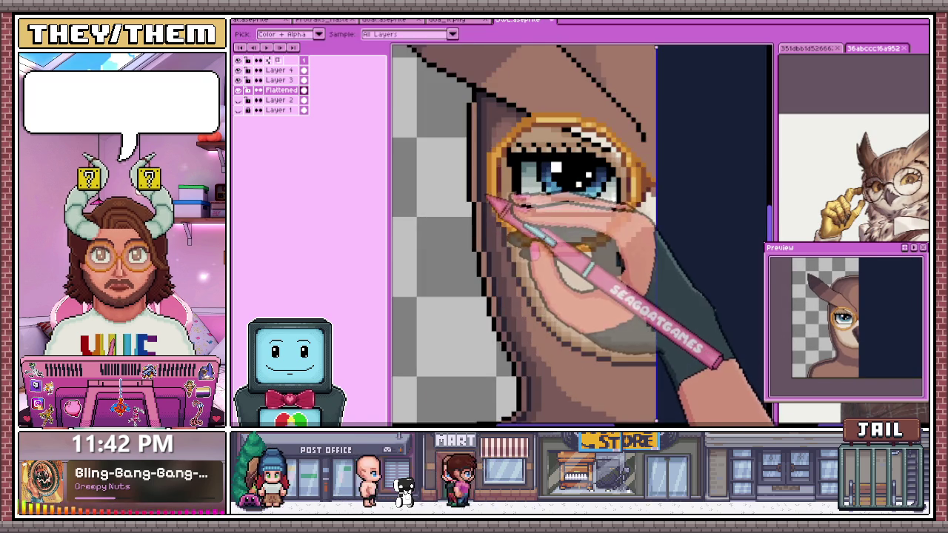
{"action": "scroll", "coordinate": [498, 245], "scroll_direction": "up", "scroll_amount": 1}
{"action": "scroll", "coordinate": [495, 130], "scroll_direction": "down", "scroll_amount": 1}
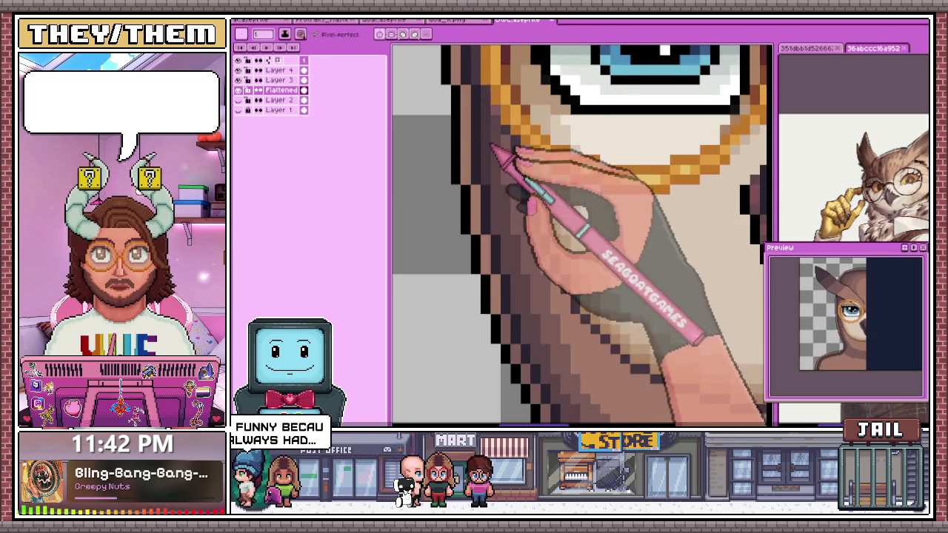
{"action": "scroll", "coordinate": [497, 163], "scroll_direction": "up", "scroll_amount": 1}
{"action": "scroll", "coordinate": [495, 259], "scroll_direction": "down", "scroll_amount": 2}
{"action": "scroll", "coordinate": [540, 180], "scroll_direction": "down", "scroll_amount": 1}
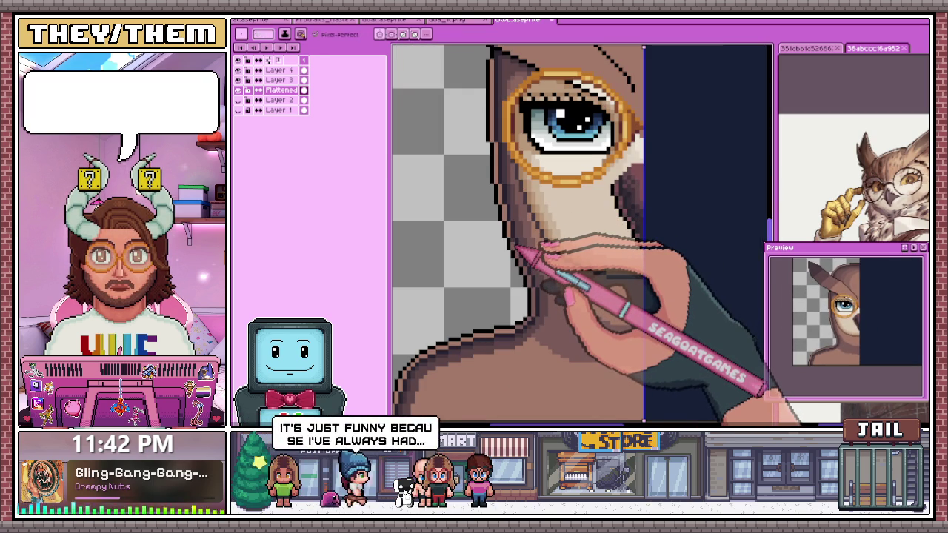
{"action": "scroll", "coordinate": [519, 256], "scroll_direction": "up", "scroll_amount": 1}
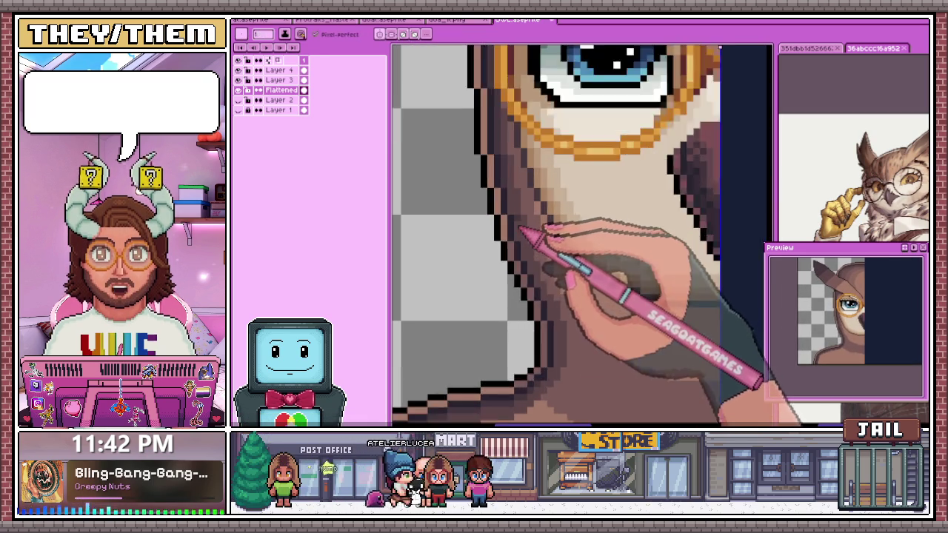
{"action": "scroll", "coordinate": [523, 238], "scroll_direction": "up", "scroll_amount": 1}
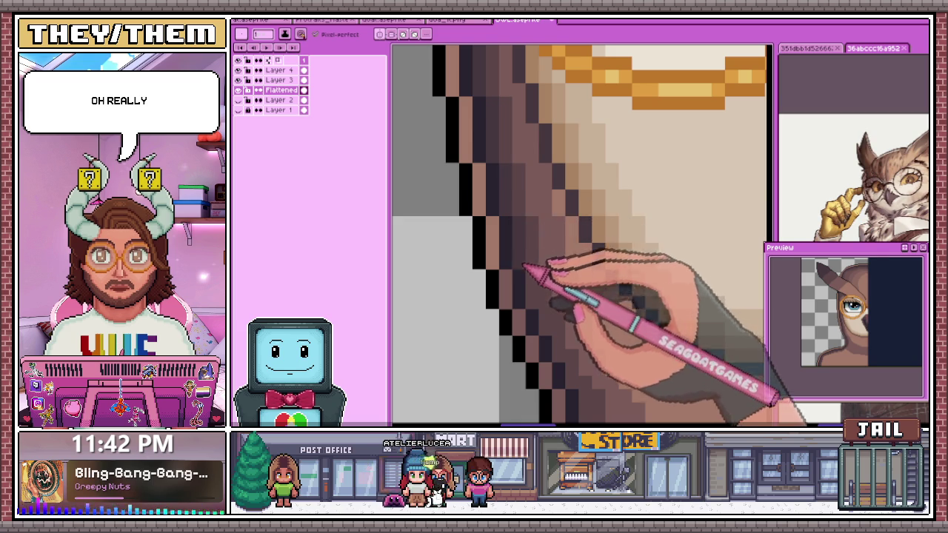
{"action": "scroll", "coordinate": [524, 266], "scroll_direction": "down", "scroll_amount": 2}
{"action": "scroll", "coordinate": [554, 272], "scroll_direction": "up", "scroll_amount": 2}
{"action": "scroll", "coordinate": [515, 231], "scroll_direction": "down", "scroll_amount": 1}
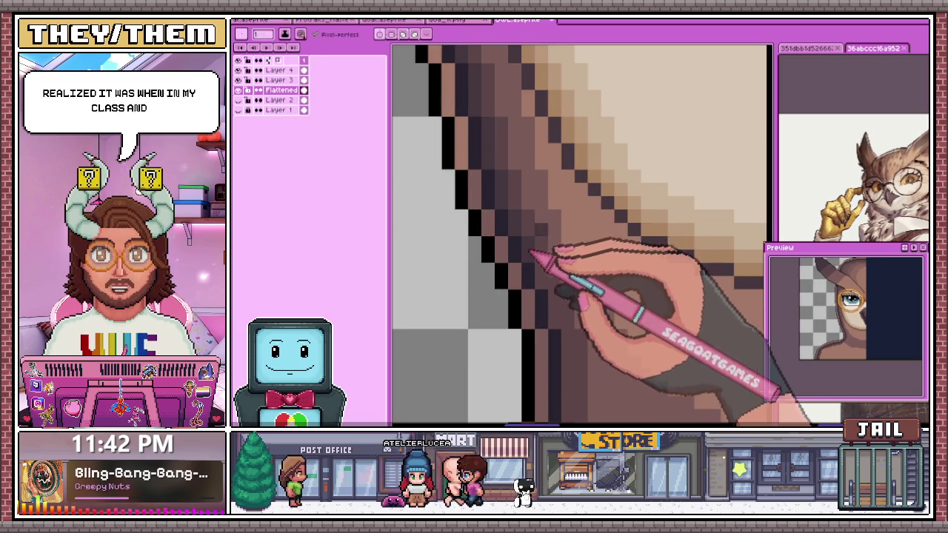
{"action": "scroll", "coordinate": [528, 257], "scroll_direction": "down", "scroll_amount": 2}
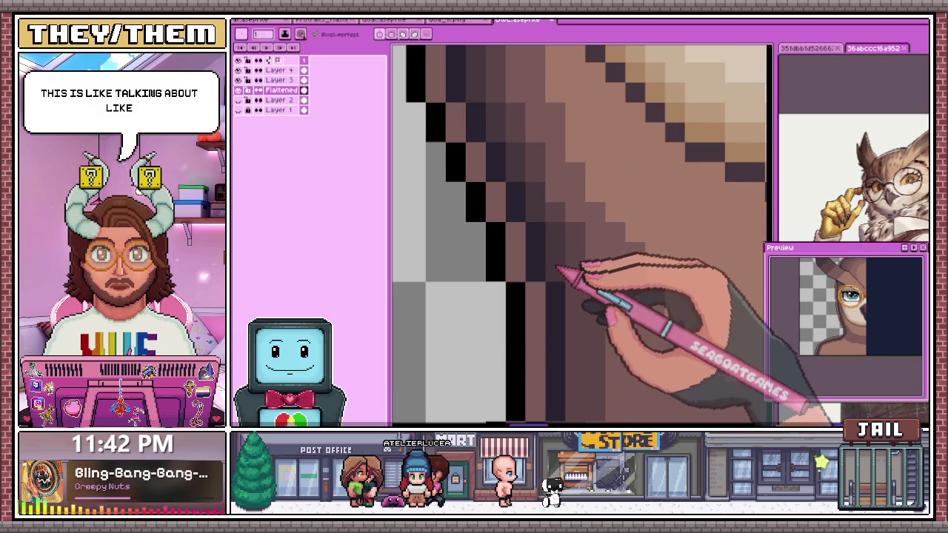
{"action": "scroll", "coordinate": [557, 270], "scroll_direction": "down", "scroll_amount": 1}
{"action": "scroll", "coordinate": [557, 271], "scroll_direction": "down", "scroll_amount": 1}
{"action": "scroll", "coordinate": [549, 266], "scroll_direction": "down", "scroll_amount": 1}
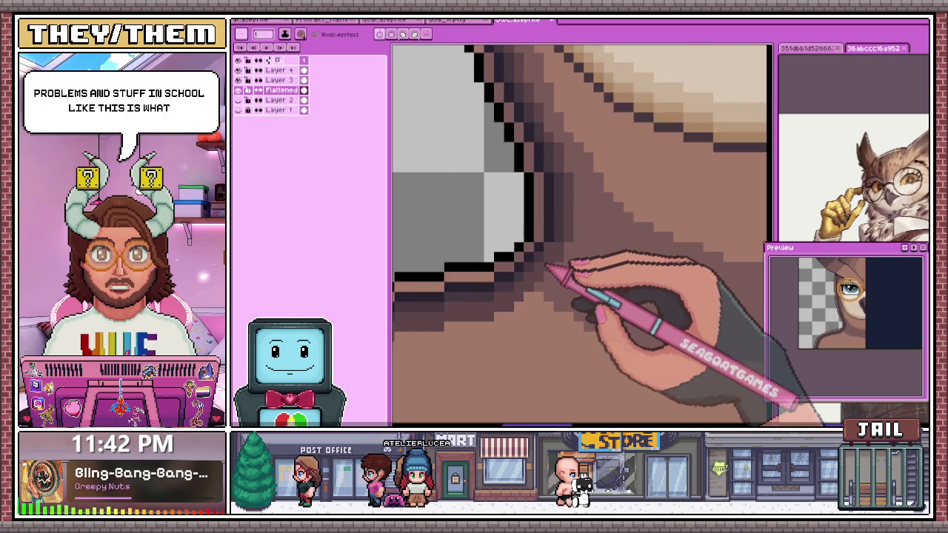
{"action": "scroll", "coordinate": [547, 266], "scroll_direction": "up", "scroll_amount": 1}
{"action": "scroll", "coordinate": [563, 260], "scroll_direction": "down", "scroll_amount": 1}
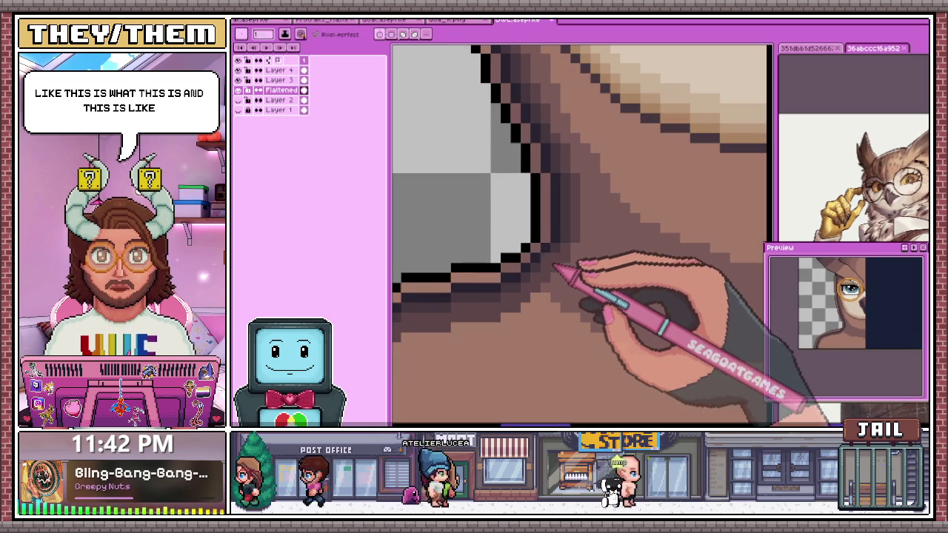
{"action": "scroll", "coordinate": [552, 252], "scroll_direction": "down", "scroll_amount": 1}
{"action": "scroll", "coordinate": [537, 251], "scroll_direction": "down", "scroll_amount": 1}
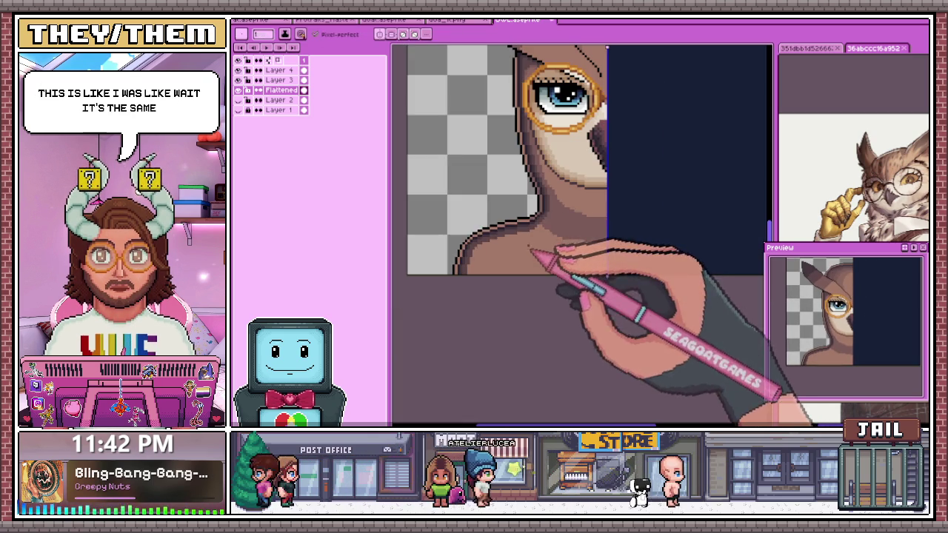
{"action": "scroll", "coordinate": [475, 261], "scroll_direction": "down", "scroll_amount": 2}
{"action": "scroll", "coordinate": [510, 248], "scroll_direction": "up", "scroll_amount": 3}
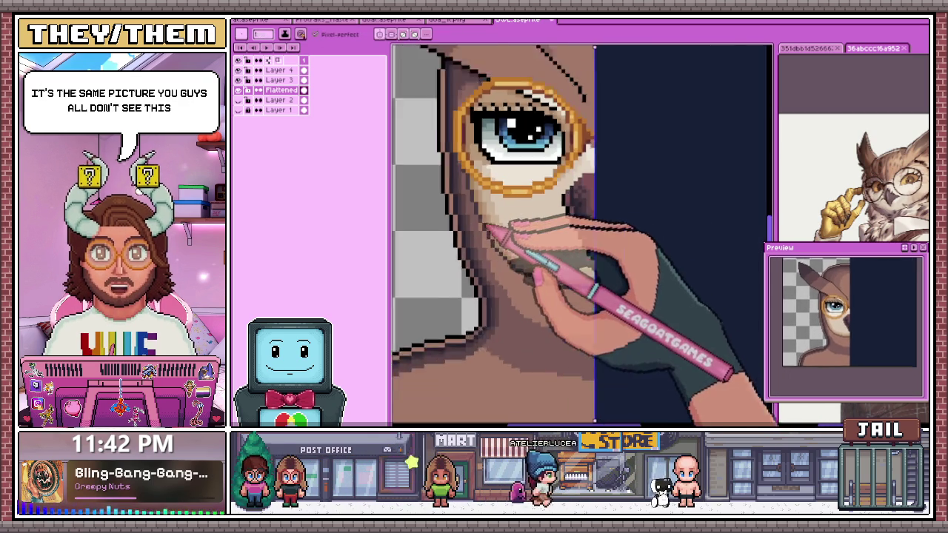
{"action": "scroll", "coordinate": [474, 237], "scroll_direction": "up", "scroll_amount": 1}
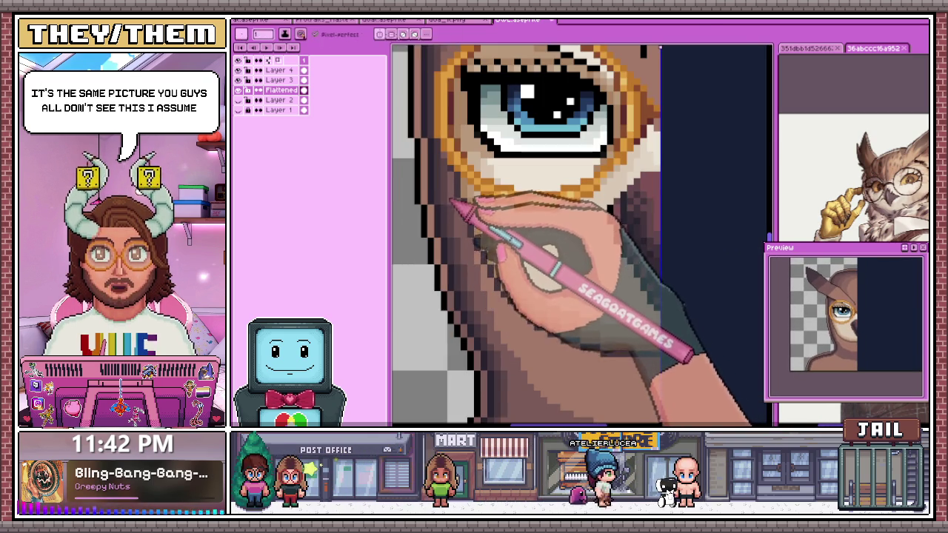
{"action": "scroll", "coordinate": [452, 203], "scroll_direction": "up", "scroll_amount": 1}
{"action": "scroll", "coordinate": [467, 212], "scroll_direction": "down", "scroll_amount": 1}
{"action": "scroll", "coordinate": [469, 223], "scroll_direction": "up", "scroll_amount": 1}
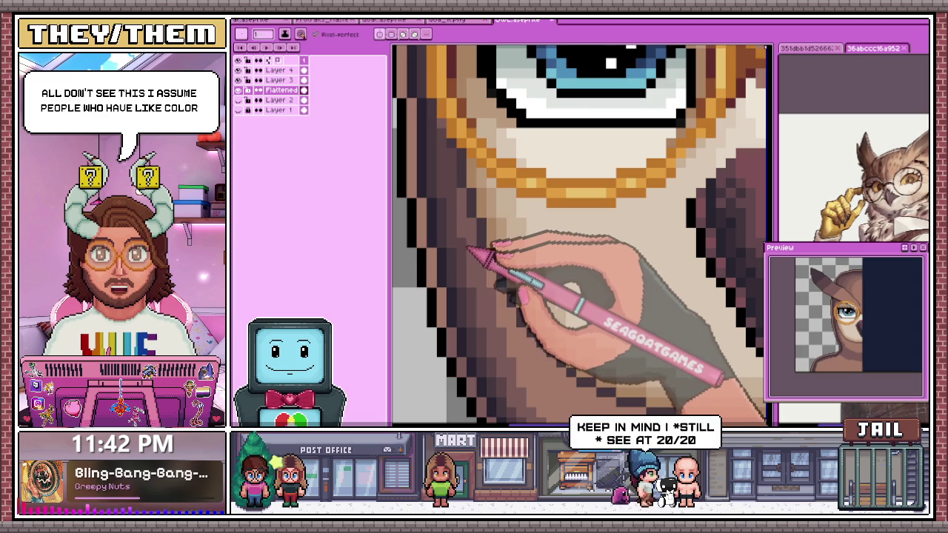
{"action": "scroll", "coordinate": [474, 215], "scroll_direction": "down", "scroll_amount": 1}
{"action": "scroll", "coordinate": [478, 219], "scroll_direction": "up", "scroll_amount": 1}
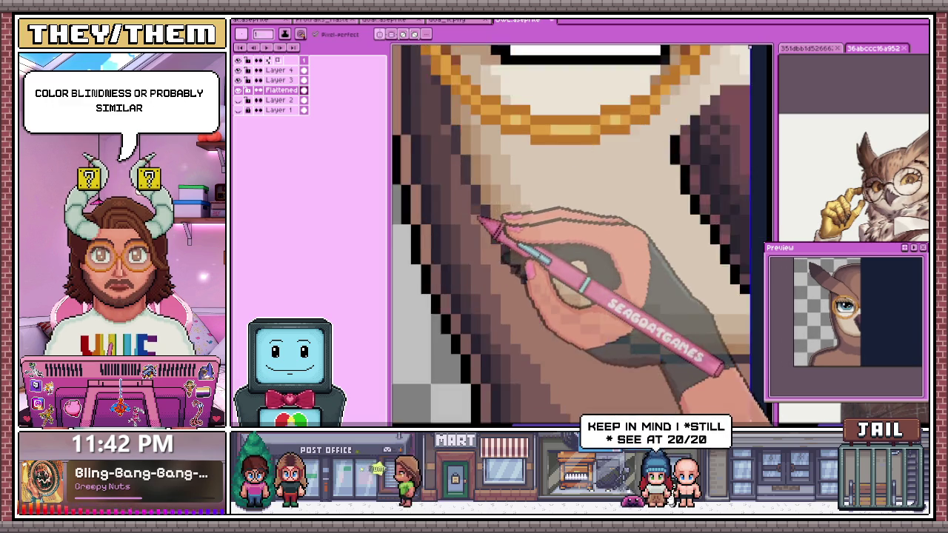
{"action": "scroll", "coordinate": [463, 207], "scroll_direction": "up", "scroll_amount": 1}
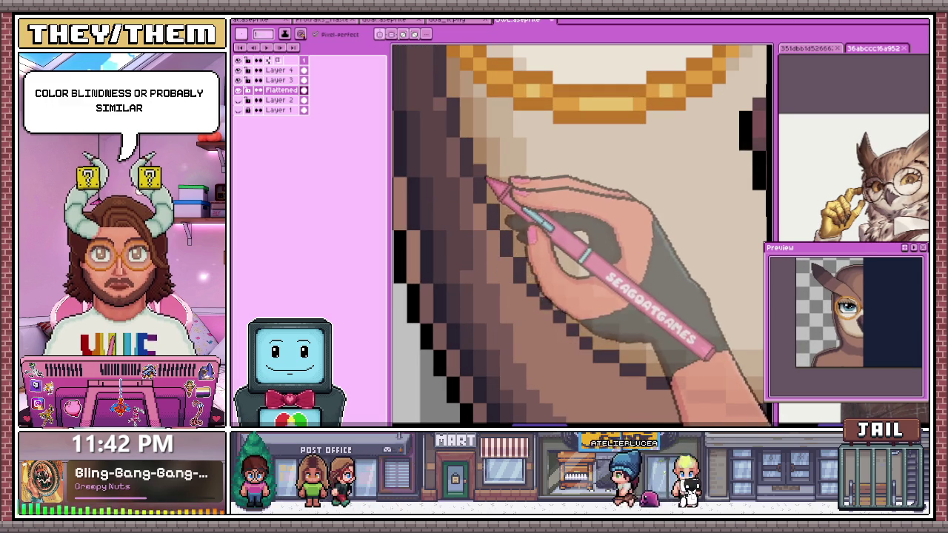
{"action": "scroll", "coordinate": [471, 282], "scroll_direction": "down", "scroll_amount": 1}
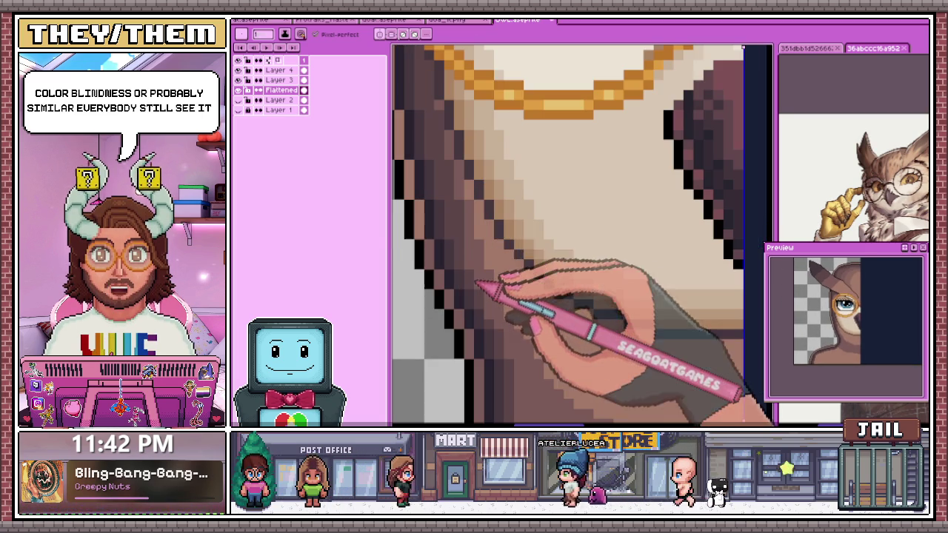
{"action": "scroll", "coordinate": [482, 267], "scroll_direction": "up", "scroll_amount": 1}
{"action": "scroll", "coordinate": [482, 267], "scroll_direction": "down", "scroll_amount": 1}
{"action": "scroll", "coordinate": [489, 256], "scroll_direction": "up", "scroll_amount": 1}
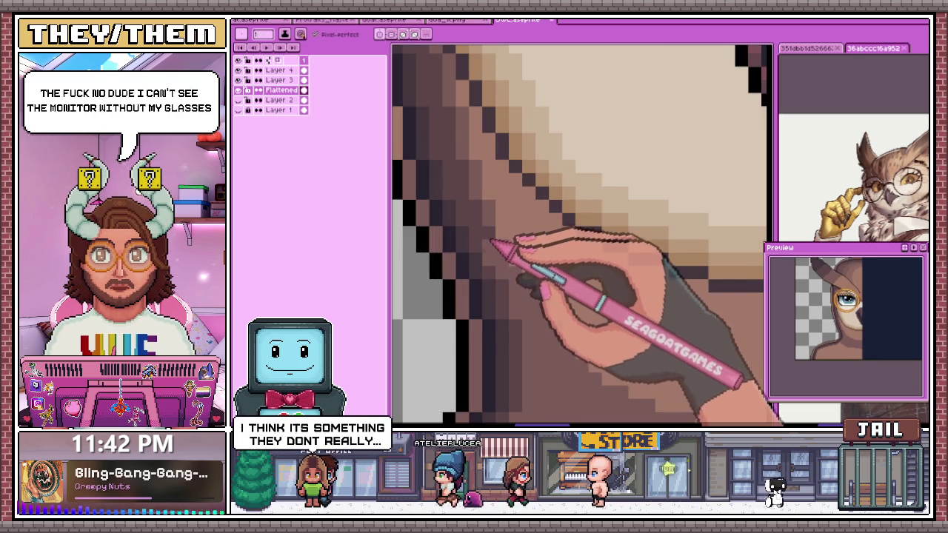
{"action": "scroll", "coordinate": [495, 253], "scroll_direction": "down", "scroll_amount": 2}
{"action": "scroll", "coordinate": [498, 256], "scroll_direction": "up", "scroll_amount": 1}
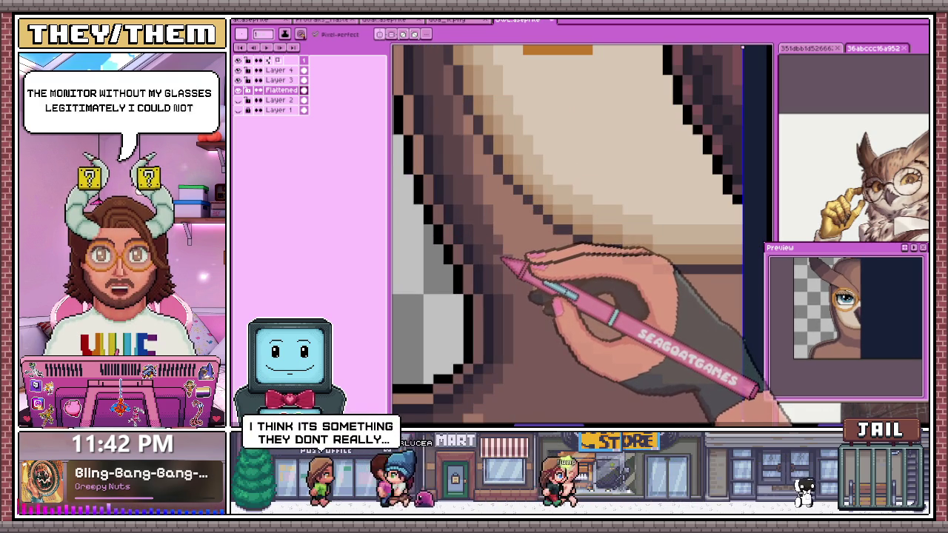
{"action": "scroll", "coordinate": [517, 278], "scroll_direction": "down", "scroll_amount": 1}
{"action": "scroll", "coordinate": [530, 325], "scroll_direction": "up", "scroll_amount": 1}
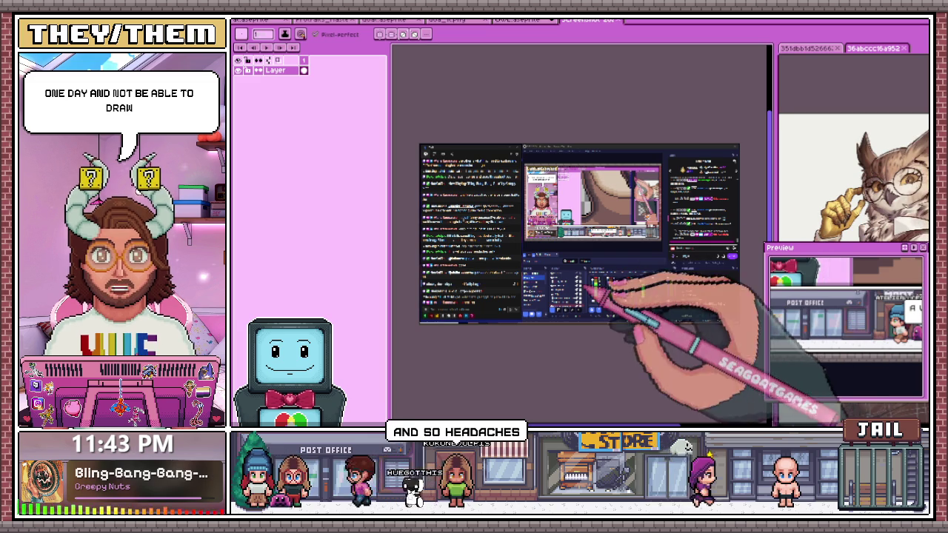
- Zoom in on the chat screenshot sprite and hide the interface panels with Ctrl+F
{"action": "scroll", "coordinate": [577, 237], "scroll_direction": "up", "scroll_amount": 3}
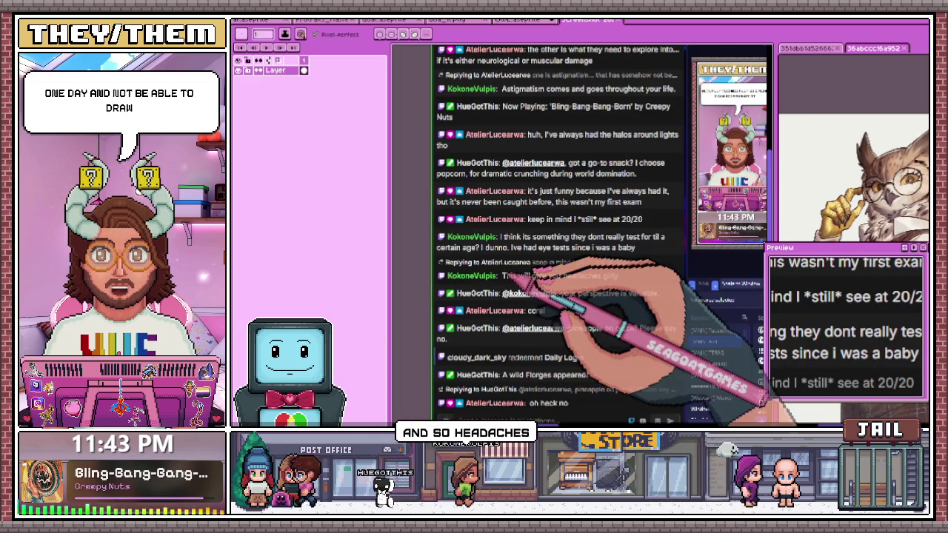
{"action": "scroll", "coordinate": [638, 311], "scroll_direction": "down", "scroll_amount": 3}
{"action": "scroll", "coordinate": [637, 312], "scroll_direction": "down", "scroll_amount": 3}
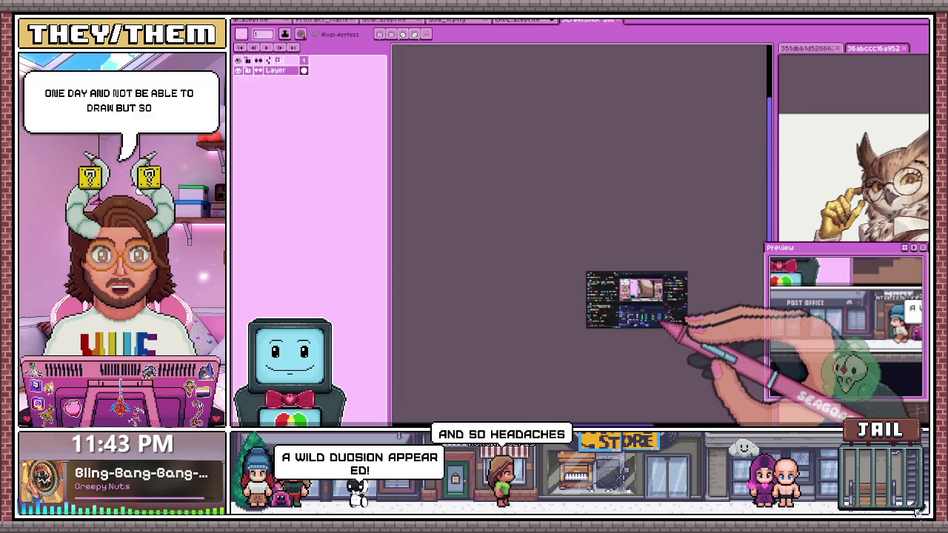
{"action": "scroll", "coordinate": [622, 289], "scroll_direction": "up", "scroll_amount": 2}
{"action": "scroll", "coordinate": [593, 282], "scroll_direction": "up", "scroll_amount": 2}
{"action": "scroll", "coordinate": [593, 281], "scroll_direction": "up", "scroll_amount": 2}
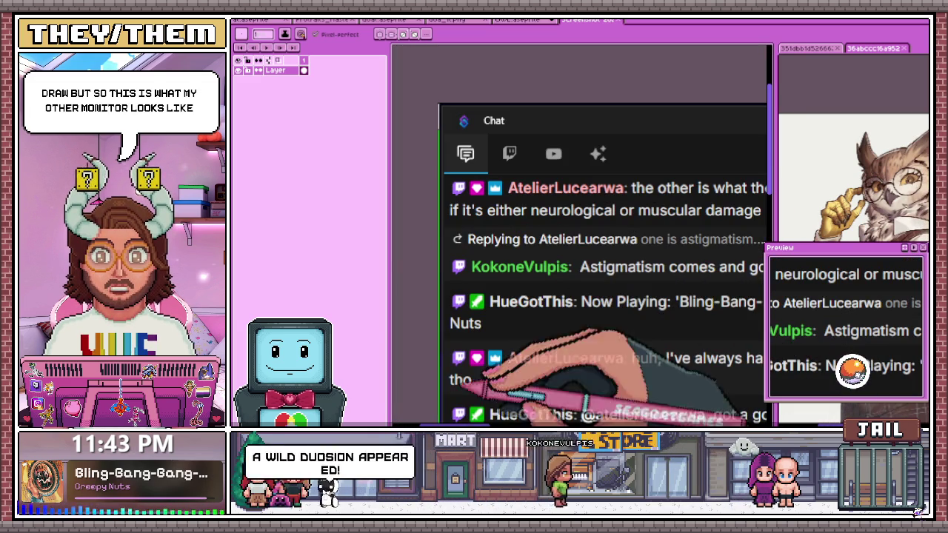
{"action": "scroll", "coordinate": [578, 311], "scroll_direction": "down", "scroll_amount": 1}
{"action": "scroll", "coordinate": [593, 307], "scroll_direction": "down", "scroll_amount": 2}
{"action": "scroll", "coordinate": [570, 349], "scroll_direction": "up", "scroll_amount": 2}
{"action": "scroll", "coordinate": [552, 296], "scroll_direction": "down", "scroll_amount": 2}
{"action": "scroll", "coordinate": [518, 304], "scroll_direction": "up", "scroll_amount": 2}
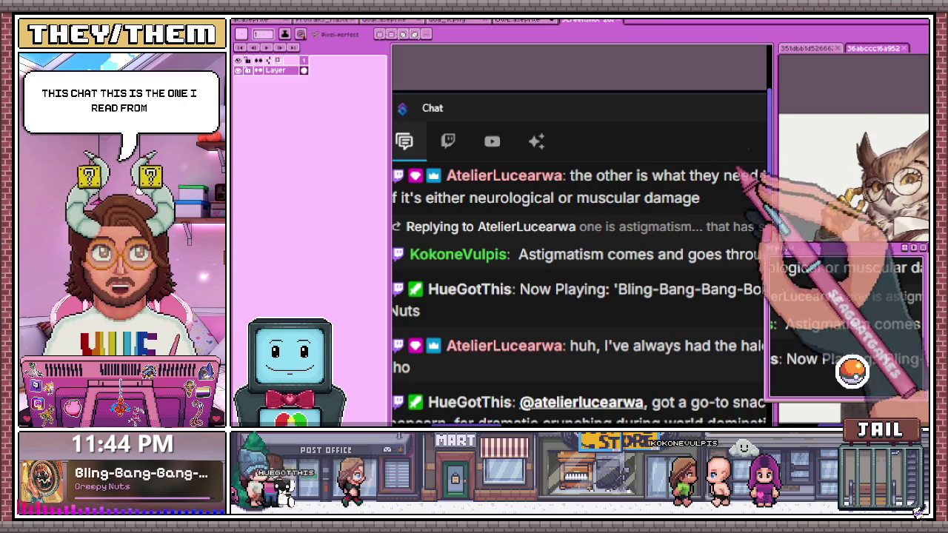
{"action": "key", "text": "ctrl+w"}
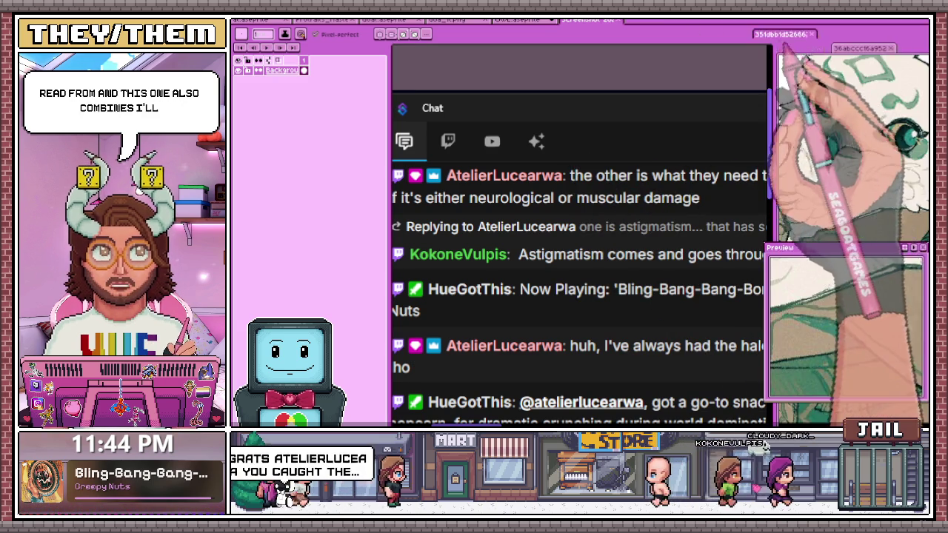
{"action": "key", "text": "ctrl+f"}
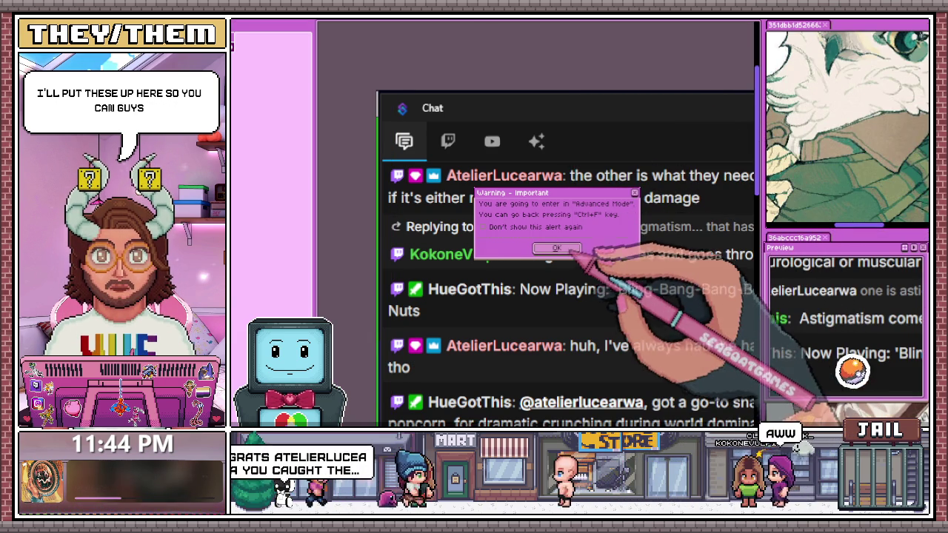
- Accept the Advanced Mode warning, then later Alt+Tab back to the normal interface
{"action": "key", "text": "Return"}
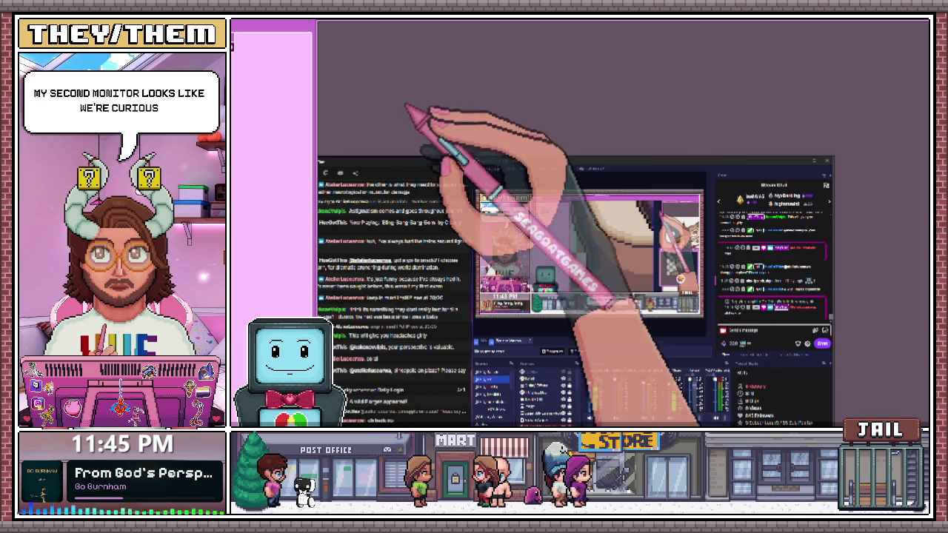
{"action": "key", "text": "alt+Tab"}
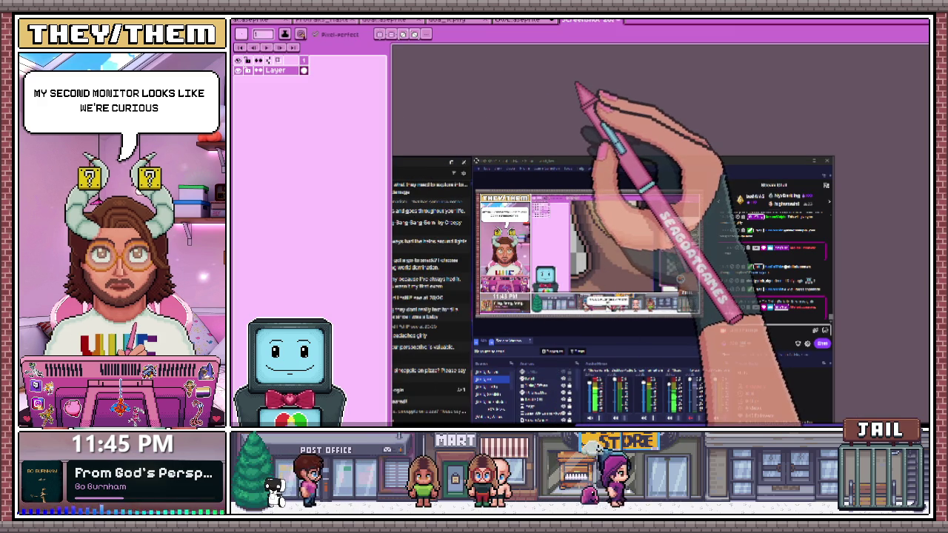
- Close the chat screenshot without saving and hide the dark layer covering the portrait's right half
{"action": "left_click", "coordinate": [618, 21]}
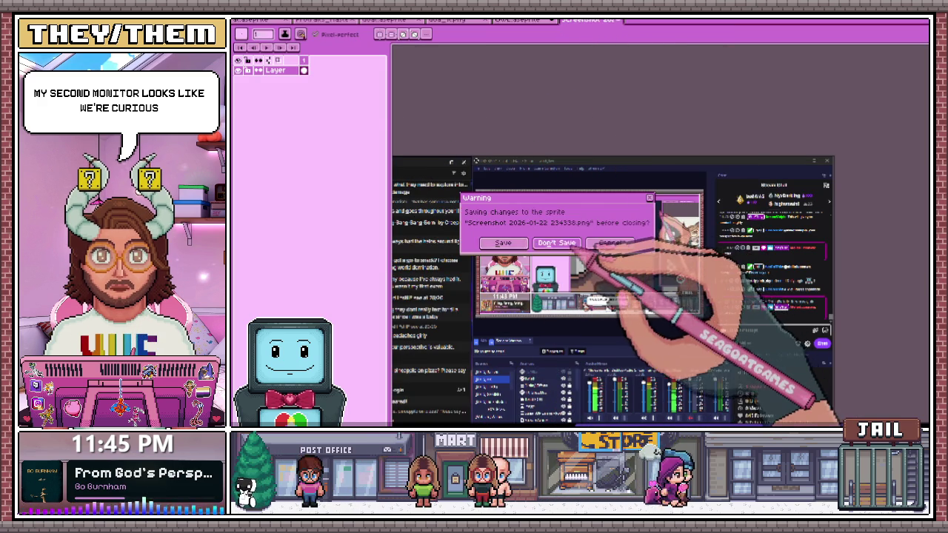
{"action": "left_click", "coordinate": [557, 243]}
{"action": "scroll", "coordinate": [567, 258], "scroll_direction": "down", "scroll_amount": 2}
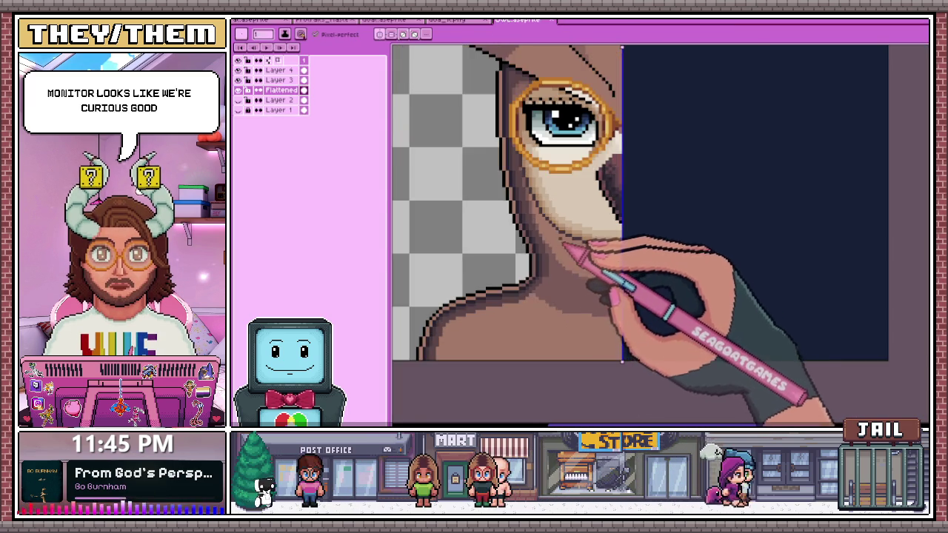
{"action": "scroll", "coordinate": [555, 175], "scroll_direction": "down", "scroll_amount": 2}
{"action": "left_click", "coordinate": [260, 104]}
{"action": "scroll", "coordinate": [567, 148], "scroll_direction": "up", "scroll_amount": 2}
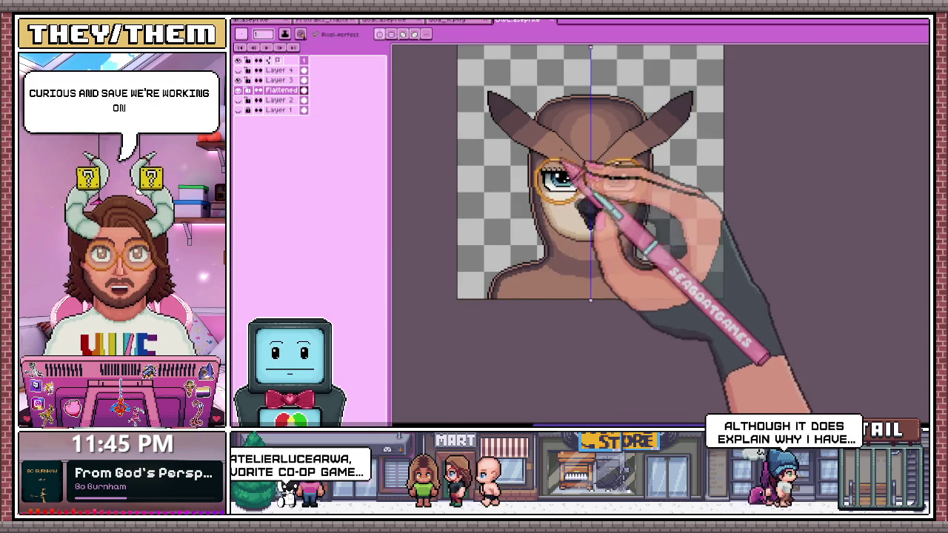
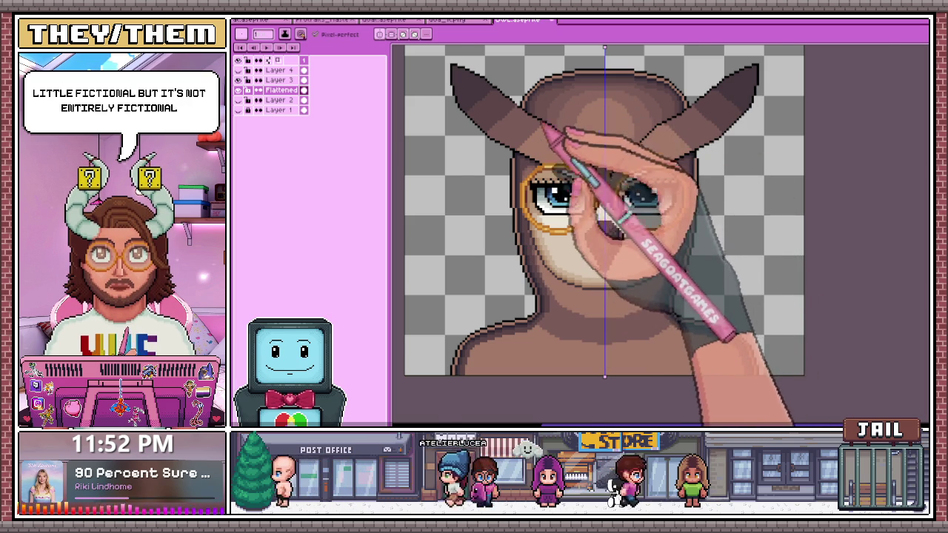
- Zoom in on the owl's forehead and pick up black with the Eyedropper for the Pencil
{"action": "scroll", "coordinate": [552, 130], "scroll_direction": "up", "scroll_amount": 1}
{"action": "scroll", "coordinate": [525, 132], "scroll_direction": "up", "scroll_amount": 1}
{"action": "scroll", "coordinate": [525, 132], "scroll_direction": "up", "scroll_amount": 2}
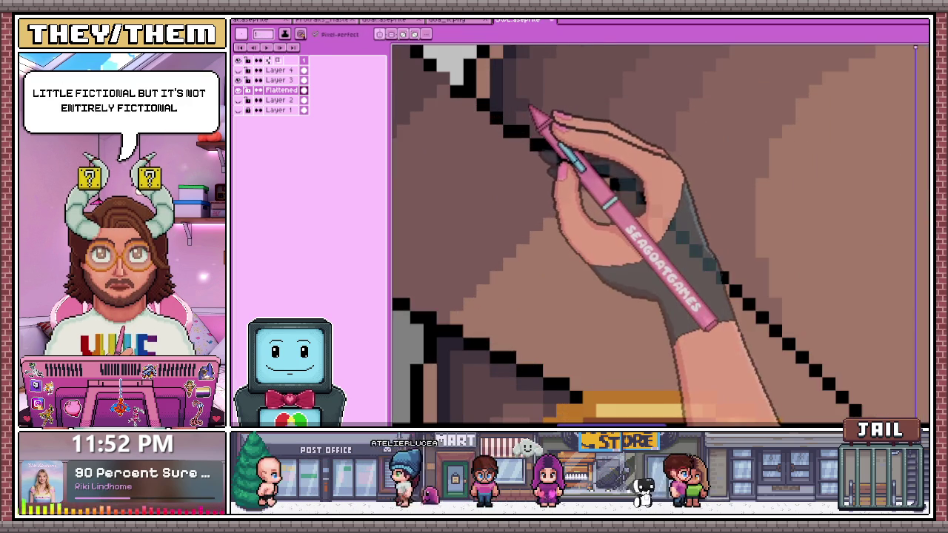
{"action": "scroll", "coordinate": [525, 131], "scroll_direction": "down", "scroll_amount": 2}
{"action": "scroll", "coordinate": [523, 129], "scroll_direction": "down", "scroll_amount": 2}
{"action": "scroll", "coordinate": [567, 144], "scroll_direction": "down", "scroll_amount": 1}
{"action": "scroll", "coordinate": [576, 223], "scroll_direction": "down", "scroll_amount": 1}
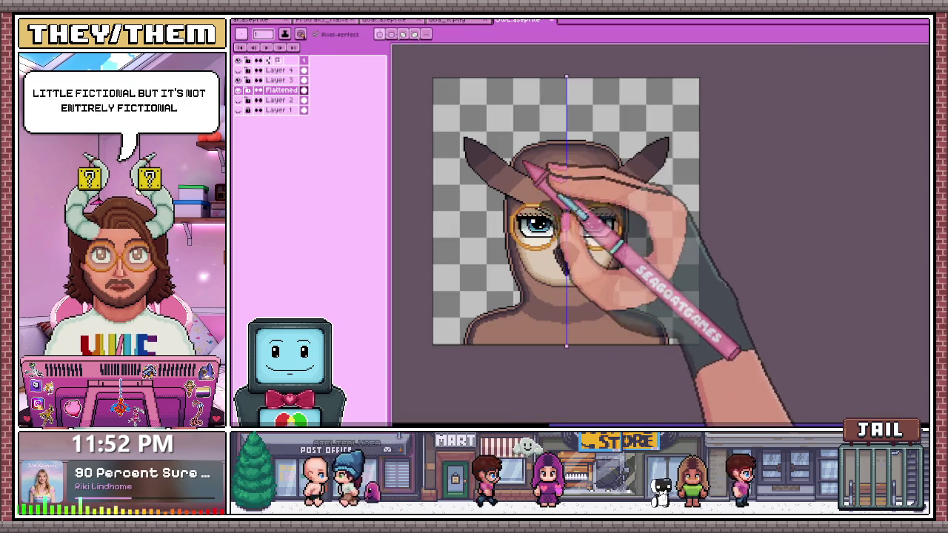
{"action": "scroll", "coordinate": [519, 185], "scroll_direction": "up", "scroll_amount": 4}
{"action": "scroll", "coordinate": [518, 185], "scroll_direction": "up", "scroll_amount": 2}
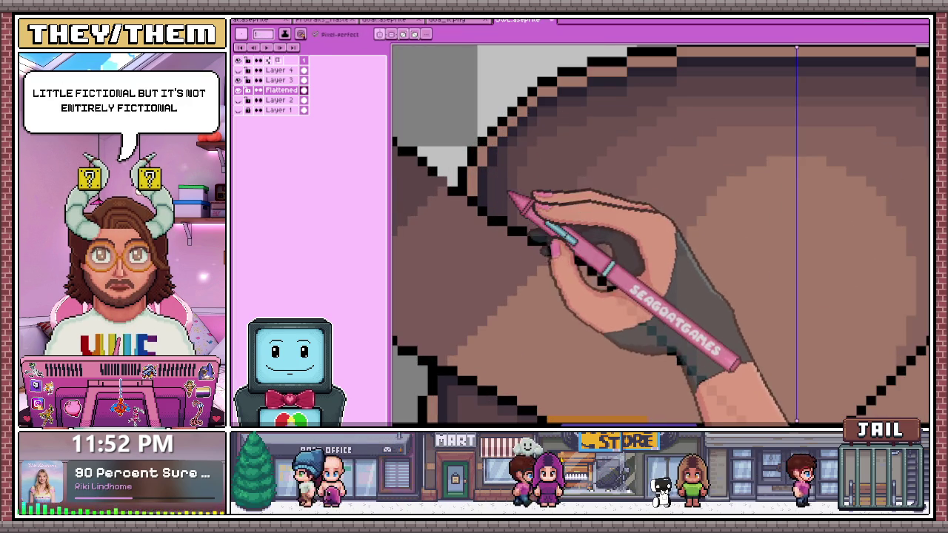
{"action": "scroll", "coordinate": [527, 182], "scroll_direction": "down", "scroll_amount": 3}
{"action": "scroll", "coordinate": [518, 102], "scroll_direction": "up", "scroll_amount": 3}
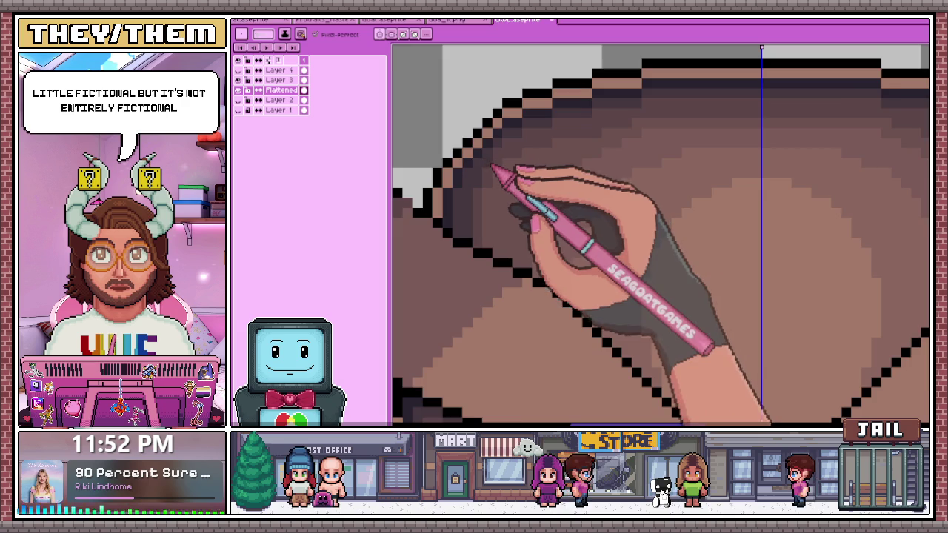
{"action": "scroll", "coordinate": [507, 165], "scroll_direction": "down", "scroll_amount": 3}
{"action": "scroll", "coordinate": [511, 159], "scroll_direction": "up", "scroll_amount": 3}
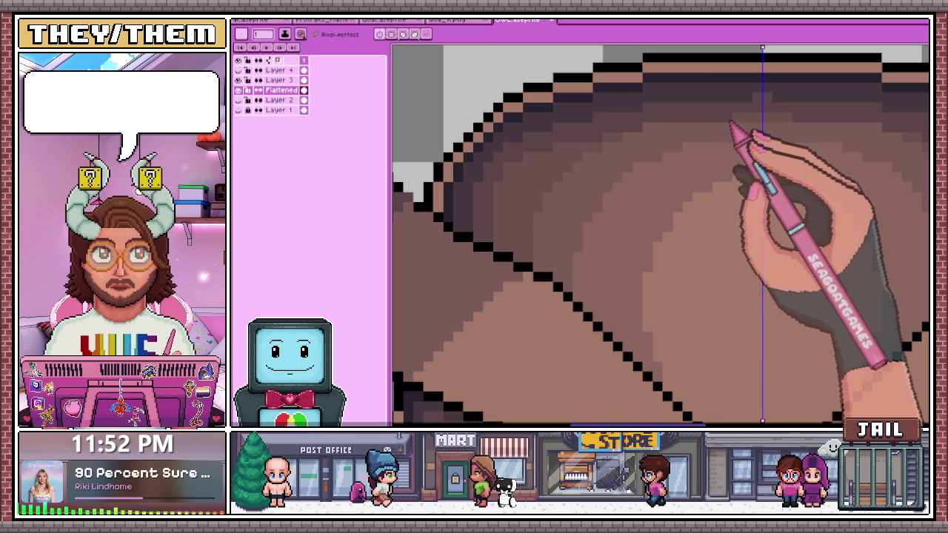
{"action": "scroll", "coordinate": [506, 178], "scroll_direction": "down", "scroll_amount": 3}
{"action": "scroll", "coordinate": [506, 177], "scroll_direction": "up", "scroll_amount": 1}
{"action": "scroll", "coordinate": [506, 178], "scroll_direction": "up", "scroll_amount": 2}
{"action": "scroll", "coordinate": [509, 182], "scroll_direction": "down", "scroll_amount": 3}
{"action": "scroll", "coordinate": [510, 183], "scroll_direction": "up", "scroll_amount": 1}
{"action": "scroll", "coordinate": [497, 186], "scroll_direction": "up", "scroll_amount": 1}
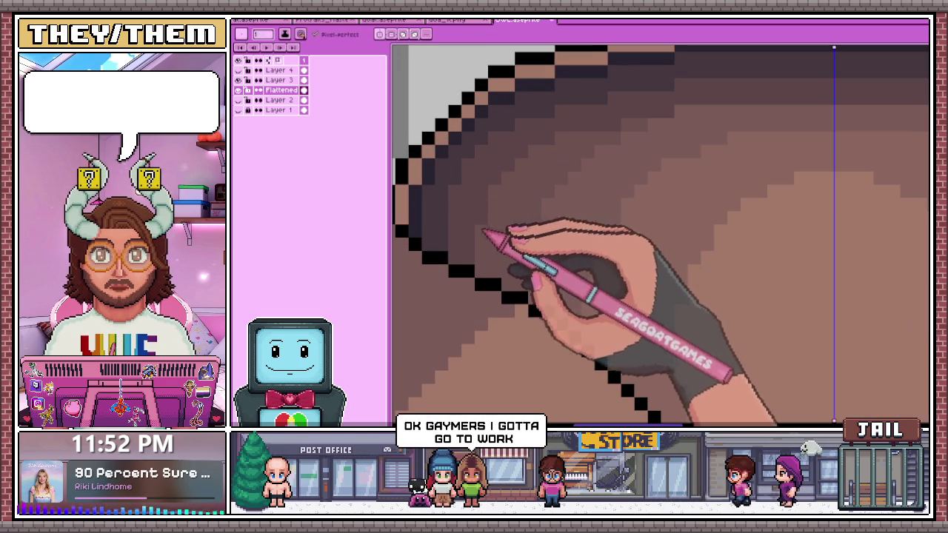
{"action": "scroll", "coordinate": [489, 252], "scroll_direction": "down", "scroll_amount": 2}
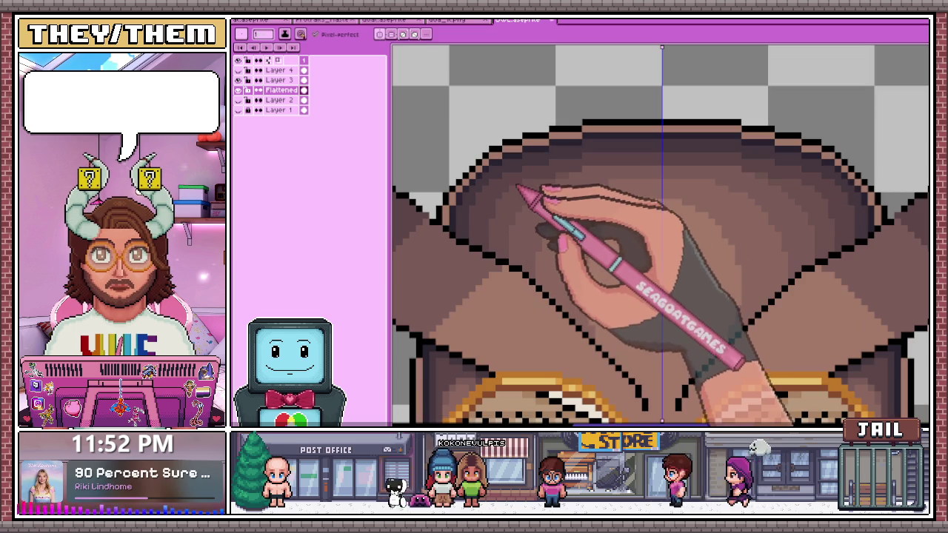
{"action": "scroll", "coordinate": [522, 219], "scroll_direction": "up", "scroll_amount": 2}
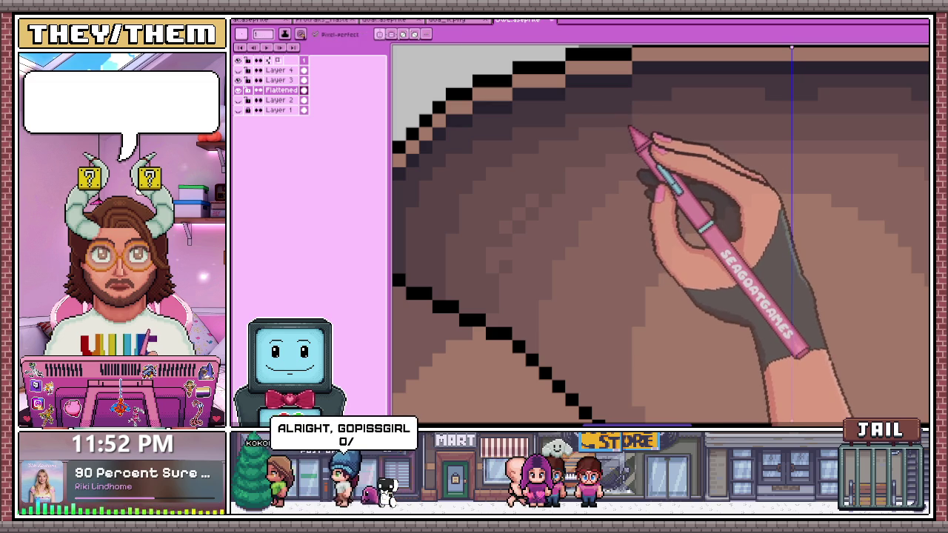
{"action": "key", "text": "i"}
{"action": "key", "text": "b"}
- Add one black pixel extending the diagonal brow outline toward the gold glasses
{"action": "scroll", "coordinate": [715, 126], "scroll_direction": "down", "scroll_amount": 2}
{"action": "scroll", "coordinate": [719, 131], "scroll_direction": "down", "scroll_amount": 2}
{"action": "scroll", "coordinate": [570, 192], "scroll_direction": "down", "scroll_amount": 1}
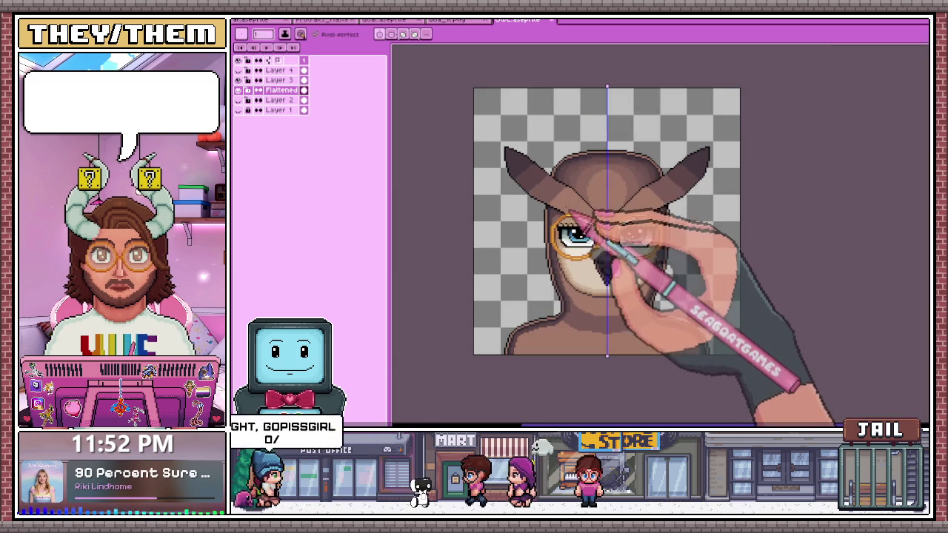
{"action": "scroll", "coordinate": [570, 211], "scroll_direction": "up", "scroll_amount": 1}
{"action": "scroll", "coordinate": [508, 186], "scroll_direction": "up", "scroll_amount": 1}
{"action": "scroll", "coordinate": [600, 178], "scroll_direction": "up", "scroll_amount": 2}
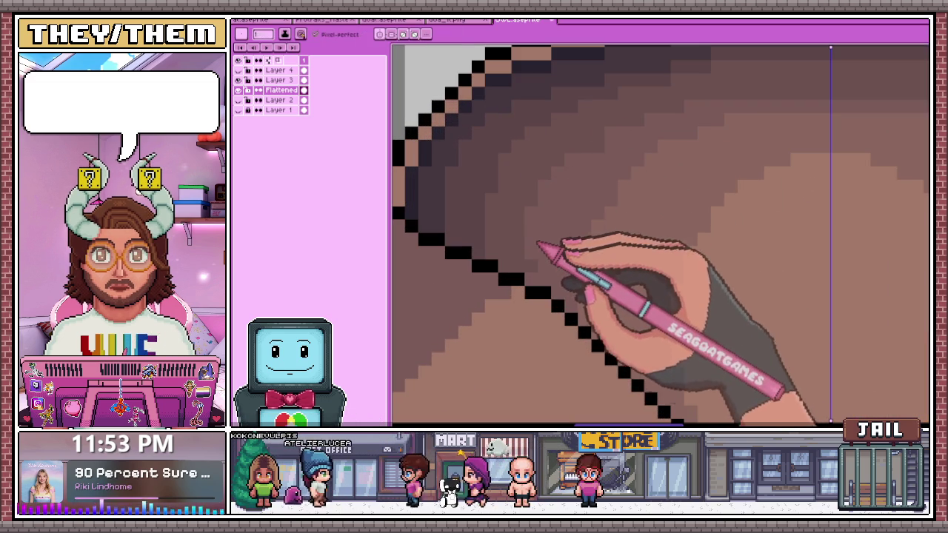
{"action": "scroll", "coordinate": [561, 211], "scroll_direction": "down", "scroll_amount": 2}
{"action": "scroll", "coordinate": [583, 205], "scroll_direction": "down", "scroll_amount": 1}
{"action": "scroll", "coordinate": [554, 192], "scroll_direction": "up", "scroll_amount": 3}
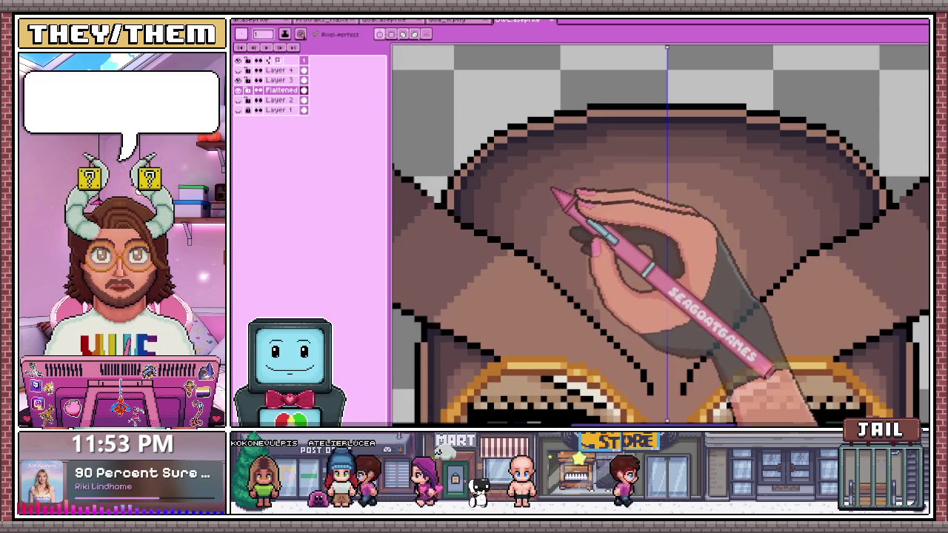
{"action": "scroll", "coordinate": [556, 200], "scroll_direction": "down", "scroll_amount": 3}
{"action": "scroll", "coordinate": [559, 222], "scroll_direction": "up", "scroll_amount": 3}
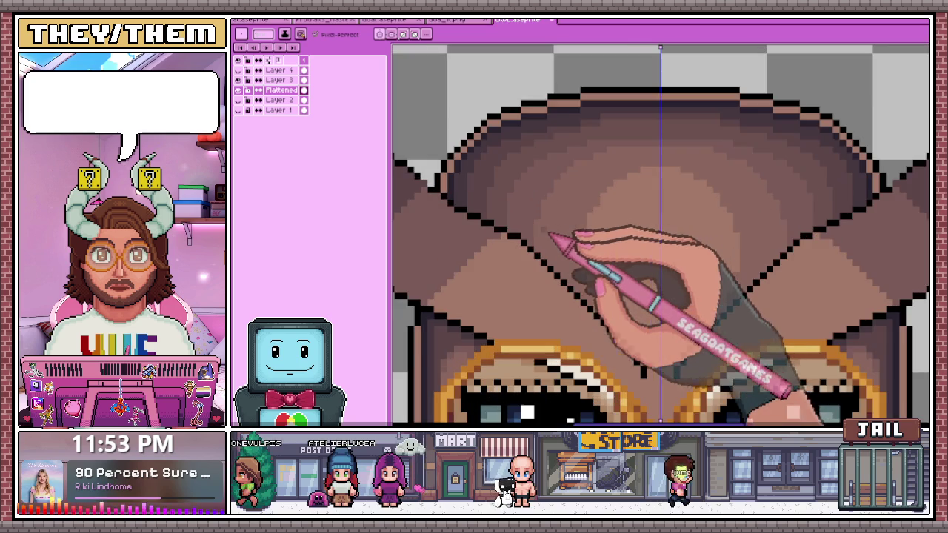
{"action": "scroll", "coordinate": [552, 214], "scroll_direction": "down", "scroll_amount": 3}
{"action": "scroll", "coordinate": [559, 222], "scroll_direction": "up", "scroll_amount": 2}
{"action": "scroll", "coordinate": [571, 252], "scroll_direction": "up", "scroll_amount": 1}
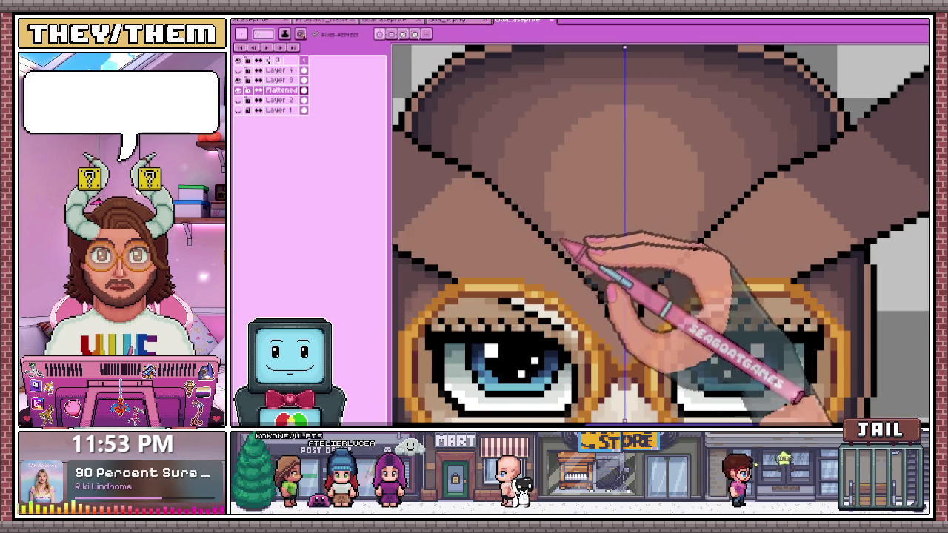
{"action": "scroll", "coordinate": [567, 248], "scroll_direction": "up", "scroll_amount": 1}
{"action": "scroll", "coordinate": [518, 192], "scroll_direction": "down", "scroll_amount": 3}
{"action": "scroll", "coordinate": [511, 163], "scroll_direction": "up", "scroll_amount": 2}
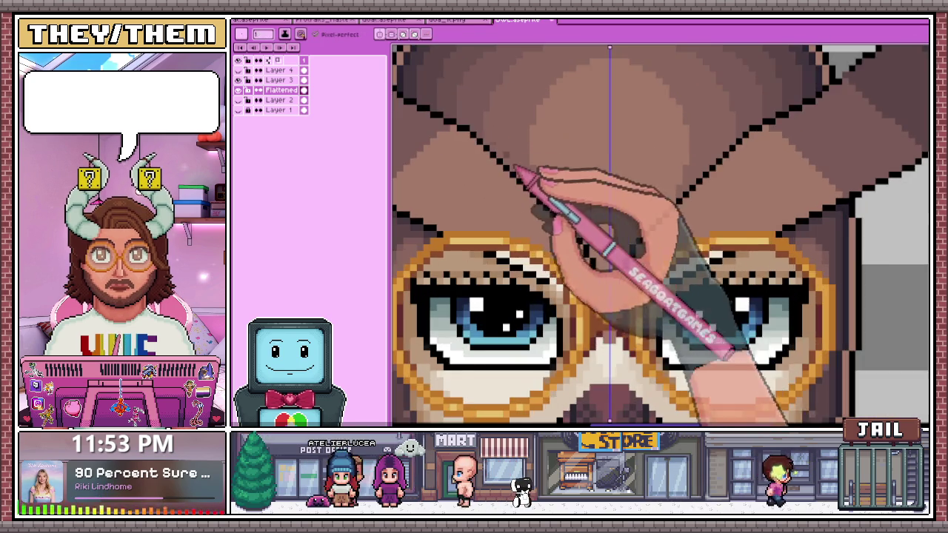
{"action": "scroll", "coordinate": [451, 119], "scroll_direction": "up", "scroll_amount": 2}
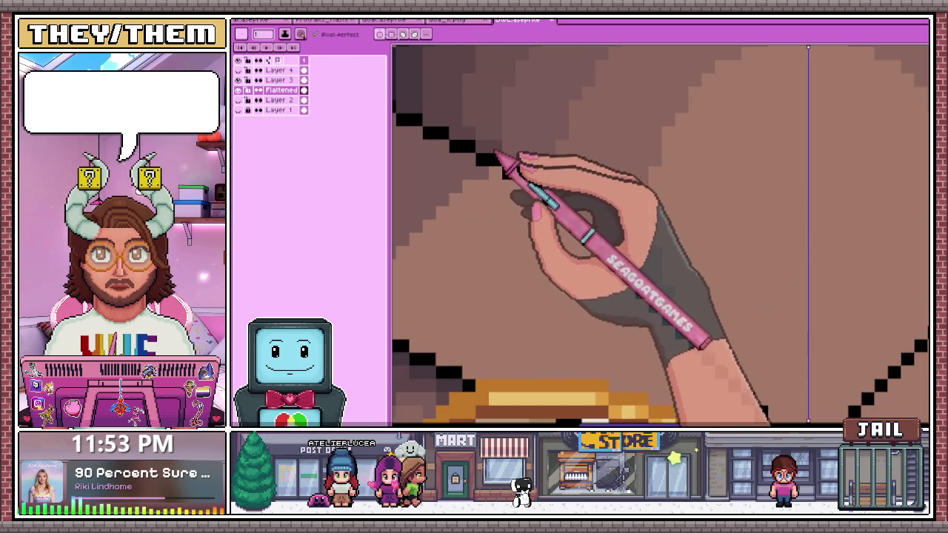
{"action": "left_click", "coordinate": [516, 172]}
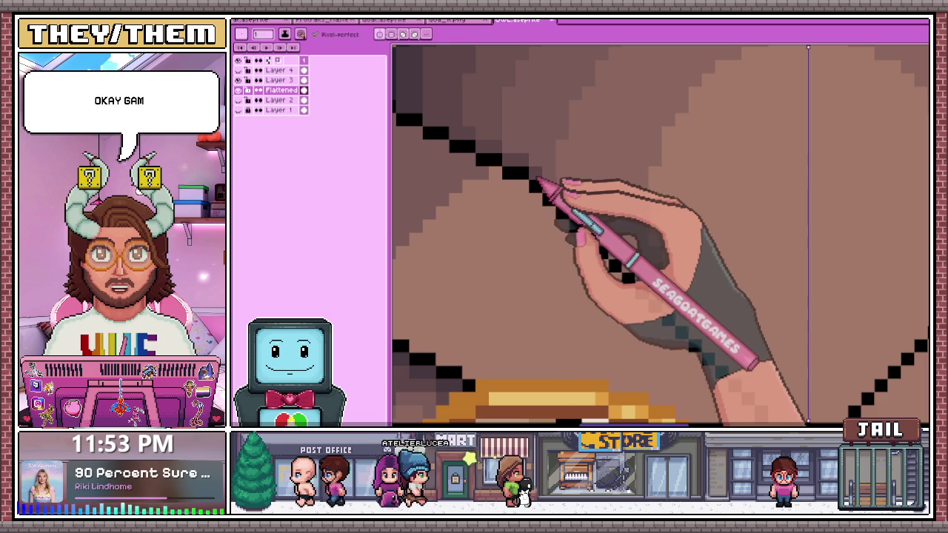
{"action": "scroll", "coordinate": [554, 133], "scroll_direction": "down", "scroll_amount": 2}
{"action": "scroll", "coordinate": [555, 181], "scroll_direction": "up", "scroll_amount": 1}
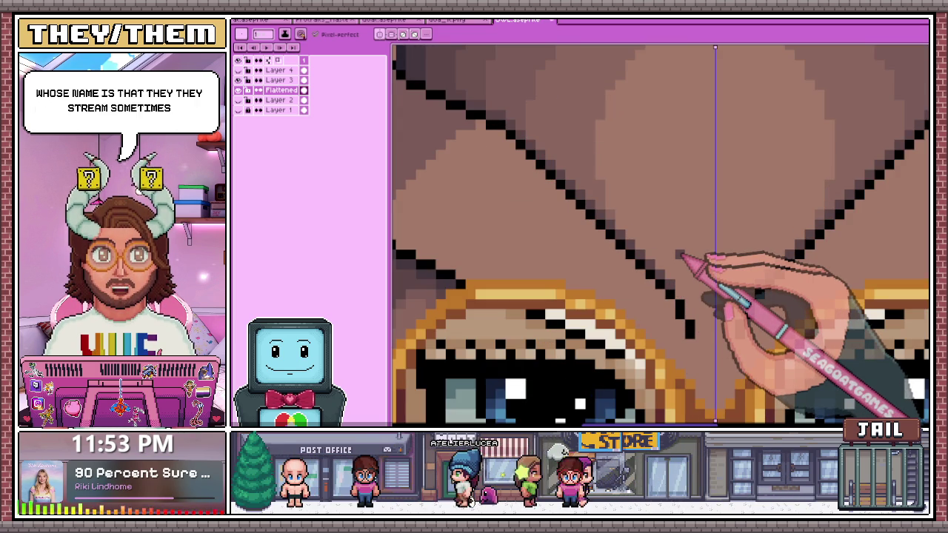
{"action": "scroll", "coordinate": [680, 256], "scroll_direction": "down", "scroll_amount": 2}
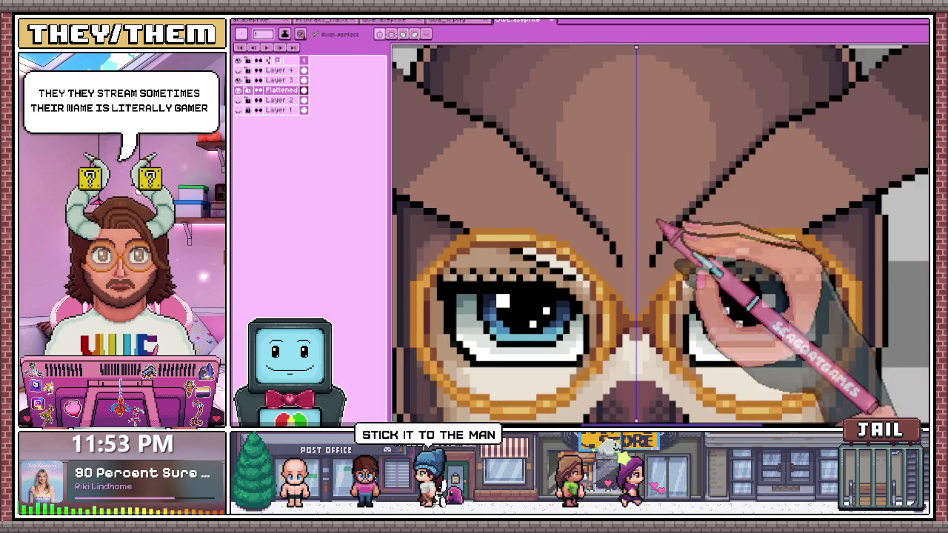
{"action": "scroll", "coordinate": [631, 211], "scroll_direction": "up", "scroll_amount": 2}
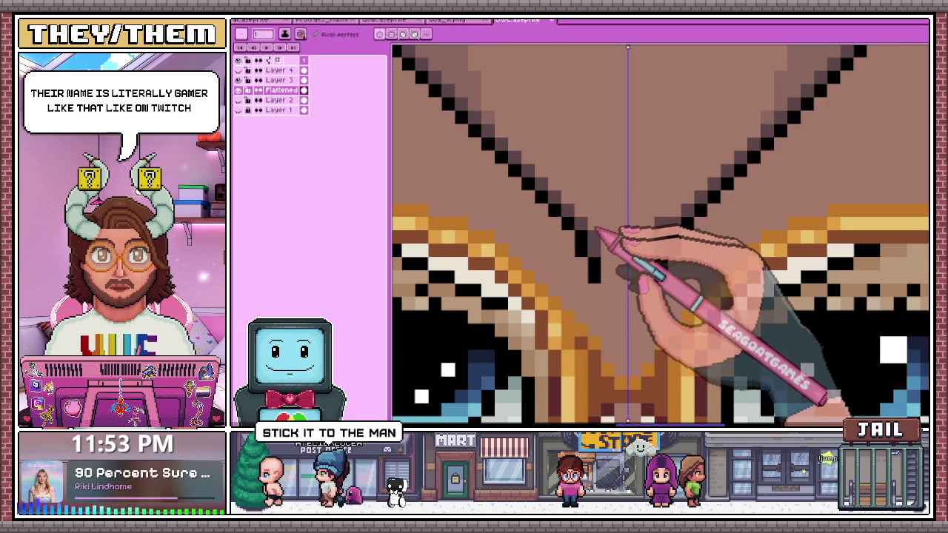
{"action": "scroll", "coordinate": [608, 237], "scroll_direction": "down", "scroll_amount": 2}
{"action": "scroll", "coordinate": [491, 126], "scroll_direction": "up", "scroll_amount": 1}
{"action": "scroll", "coordinate": [500, 135], "scroll_direction": "up", "scroll_amount": 1}
{"action": "scroll", "coordinate": [512, 134], "scroll_direction": "down", "scroll_amount": 1}
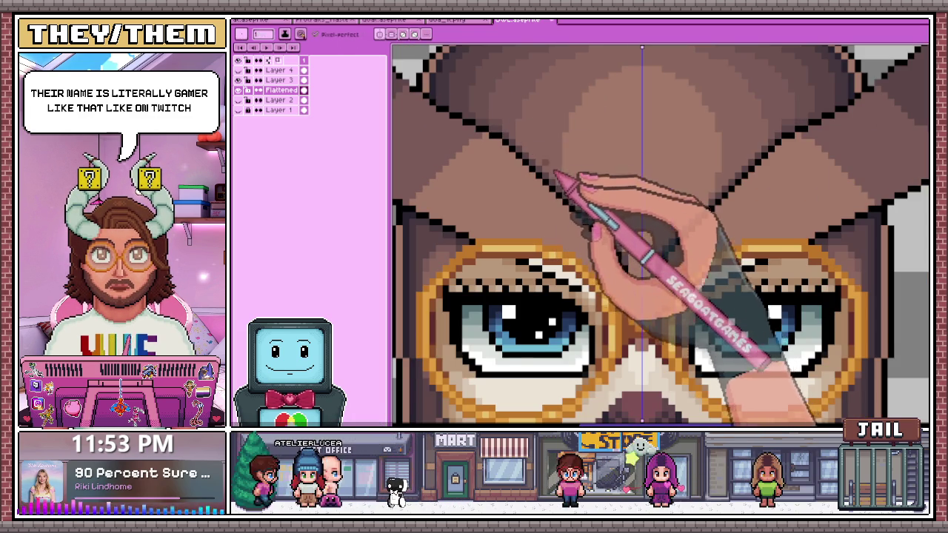
{"action": "scroll", "coordinate": [522, 152], "scroll_direction": "up", "scroll_amount": 1}
{"action": "scroll", "coordinate": [512, 145], "scroll_direction": "down", "scroll_amount": 2}
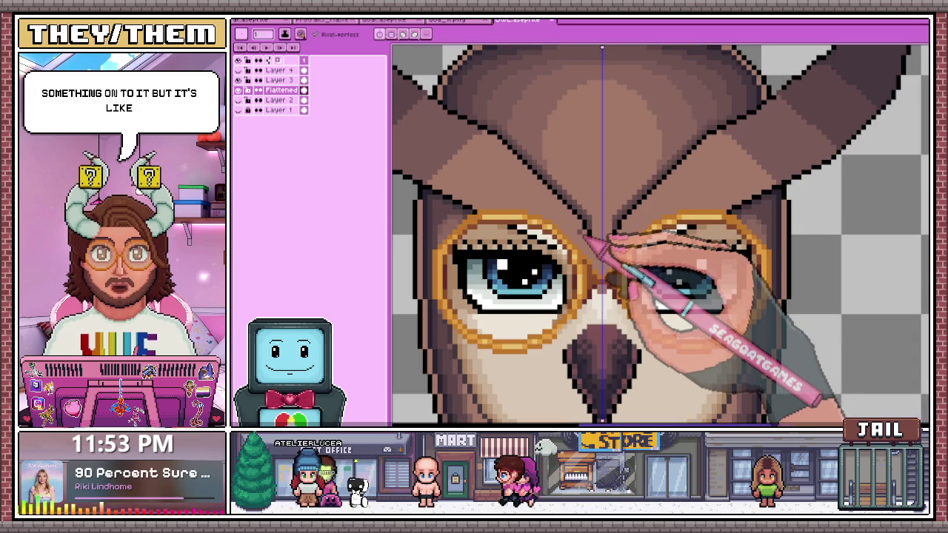
{"action": "scroll", "coordinate": [561, 154], "scroll_direction": "up", "scroll_amount": 1}
{"action": "scroll", "coordinate": [560, 154], "scroll_direction": "up", "scroll_amount": 1}
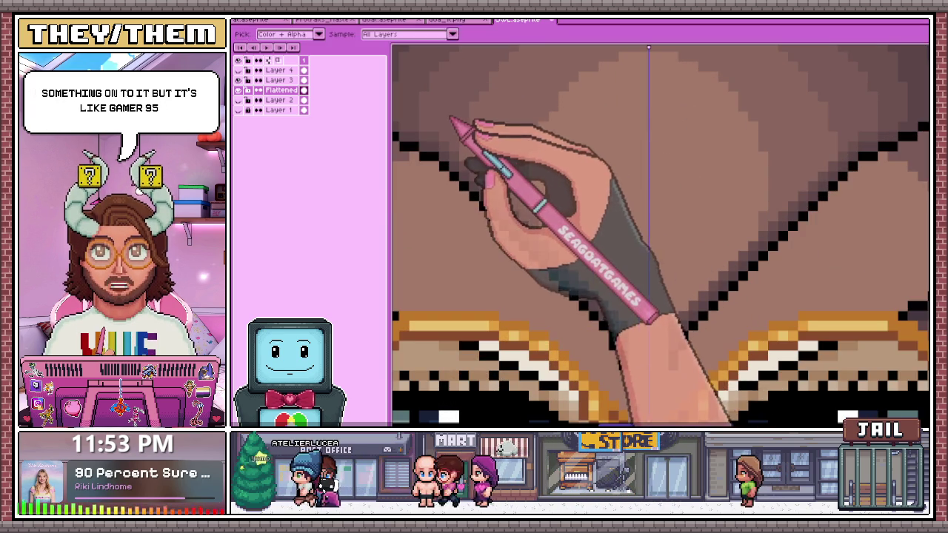
{"action": "scroll", "coordinate": [511, 177], "scroll_direction": "down", "scroll_amount": 2}
{"action": "scroll", "coordinate": [550, 237], "scroll_direction": "up", "scroll_amount": 1}
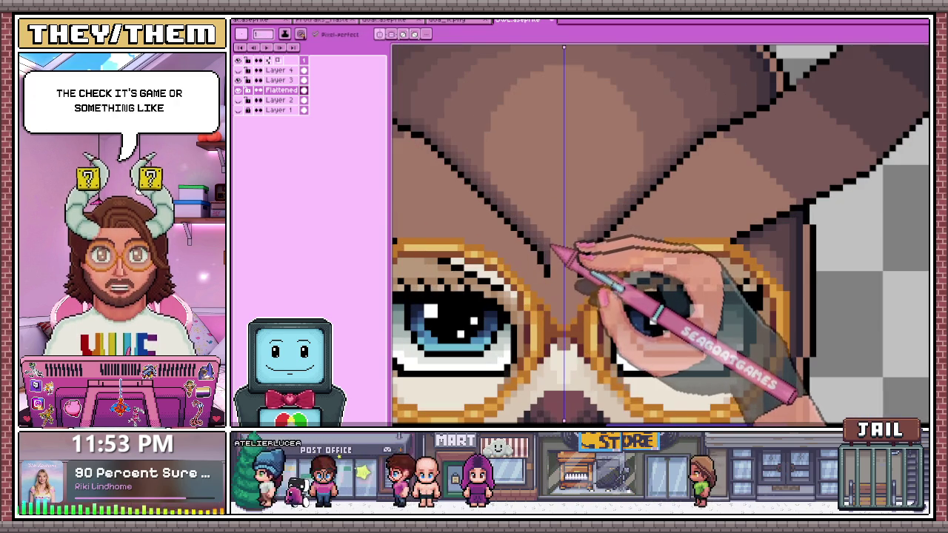
{"action": "scroll", "coordinate": [537, 237], "scroll_direction": "down", "scroll_amount": 5}
{"action": "scroll", "coordinate": [546, 254], "scroll_direction": "up", "scroll_amount": 2}
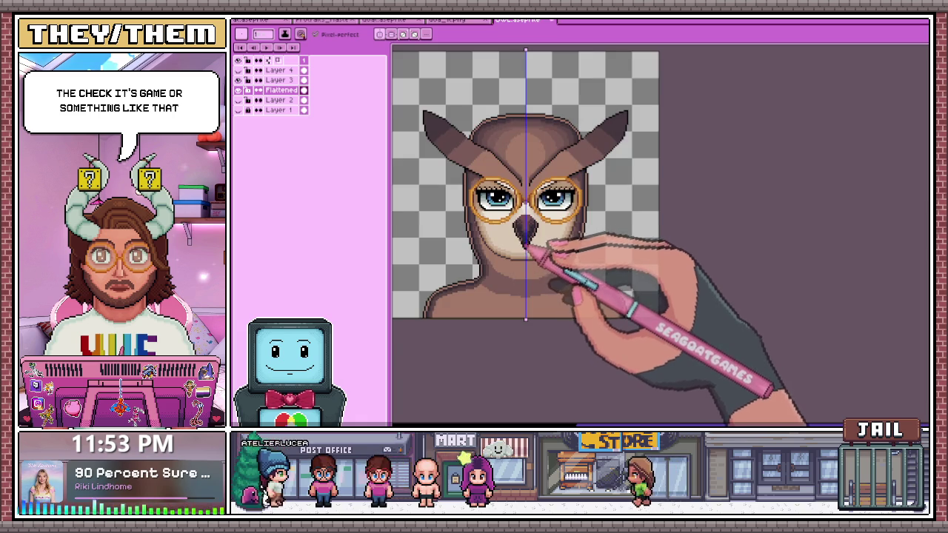
{"action": "scroll", "coordinate": [528, 244], "scroll_direction": "up", "scroll_amount": 1}
{"action": "scroll", "coordinate": [546, 201], "scroll_direction": "up", "scroll_amount": 2}
{"action": "scroll", "coordinate": [497, 144], "scroll_direction": "up", "scroll_amount": 2}
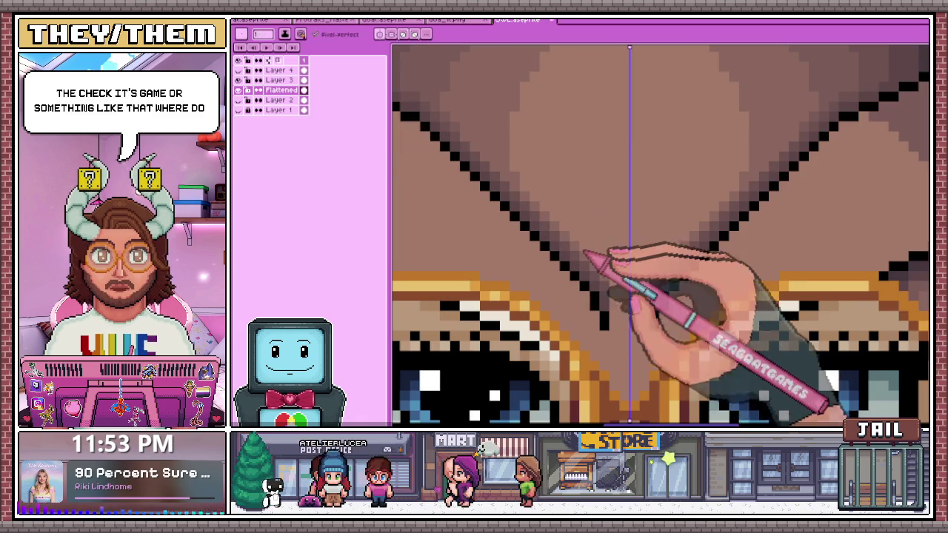
{"action": "scroll", "coordinate": [523, 221], "scroll_direction": "up", "scroll_amount": 1}
{"action": "scroll", "coordinate": [563, 238], "scroll_direction": "down", "scroll_amount": 1}
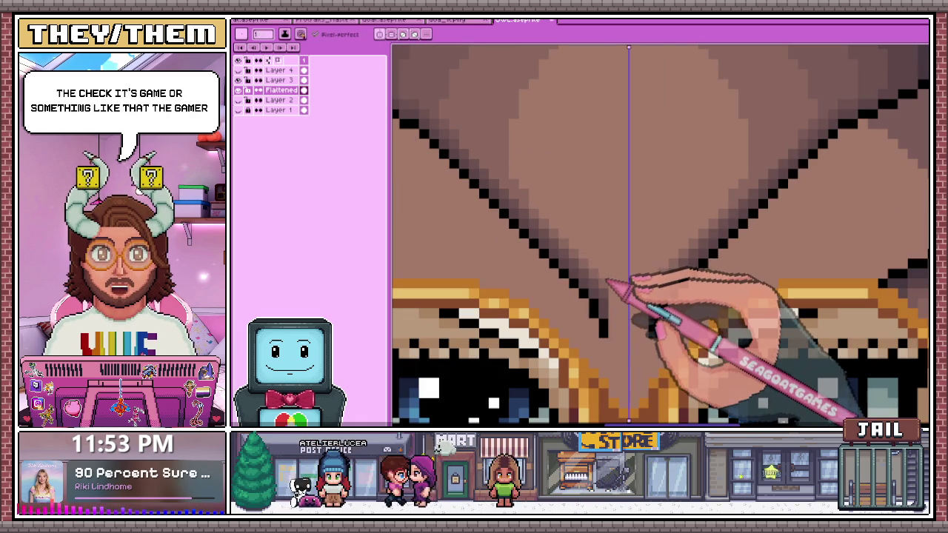
{"action": "scroll", "coordinate": [518, 201], "scroll_direction": "up", "scroll_amount": 1}
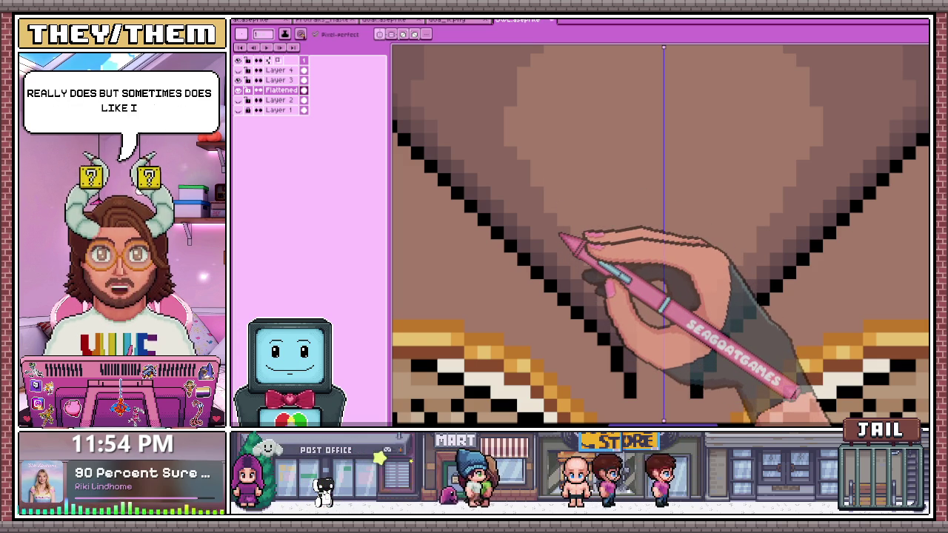
{"action": "scroll", "coordinate": [561, 238], "scroll_direction": "down", "scroll_amount": 1}
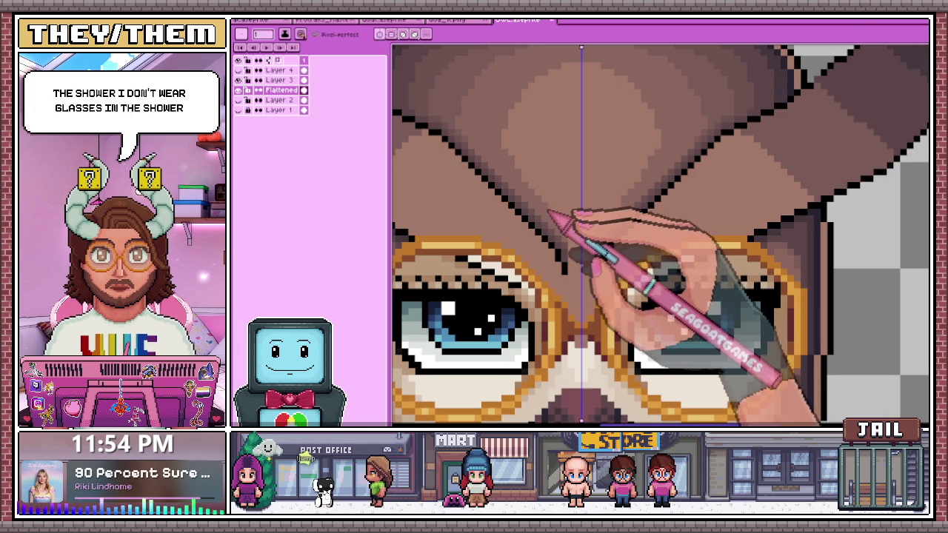
{"action": "scroll", "coordinate": [561, 222], "scroll_direction": "down", "scroll_amount": 1}
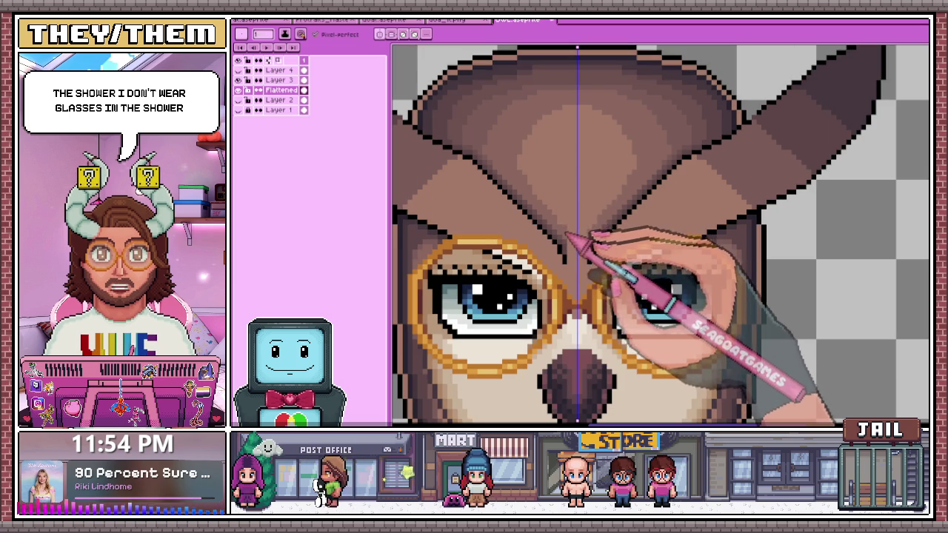
{"action": "scroll", "coordinate": [564, 236], "scroll_direction": "down", "scroll_amount": 1}
- Zoom around the circular forehead mark above the glasses with the Pencil ready
{"action": "scroll", "coordinate": [535, 174], "scroll_direction": "up", "scroll_amount": 3}
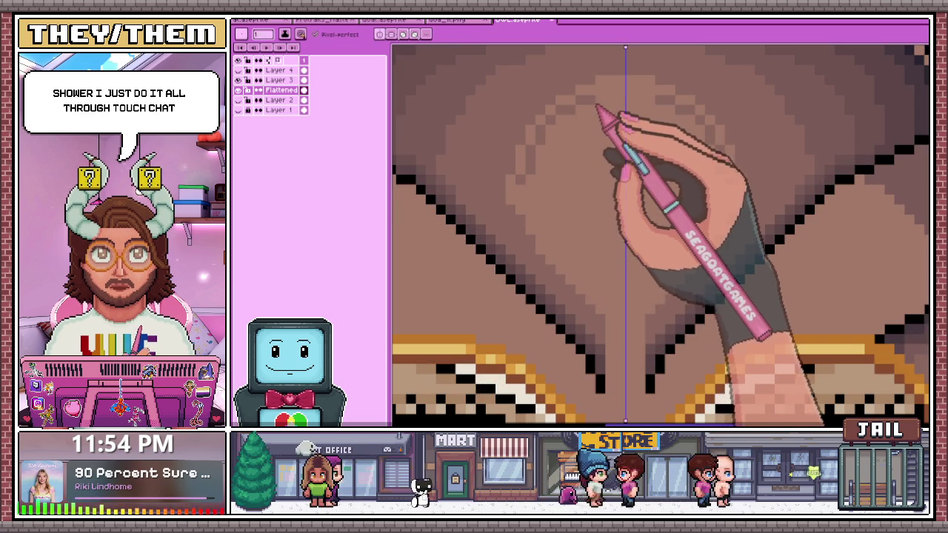
{"action": "scroll", "coordinate": [624, 104], "scroll_direction": "down", "scroll_amount": 3}
{"action": "scroll", "coordinate": [582, 170], "scroll_direction": "up", "scroll_amount": 2}
{"action": "scroll", "coordinate": [571, 186], "scroll_direction": "up", "scroll_amount": 1}
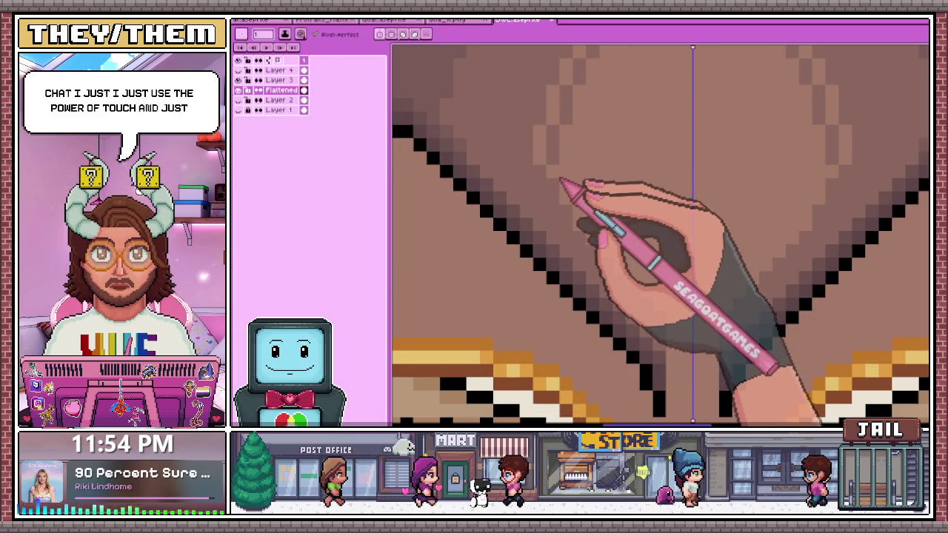
{"action": "scroll", "coordinate": [563, 182], "scroll_direction": "down", "scroll_amount": 1}
{"action": "scroll", "coordinate": [574, 189], "scroll_direction": "up", "scroll_amount": 1}
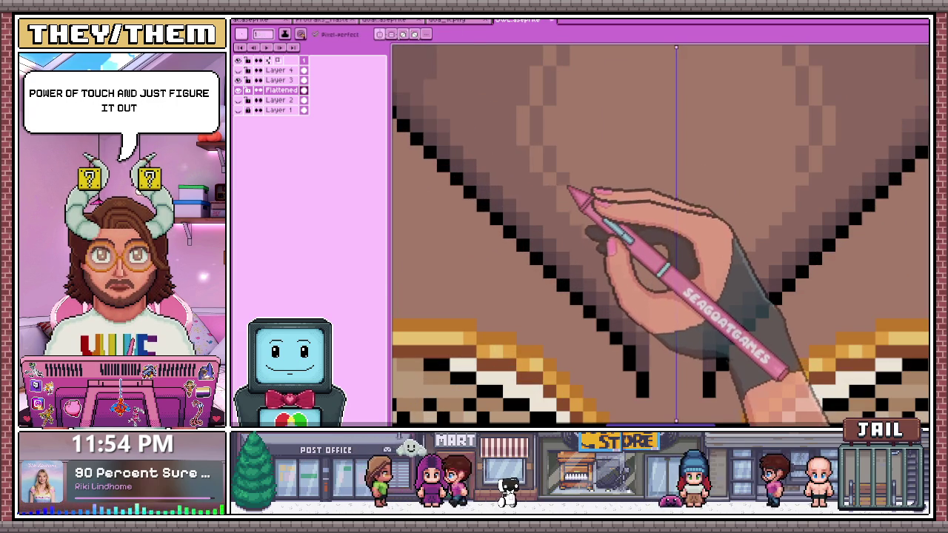
{"action": "scroll", "coordinate": [585, 222], "scroll_direction": "down", "scroll_amount": 2}
{"action": "scroll", "coordinate": [603, 250], "scroll_direction": "down", "scroll_amount": 2}
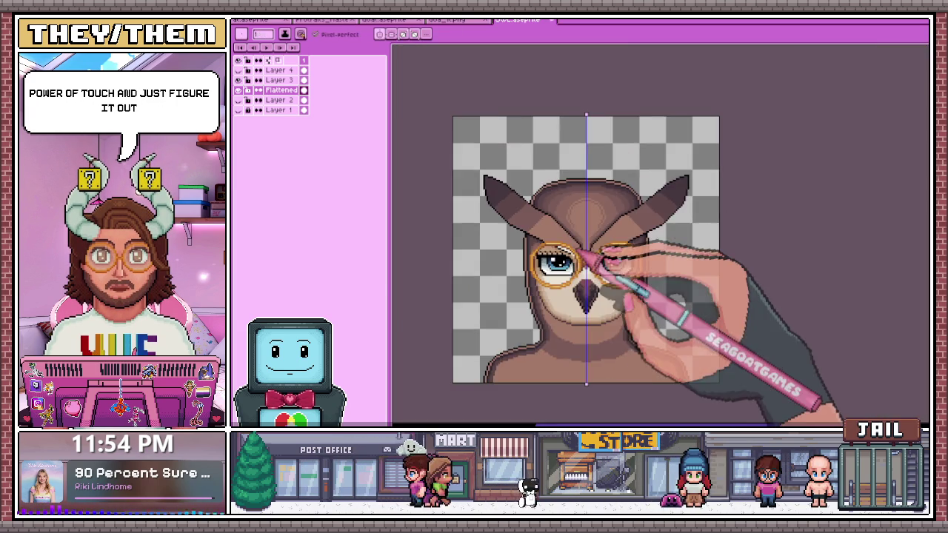
{"action": "scroll", "coordinate": [607, 265], "scroll_direction": "down", "scroll_amount": 2}
{"action": "scroll", "coordinate": [568, 249], "scroll_direction": "up", "scroll_amount": 1}
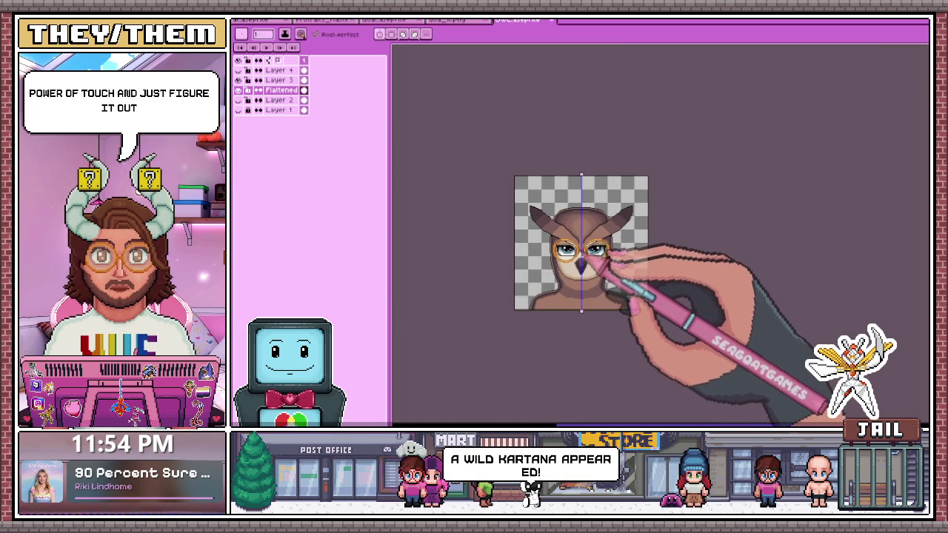
{"action": "scroll", "coordinate": [588, 197], "scroll_direction": "up", "scroll_amount": 2}
{"action": "scroll", "coordinate": [593, 215], "scroll_direction": "up", "scroll_amount": 1}
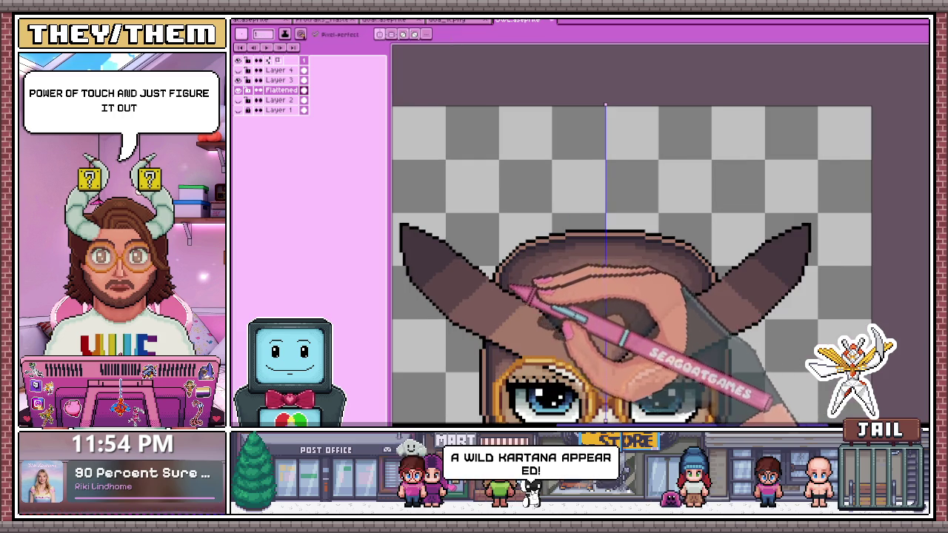
{"action": "scroll", "coordinate": [511, 287], "scroll_direction": "up", "scroll_amount": 1}
{"action": "scroll", "coordinate": [600, 334], "scroll_direction": "up", "scroll_amount": 1}
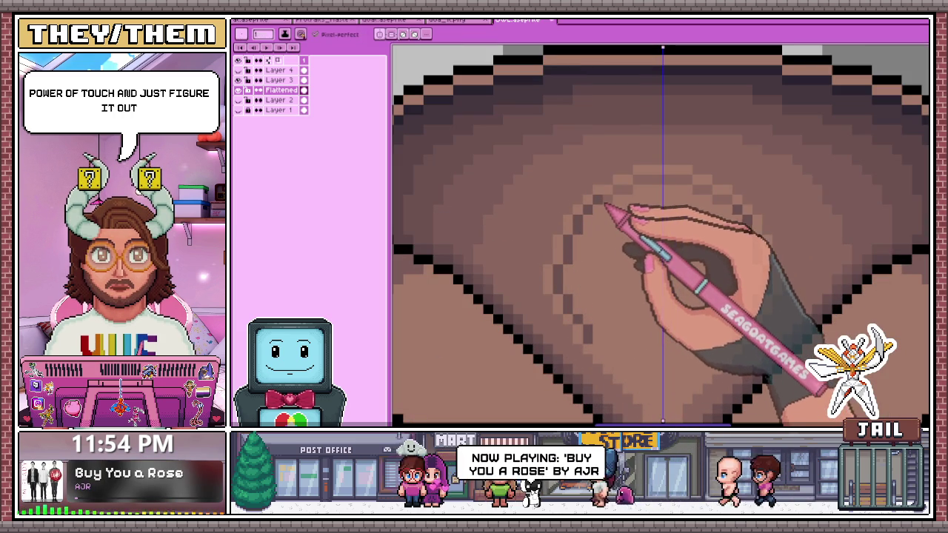
{"action": "scroll", "coordinate": [627, 149], "scroll_direction": "down", "scroll_amount": 3}
{"action": "scroll", "coordinate": [596, 159], "scroll_direction": "down", "scroll_amount": 1}
{"action": "scroll", "coordinate": [600, 188], "scroll_direction": "up", "scroll_amount": 2}
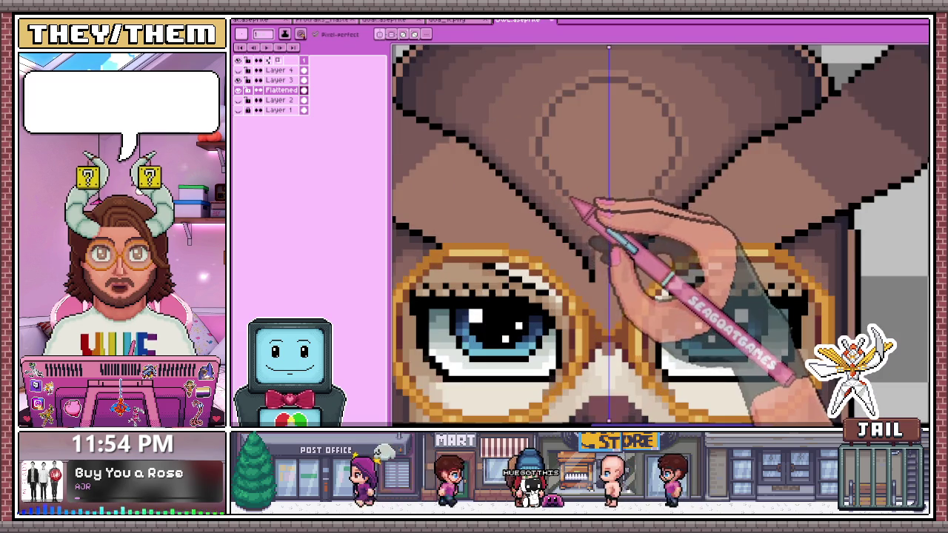
{"action": "scroll", "coordinate": [572, 205], "scroll_direction": "up", "scroll_amount": 1}
{"action": "key", "text": "b"}
{"action": "scroll", "coordinate": [544, 178], "scroll_direction": "up", "scroll_amount": 1}
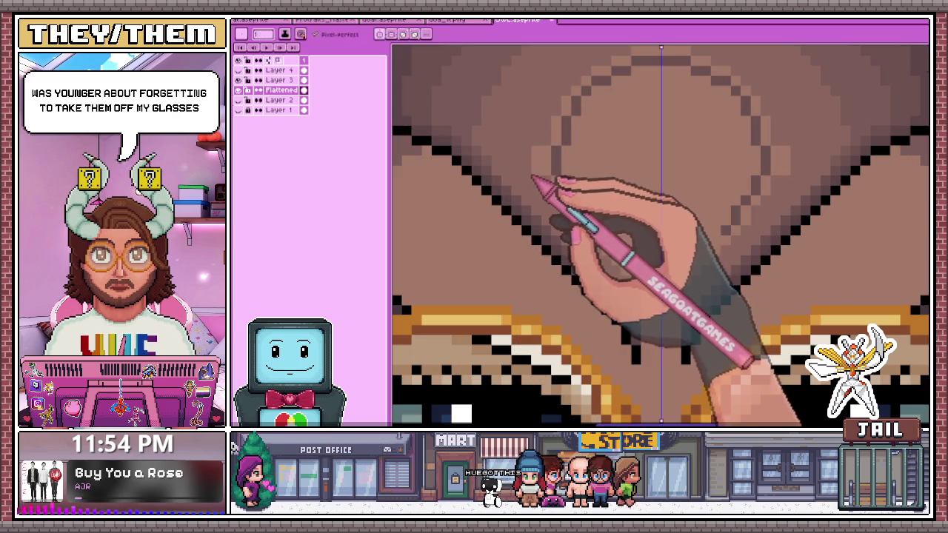
{"action": "scroll", "coordinate": [545, 172], "scroll_direction": "down", "scroll_amount": 3}
{"action": "scroll", "coordinate": [555, 200], "scroll_direction": "down", "scroll_amount": 3}
{"action": "scroll", "coordinate": [554, 211], "scroll_direction": "up", "scroll_amount": 2}
{"action": "scroll", "coordinate": [541, 193], "scroll_direction": "up", "scroll_amount": 2}
{"action": "scroll", "coordinate": [593, 156], "scroll_direction": "down", "scroll_amount": 2}
{"action": "scroll", "coordinate": [571, 169], "scroll_direction": "down", "scroll_amount": 1}
{"action": "scroll", "coordinate": [564, 169], "scroll_direction": "up", "scroll_amount": 1}
{"action": "scroll", "coordinate": [557, 166], "scroll_direction": "down", "scroll_amount": 1}
{"action": "scroll", "coordinate": [545, 193], "scroll_direction": "up", "scroll_amount": 1}
{"action": "scroll", "coordinate": [552, 204], "scroll_direction": "up", "scroll_amount": 1}
{"action": "scroll", "coordinate": [557, 217], "scroll_direction": "up", "scroll_amount": 1}
- Sample a lighter canvas colour and paint mirrored shading along the forehead's diagonal outline
{"action": "key", "text": "alt"}
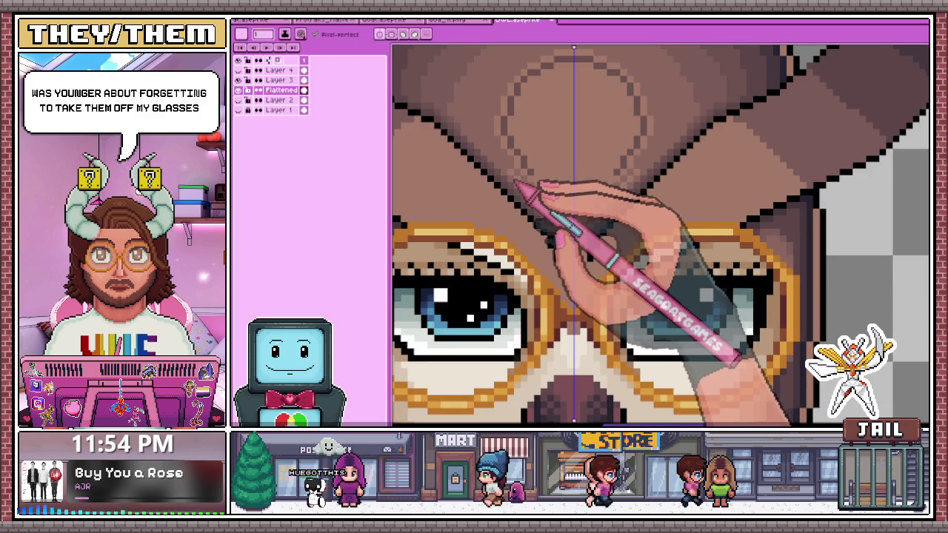
{"action": "scroll", "coordinate": [521, 181], "scroll_direction": "down", "scroll_amount": 2}
{"action": "scroll", "coordinate": [508, 178], "scroll_direction": "up", "scroll_amount": 3}
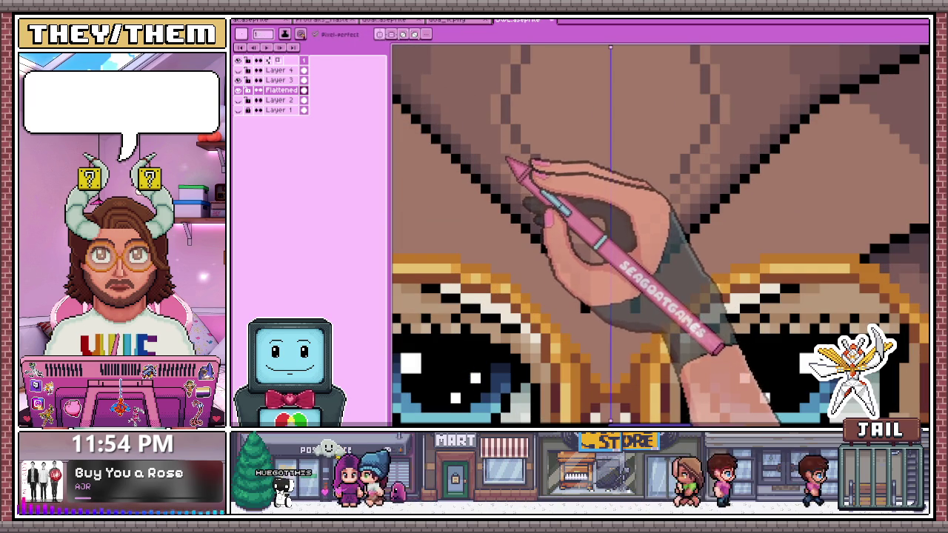
{"action": "scroll", "coordinate": [497, 157], "scroll_direction": "down", "scroll_amount": 2}
{"action": "scroll", "coordinate": [489, 149], "scroll_direction": "up", "scroll_amount": 2}
{"action": "scroll", "coordinate": [485, 144], "scroll_direction": "down", "scroll_amount": 2}
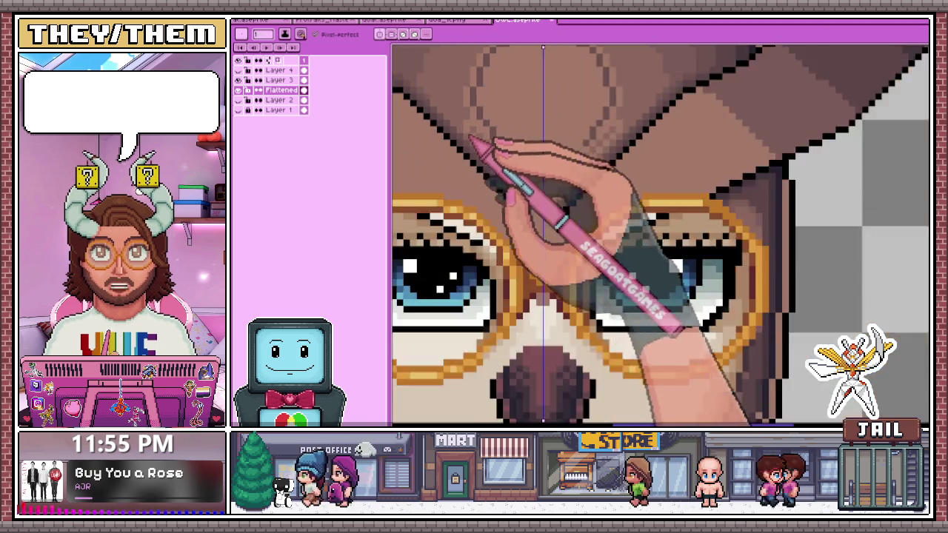
{"action": "scroll", "coordinate": [463, 140], "scroll_direction": "up", "scroll_amount": 3}
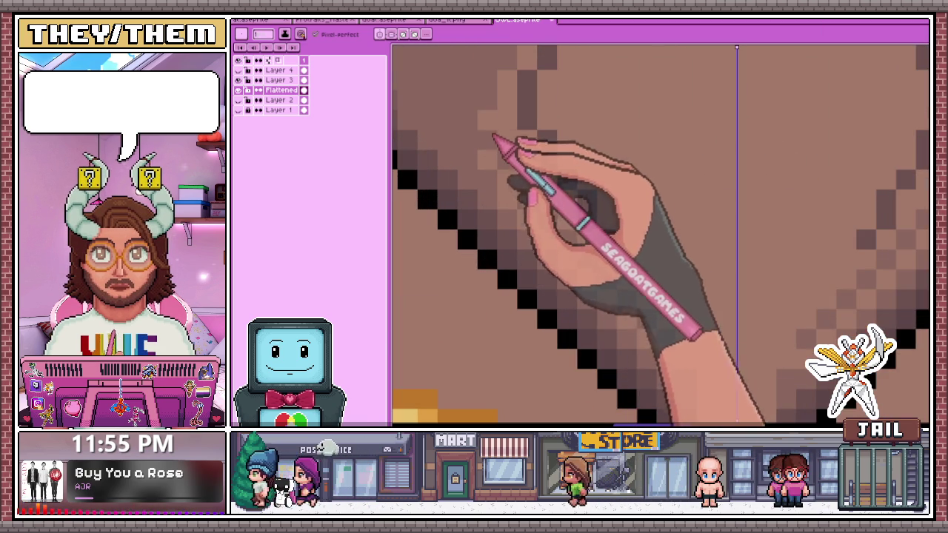
{"action": "scroll", "coordinate": [494, 137], "scroll_direction": "down", "scroll_amount": 3}
{"action": "scroll", "coordinate": [496, 148], "scroll_direction": "up", "scroll_amount": 1}
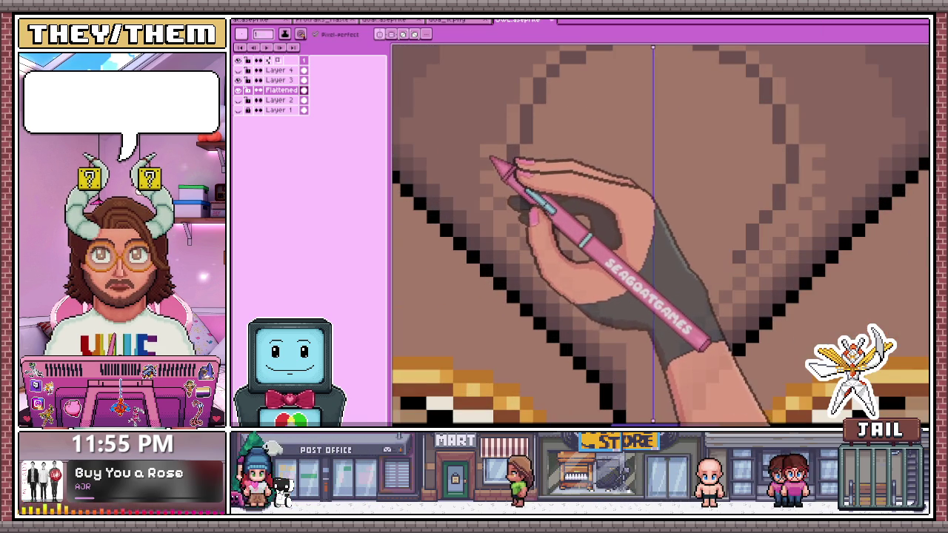
{"action": "scroll", "coordinate": [503, 119], "scroll_direction": "down", "scroll_amount": 2}
{"action": "scroll", "coordinate": [514, 127], "scroll_direction": "up", "scroll_amount": 2}
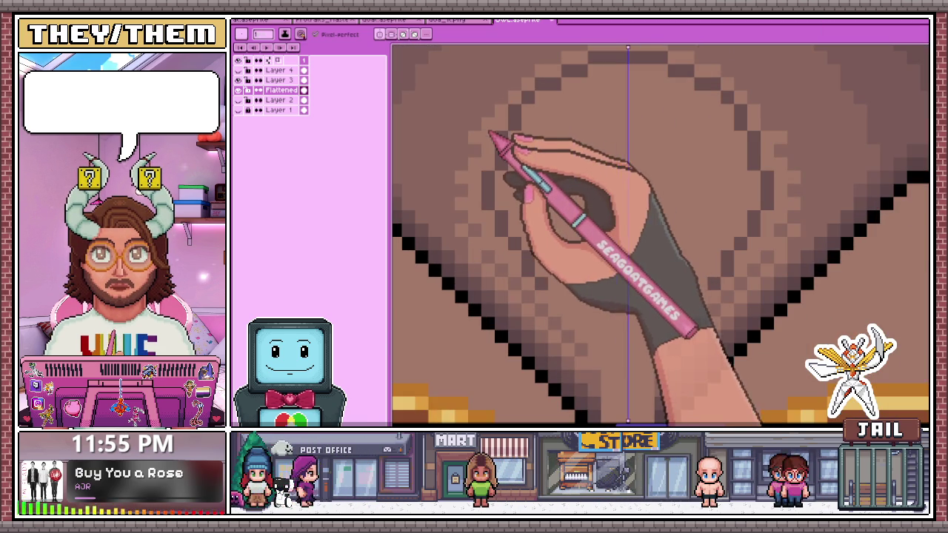
{"action": "scroll", "coordinate": [510, 101], "scroll_direction": "down", "scroll_amount": 2}
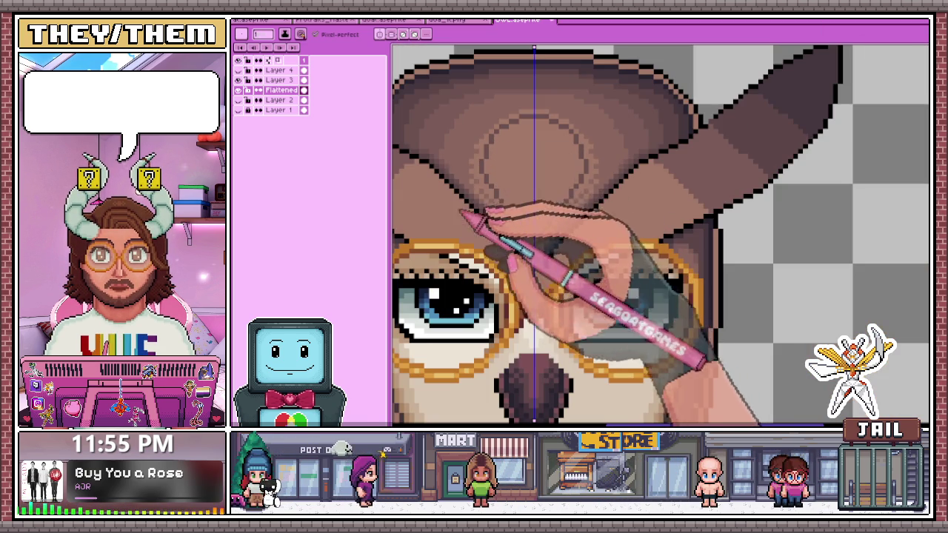
{"action": "scroll", "coordinate": [496, 133], "scroll_direction": "down", "scroll_amount": 3}
{"action": "scroll", "coordinate": [482, 157], "scroll_direction": "up", "scroll_amount": 2}
{"action": "scroll", "coordinate": [480, 157], "scroll_direction": "down", "scroll_amount": 1}
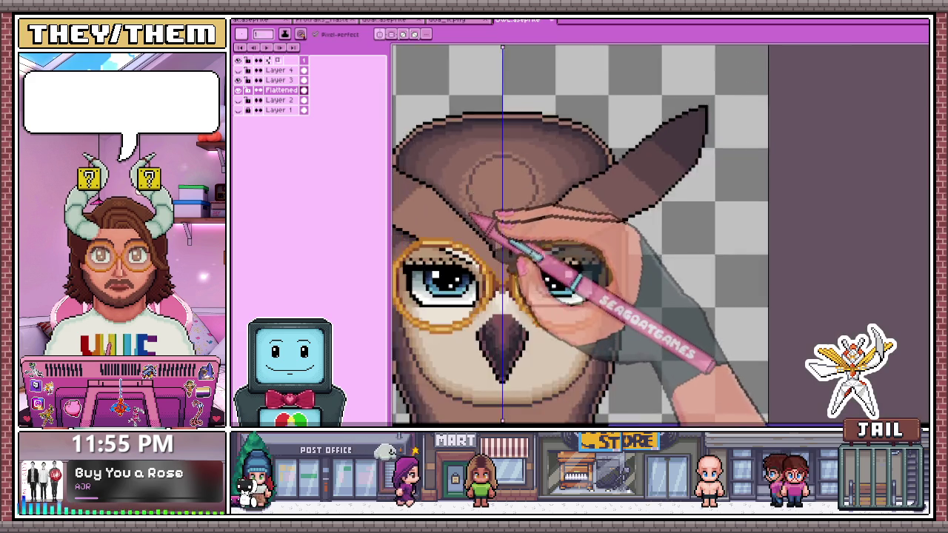
{"action": "scroll", "coordinate": [476, 211], "scroll_direction": "down", "scroll_amount": 1}
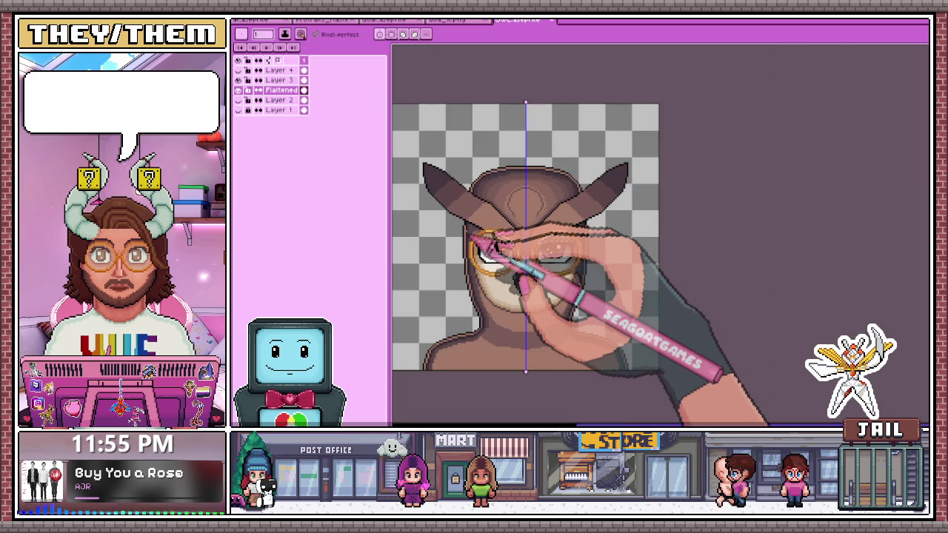
{"action": "scroll", "coordinate": [500, 191], "scroll_direction": "up", "scroll_amount": 1}
{"action": "scroll", "coordinate": [506, 230], "scroll_direction": "up", "scroll_amount": 1}
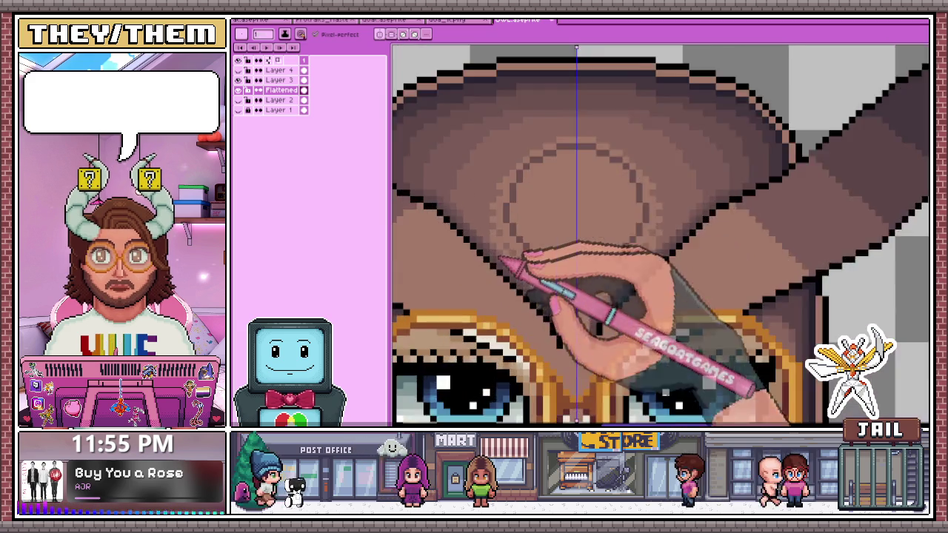
{"action": "scroll", "coordinate": [533, 255], "scroll_direction": "down", "scroll_amount": 1}
{"action": "scroll", "coordinate": [545, 245], "scroll_direction": "up", "scroll_amount": 2}
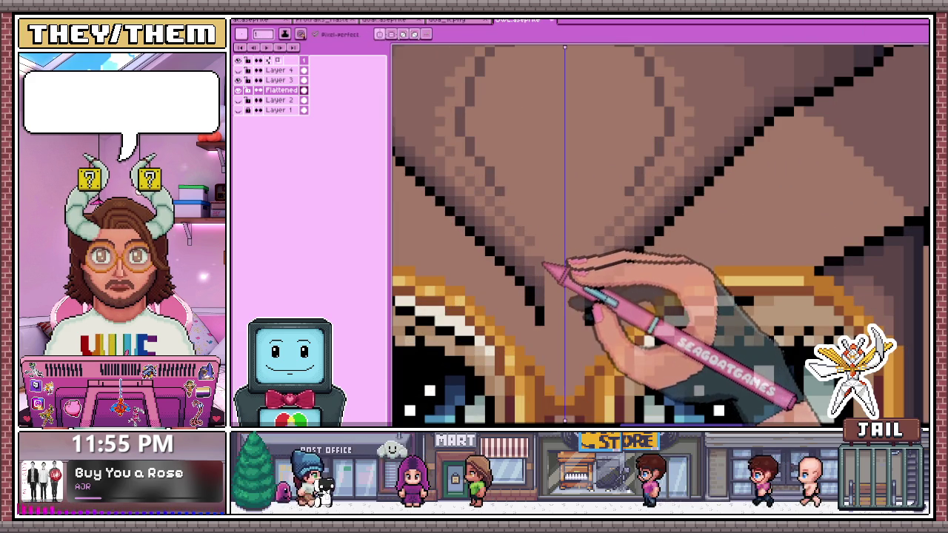
{"action": "scroll", "coordinate": [543, 263], "scroll_direction": "down", "scroll_amount": 1}
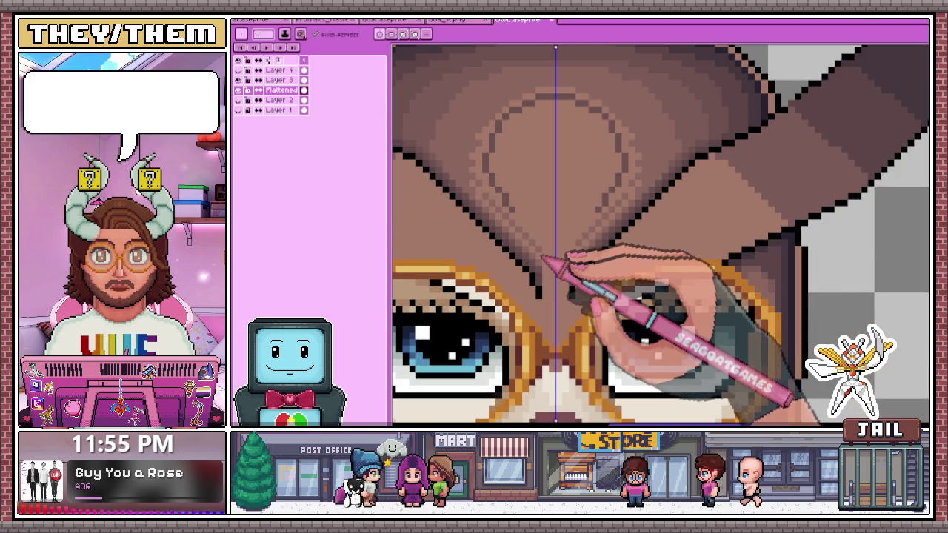
{"action": "scroll", "coordinate": [550, 261], "scroll_direction": "down", "scroll_amount": 1}
{"action": "scroll", "coordinate": [548, 256], "scroll_direction": "up", "scroll_amount": 2}
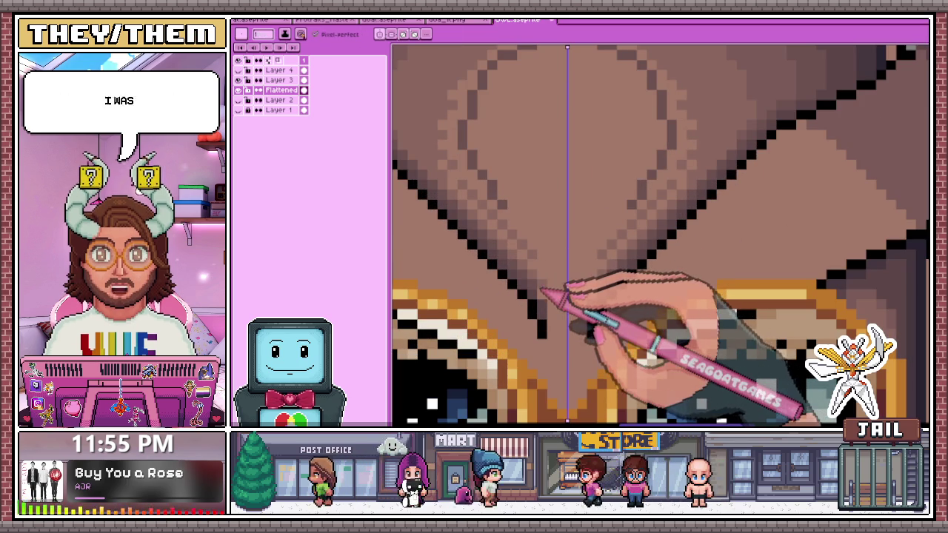
{"action": "key", "text": "alt"}
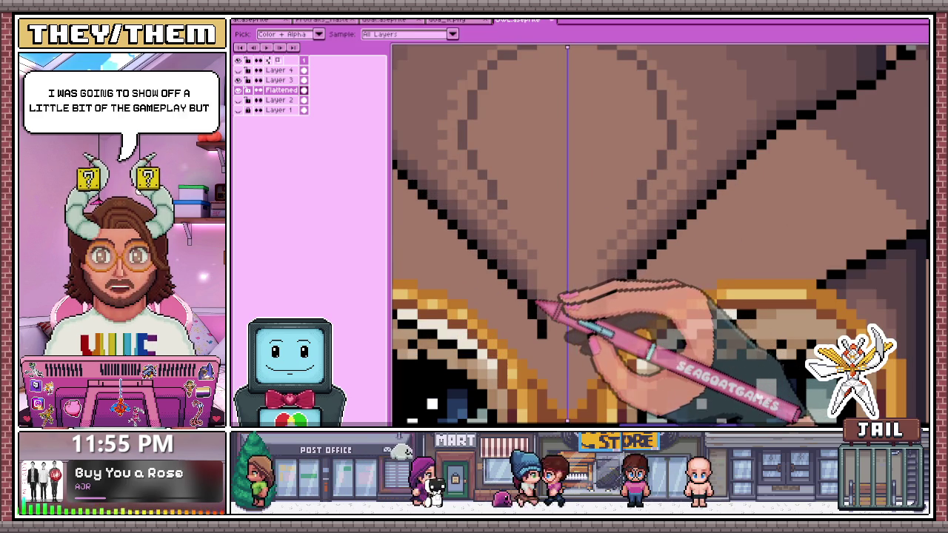
{"action": "scroll", "coordinate": [545, 307], "scroll_direction": "down", "scroll_amount": 2}
{"action": "scroll", "coordinate": [571, 264], "scroll_direction": "down", "scroll_amount": 1}
{"action": "scroll", "coordinate": [535, 260], "scroll_direction": "up", "scroll_amount": 2}
{"action": "scroll", "coordinate": [506, 207], "scroll_direction": "down", "scroll_amount": 2}
{"action": "scroll", "coordinate": [506, 208], "scroll_direction": "up", "scroll_amount": 2}
{"action": "scroll", "coordinate": [508, 212], "scroll_direction": "up", "scroll_amount": 1}
{"action": "scroll", "coordinate": [512, 222], "scroll_direction": "down", "scroll_amount": 1}
{"action": "scroll", "coordinate": [528, 250], "scroll_direction": "up", "scroll_amount": 2}
{"action": "key", "text": "alt"}
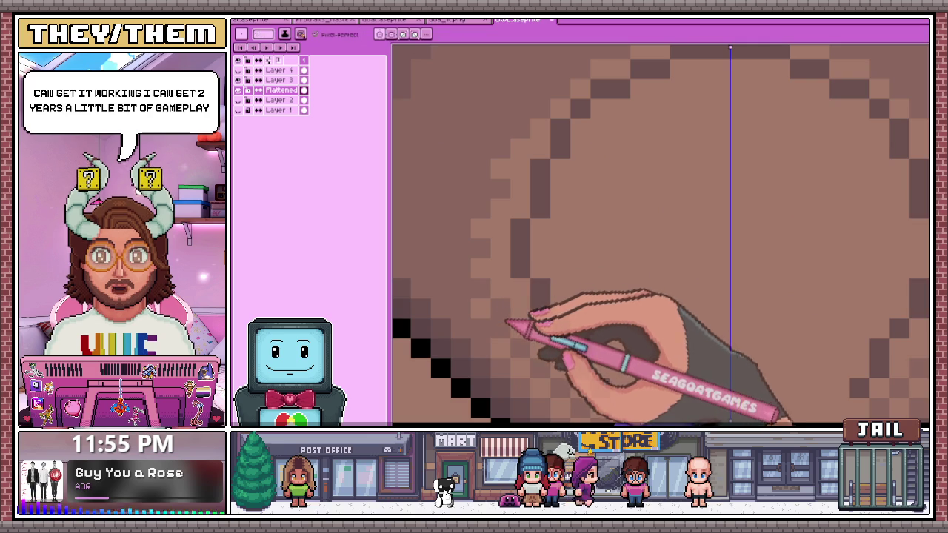
{"action": "scroll", "coordinate": [506, 319], "scroll_direction": "down", "scroll_amount": 3}
{"action": "scroll", "coordinate": [502, 184], "scroll_direction": "up", "scroll_amount": 3}
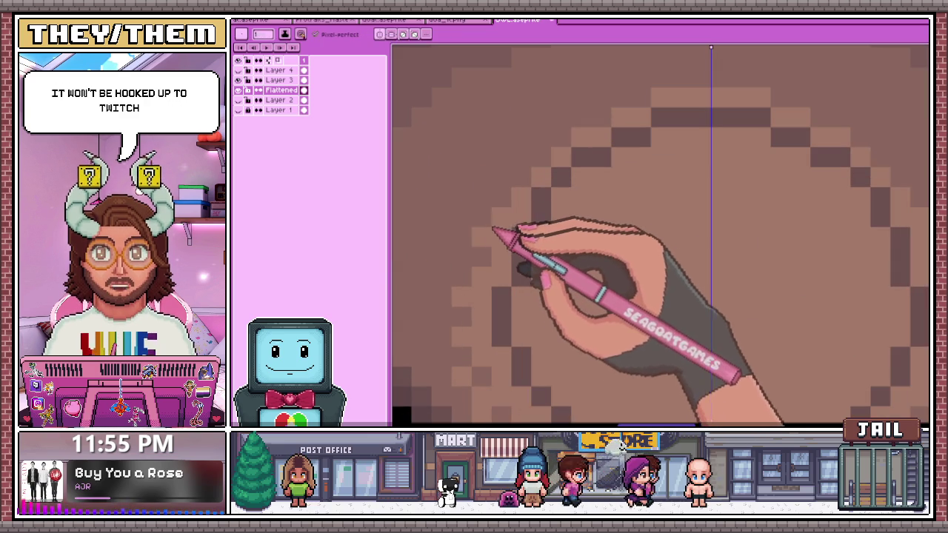
{"action": "mouse_move", "coordinate": [487, 196]}
{"action": "left_mouse_down"}
{"action": "mouse_move", "coordinate": [508, 190]}
{"action": "mouse_move", "coordinate": [571, 126]}
{"action": "mouse_move", "coordinate": [474, 227]}
{"action": "left_mouse_up"}
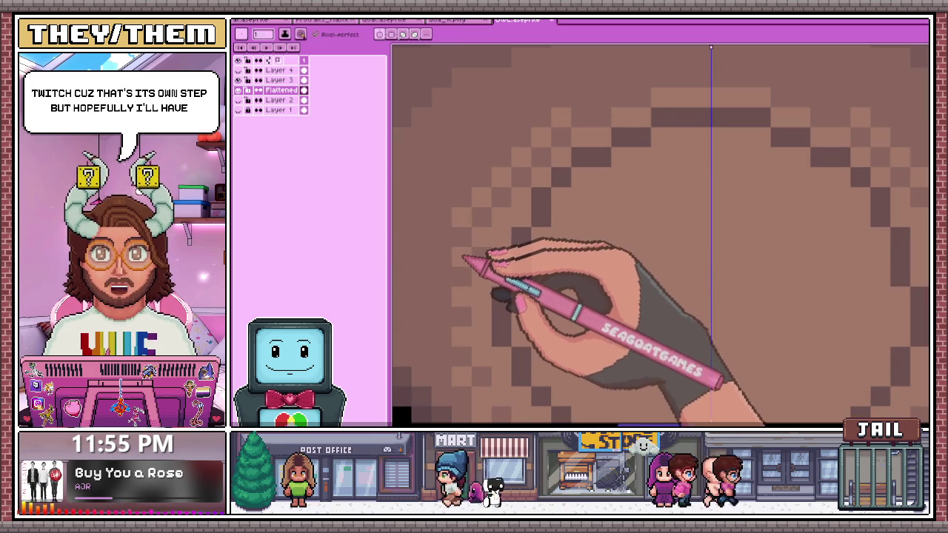
{"action": "scroll", "coordinate": [455, 250], "scroll_direction": "down", "scroll_amount": 2}
{"action": "scroll", "coordinate": [470, 233], "scroll_direction": "down", "scroll_amount": 1}
{"action": "scroll", "coordinate": [468, 220], "scroll_direction": "up", "scroll_amount": 3}
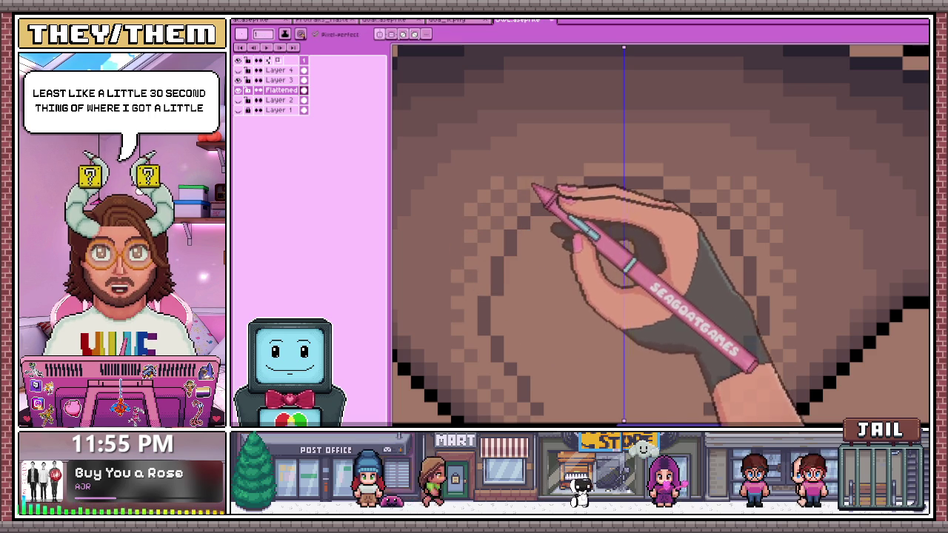
- Zoom in and out to inspect the forehead ring above the owl's eyes and glasses
{"action": "scroll", "coordinate": [547, 178], "scroll_direction": "down", "scroll_amount": 2}
{"action": "scroll", "coordinate": [549, 174], "scroll_direction": "up", "scroll_amount": 2}
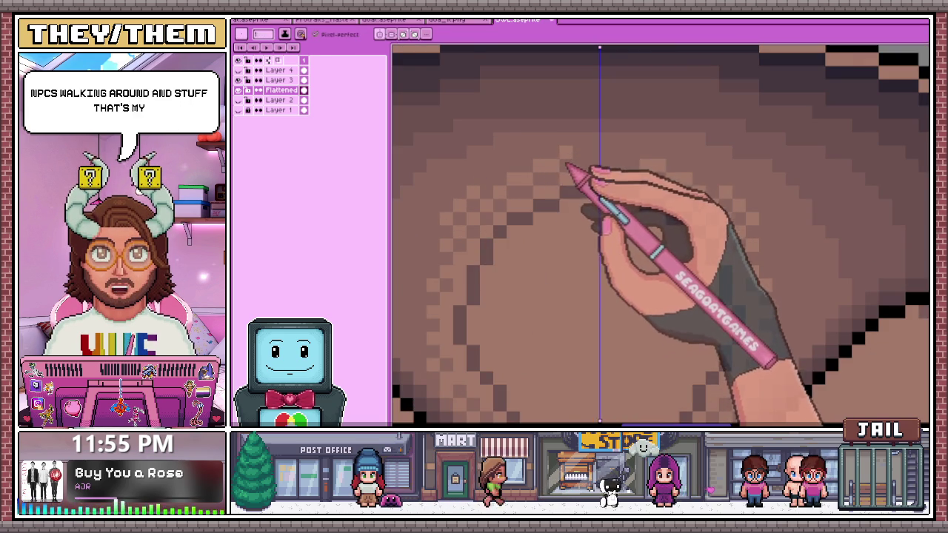
{"action": "scroll", "coordinate": [567, 166], "scroll_direction": "down", "scroll_amount": 1}
{"action": "scroll", "coordinate": [555, 215], "scroll_direction": "down", "scroll_amount": 1}
{"action": "scroll", "coordinate": [554, 218], "scroll_direction": "up", "scroll_amount": 1}
{"action": "scroll", "coordinate": [548, 200], "scroll_direction": "up", "scroll_amount": 1}
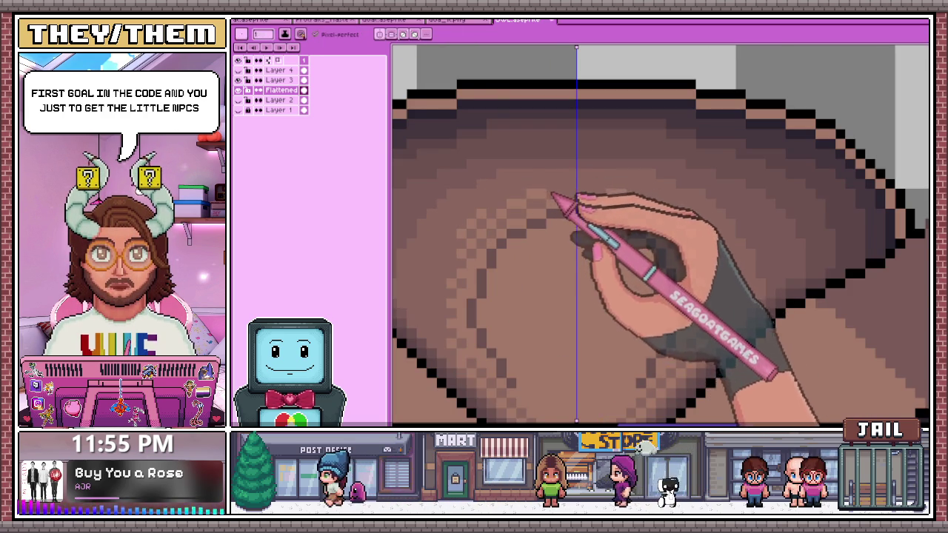
{"action": "scroll", "coordinate": [548, 200], "scroll_direction": "down", "scroll_amount": 1}
{"action": "scroll", "coordinate": [552, 203], "scroll_direction": "up", "scroll_amount": 1}
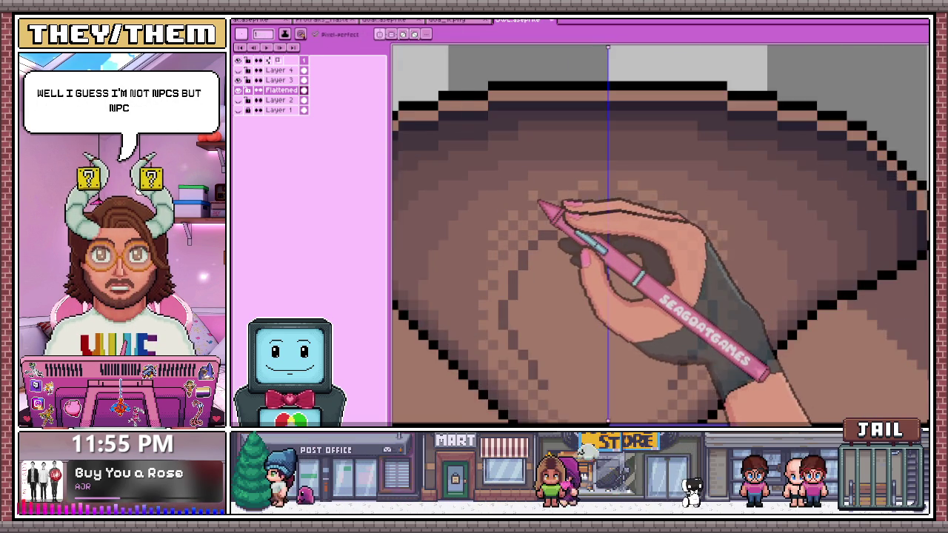
{"action": "scroll", "coordinate": [540, 203], "scroll_direction": "up", "scroll_amount": 1}
- Sample a colour from the canvas and bring up the Color Shading palette with Shift+C
{"action": "key", "text": "i"}
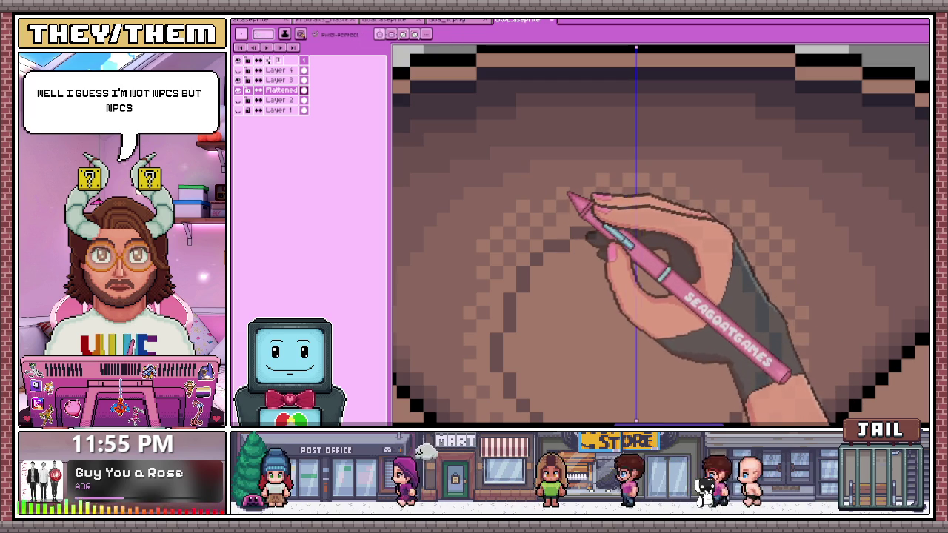
{"action": "scroll", "coordinate": [546, 198], "scroll_direction": "down", "scroll_amount": 2}
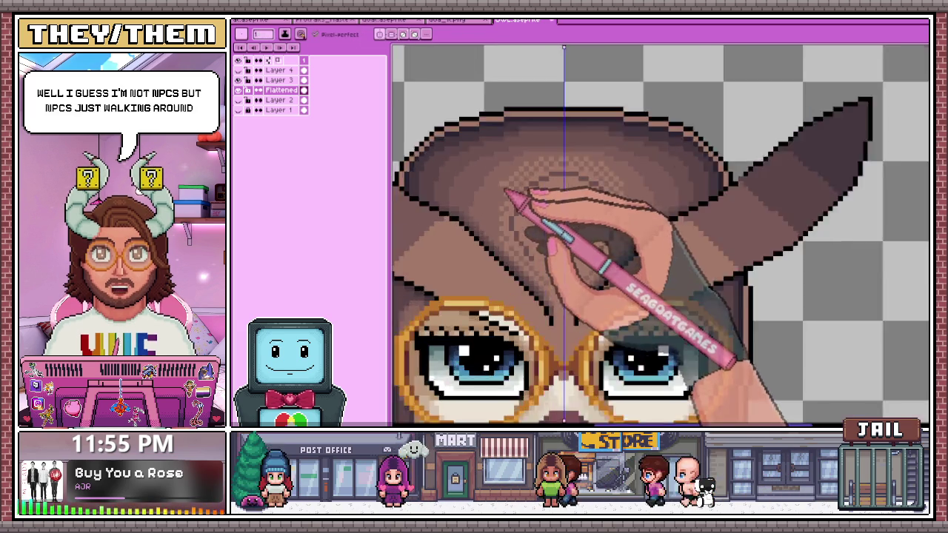
{"action": "scroll", "coordinate": [508, 201], "scroll_direction": "up", "scroll_amount": 2}
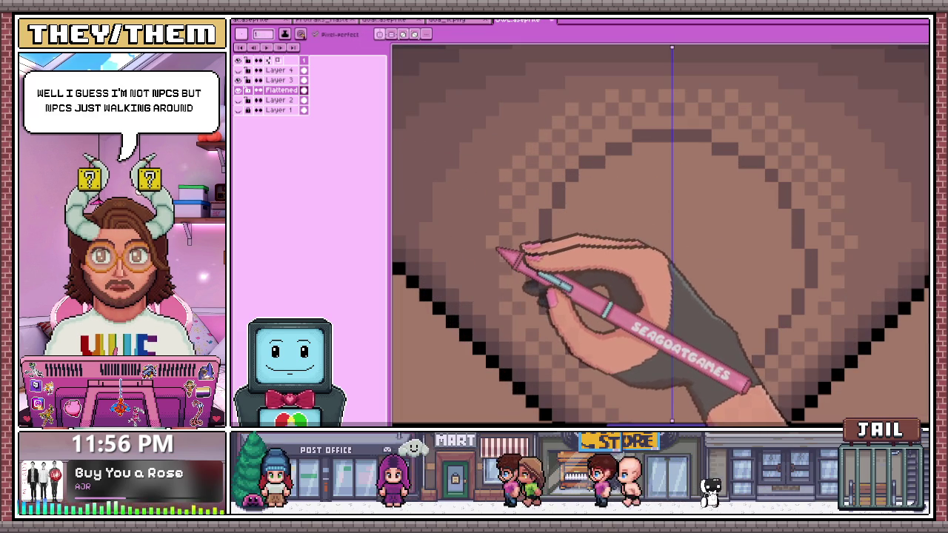
{"action": "scroll", "coordinate": [501, 277], "scroll_direction": "down", "scroll_amount": 1}
{"action": "scroll", "coordinate": [500, 300], "scroll_direction": "down", "scroll_amount": 2}
{"action": "scroll", "coordinate": [540, 201], "scroll_direction": "down", "scroll_amount": 2}
{"action": "scroll", "coordinate": [555, 269], "scroll_direction": "down", "scroll_amount": 1}
{"action": "scroll", "coordinate": [537, 259], "scroll_direction": "up", "scroll_amount": 2}
{"action": "scroll", "coordinate": [511, 207], "scroll_direction": "up", "scroll_amount": 2}
{"action": "scroll", "coordinate": [489, 215], "scroll_direction": "up", "scroll_amount": 1}
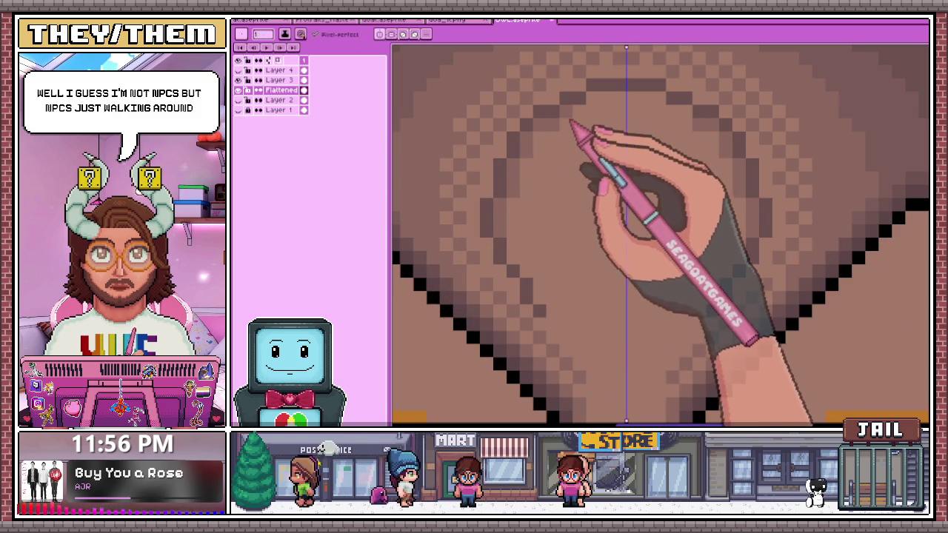
{"action": "scroll", "coordinate": [596, 122], "scroll_direction": "down", "scroll_amount": 1}
{"action": "scroll", "coordinate": [596, 128], "scroll_direction": "up", "scroll_amount": 1}
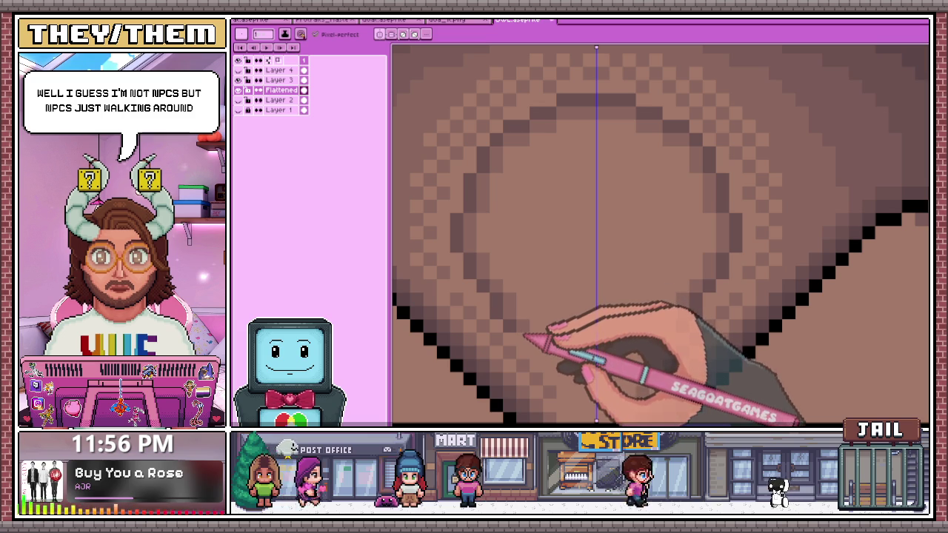
{"action": "scroll", "coordinate": [519, 311], "scroll_direction": "down", "scroll_amount": 1}
{"action": "scroll", "coordinate": [526, 297], "scroll_direction": "down", "scroll_amount": 1}
{"action": "scroll", "coordinate": [530, 304], "scroll_direction": "up", "scroll_amount": 1}
{"action": "scroll", "coordinate": [522, 289], "scroll_direction": "up", "scroll_amount": 1}
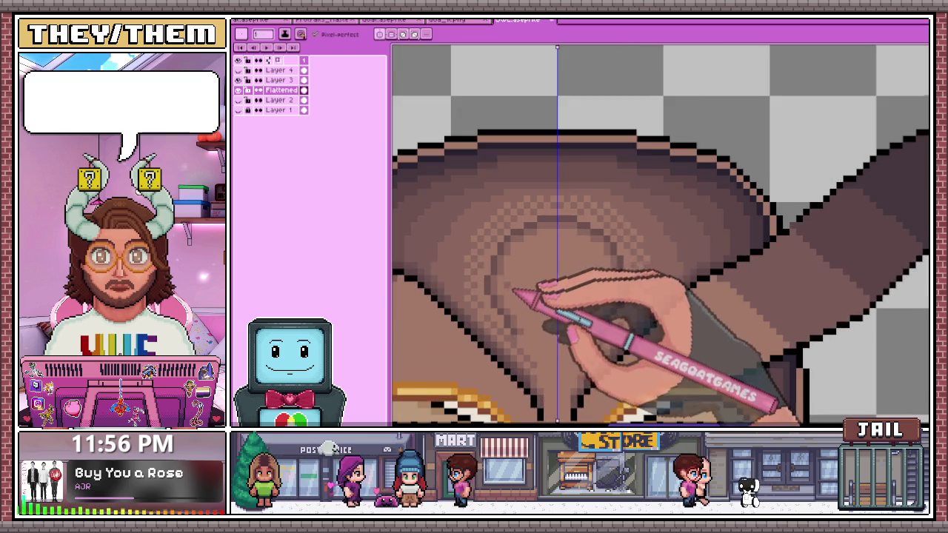
{"action": "scroll", "coordinate": [511, 274], "scroll_direction": "up", "scroll_amount": 1}
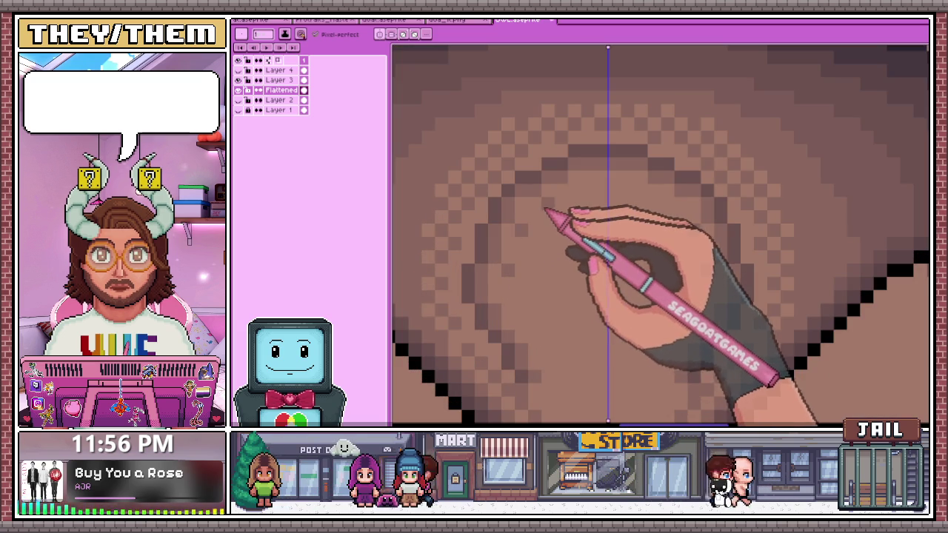
{"action": "scroll", "coordinate": [574, 200], "scroll_direction": "down", "scroll_amount": 1}
{"action": "scroll", "coordinate": [583, 212], "scroll_direction": "down", "scroll_amount": 1}
{"action": "scroll", "coordinate": [593, 252], "scroll_direction": "down", "scroll_amount": 1}
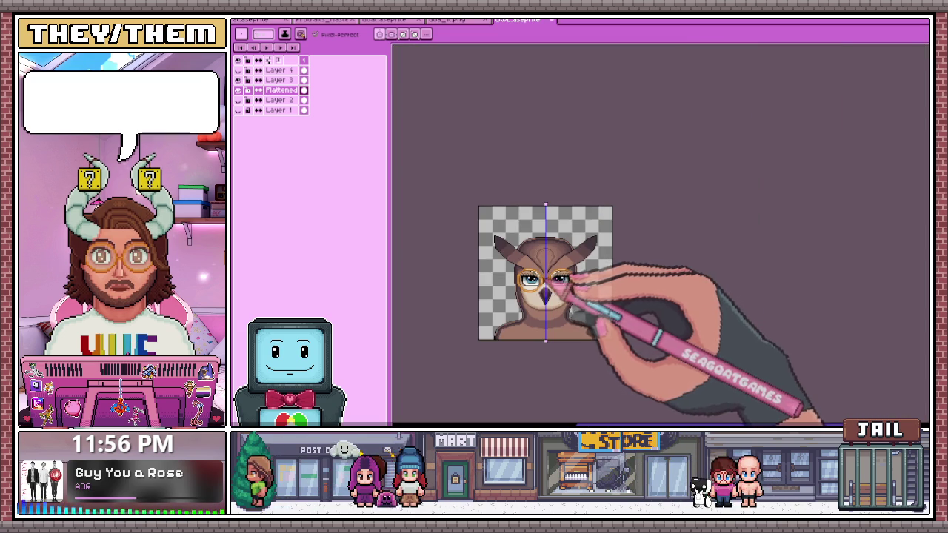
{"action": "scroll", "coordinate": [567, 287], "scroll_direction": "up", "scroll_amount": 2}
{"action": "scroll", "coordinate": [631, 194], "scroll_direction": "up", "scroll_amount": 1}
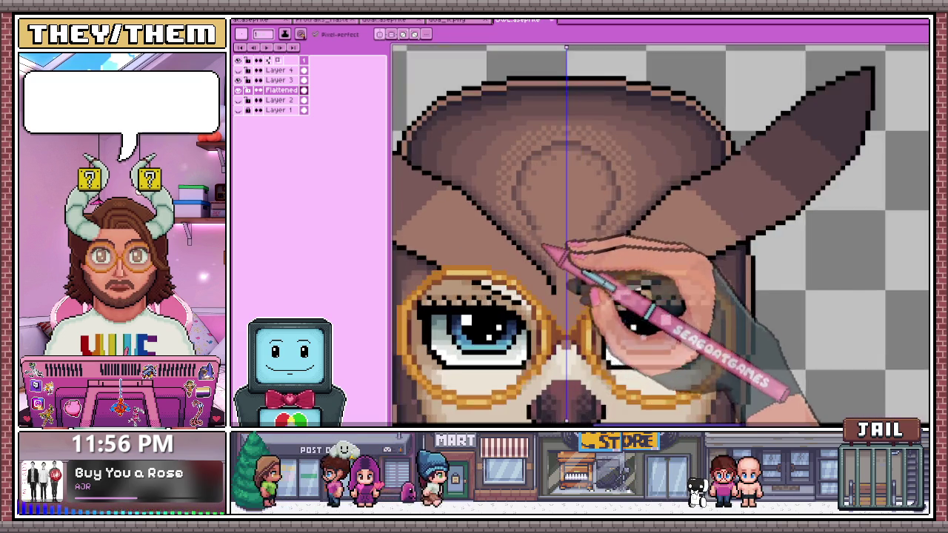
{"action": "scroll", "coordinate": [555, 250], "scroll_direction": "up", "scroll_amount": 1}
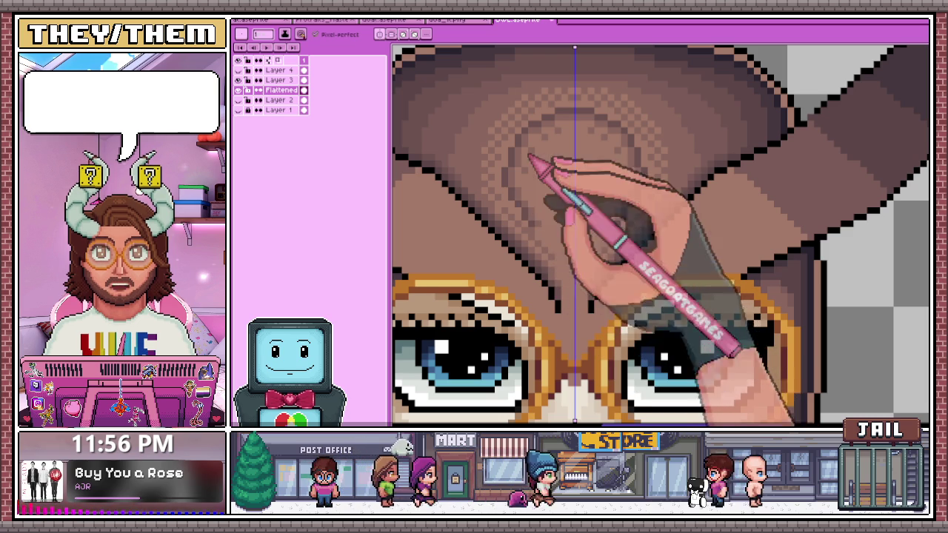
{"action": "scroll", "coordinate": [456, 213], "scroll_direction": "down", "scroll_amount": 1}
{"action": "scroll", "coordinate": [519, 237], "scroll_direction": "down", "scroll_amount": 1}
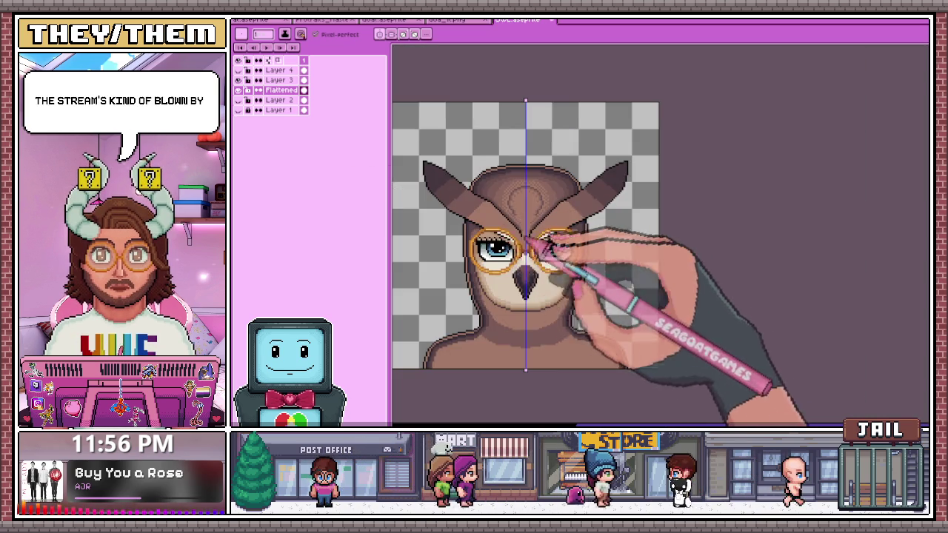
{"action": "scroll", "coordinate": [511, 260], "scroll_direction": "up", "scroll_amount": 1}
{"action": "scroll", "coordinate": [496, 230], "scroll_direction": "up", "scroll_amount": 2}
{"action": "scroll", "coordinate": [480, 187], "scroll_direction": "down", "scroll_amount": 1}
{"action": "scroll", "coordinate": [482, 189], "scroll_direction": "up", "scroll_amount": 1}
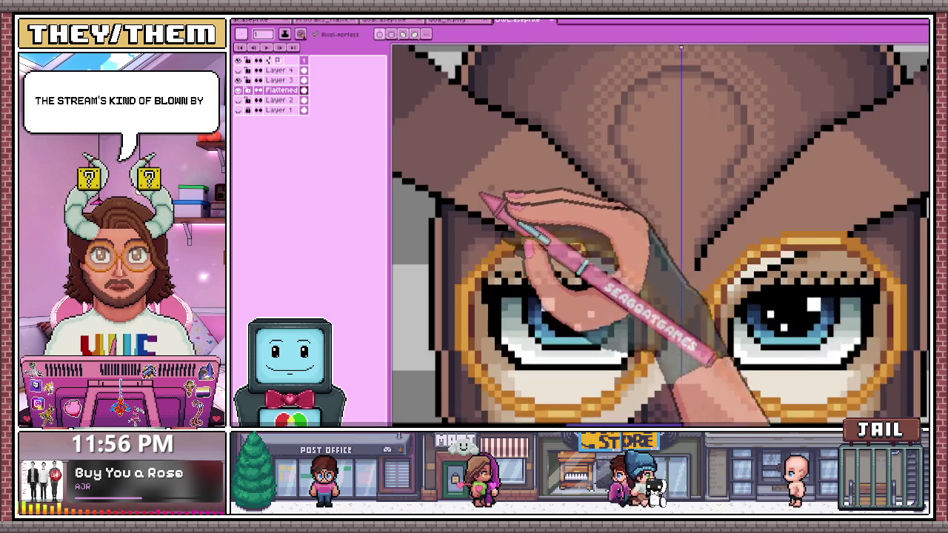
{"action": "scroll", "coordinate": [487, 197], "scroll_direction": "up", "scroll_amount": 1}
{"action": "scroll", "coordinate": [518, 185], "scroll_direction": "down", "scroll_amount": 1}
{"action": "key", "text": "shift+c"}
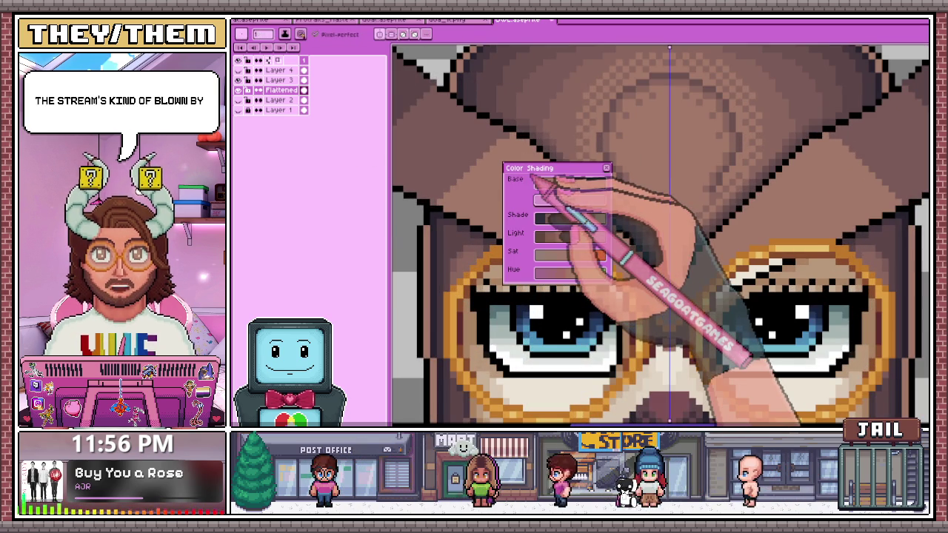
- Dismiss the Color Shading palette, pick a light tone, and place a highlight pixel on the brow
{"action": "left_click", "coordinate": [606, 168]}
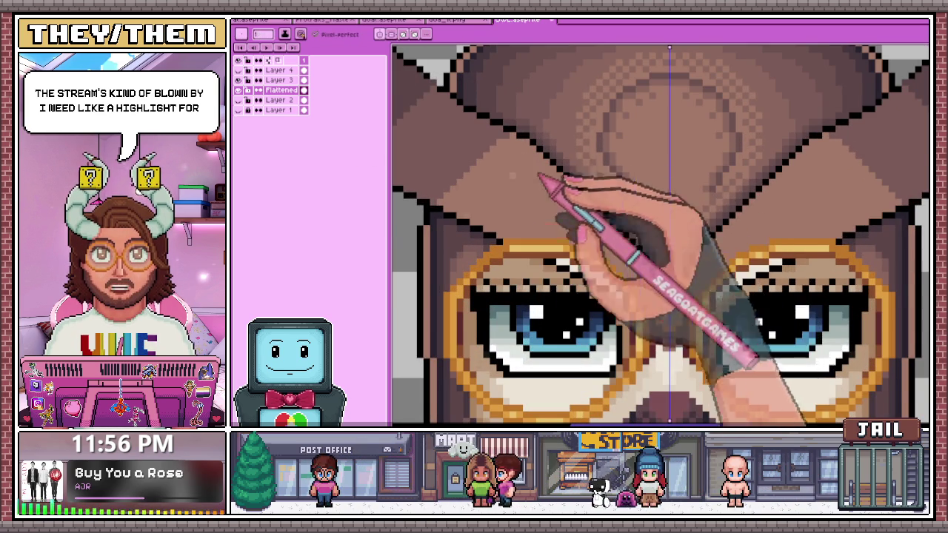
{"action": "scroll", "coordinate": [445, 244], "scroll_direction": "up", "scroll_amount": 1}
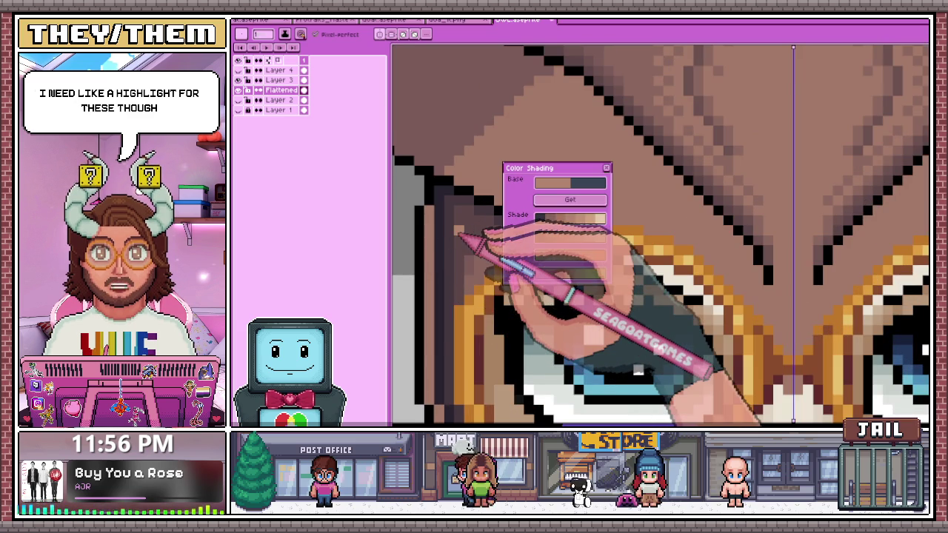
{"action": "left_click", "coordinate": [606, 168]}
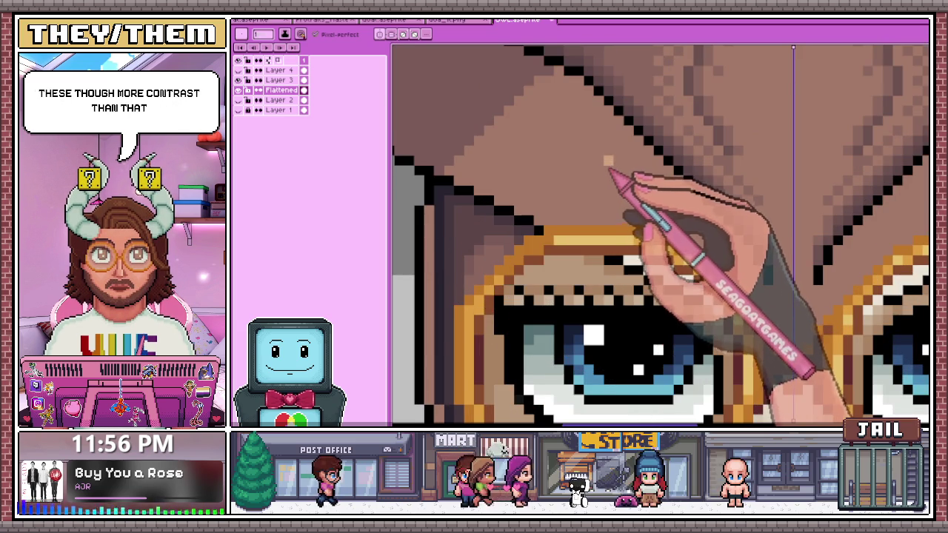
{"action": "left_click", "coordinate": [609, 111], "text": "alt"}
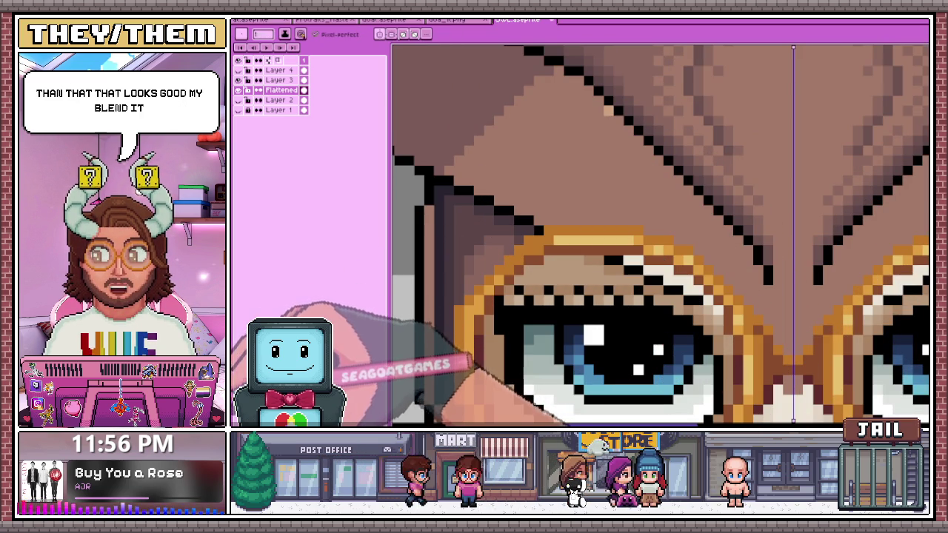
{"action": "left_click", "coordinate": [568, 111]}
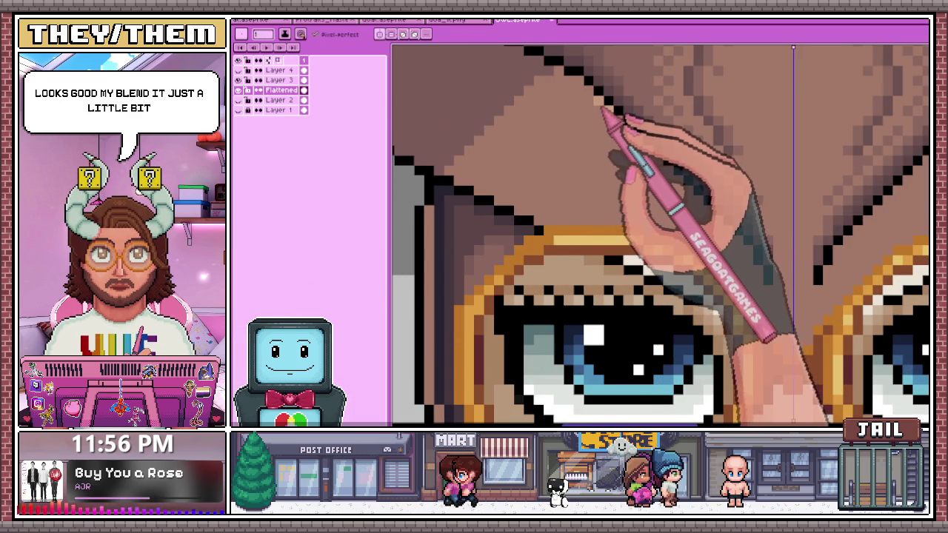
- Switch back to the Pencil and run a lighter brown strip inside the diagonal ear outline
{"action": "scroll", "coordinate": [508, 229], "scroll_direction": "down", "scroll_amount": 4}
{"action": "scroll", "coordinate": [575, 148], "scroll_direction": "up", "scroll_amount": 6}
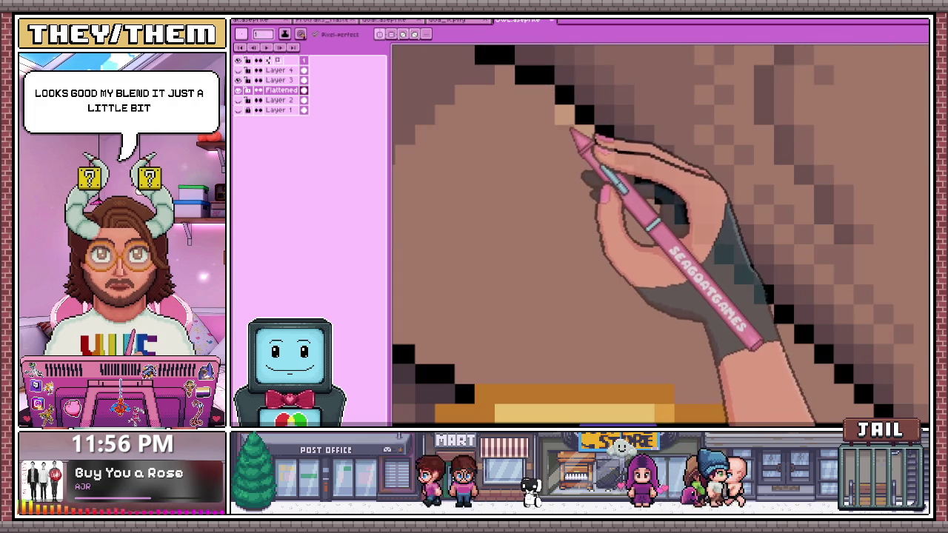
{"action": "scroll", "coordinate": [552, 222], "scroll_direction": "down", "scroll_amount": 3}
{"action": "scroll", "coordinate": [530, 156], "scroll_direction": "up", "scroll_amount": 2}
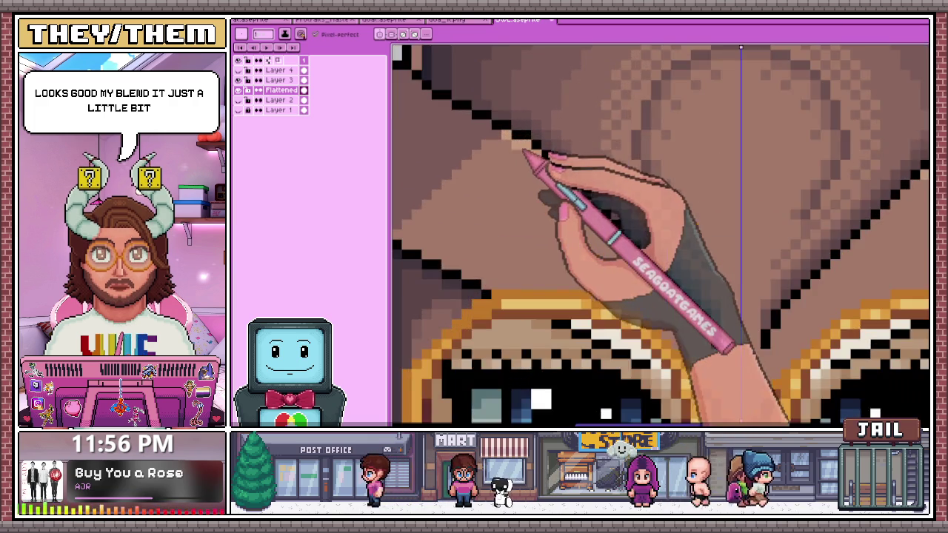
{"action": "scroll", "coordinate": [522, 152], "scroll_direction": "down", "scroll_amount": 1}
{"action": "scroll", "coordinate": [567, 197], "scroll_direction": "up", "scroll_amount": 1}
{"action": "scroll", "coordinate": [533, 152], "scroll_direction": "down", "scroll_amount": 2}
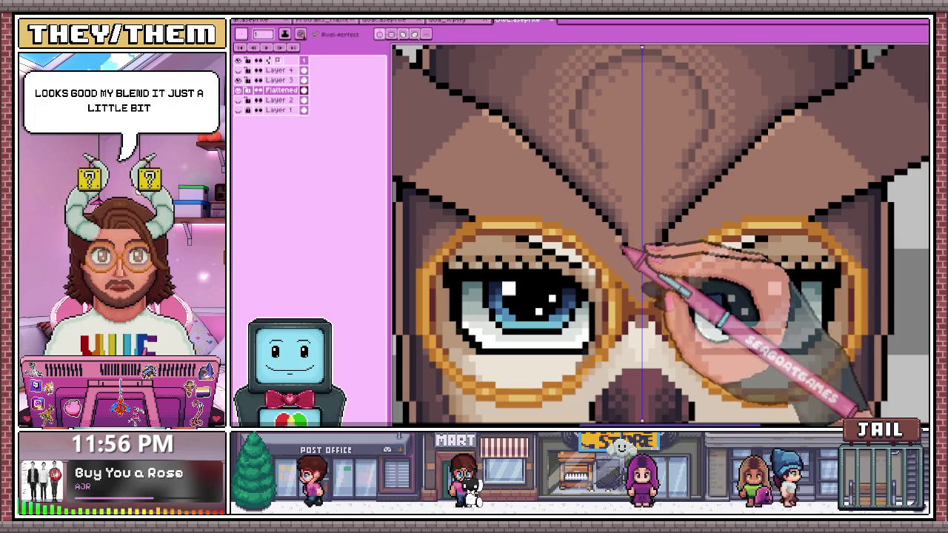
{"action": "scroll", "coordinate": [624, 252], "scroll_direction": "down", "scroll_amount": 2}
{"action": "scroll", "coordinate": [629, 237], "scroll_direction": "down", "scroll_amount": 1}
{"action": "scroll", "coordinate": [607, 282], "scroll_direction": "down", "scroll_amount": 2}
{"action": "scroll", "coordinate": [563, 237], "scroll_direction": "up", "scroll_amount": 2}
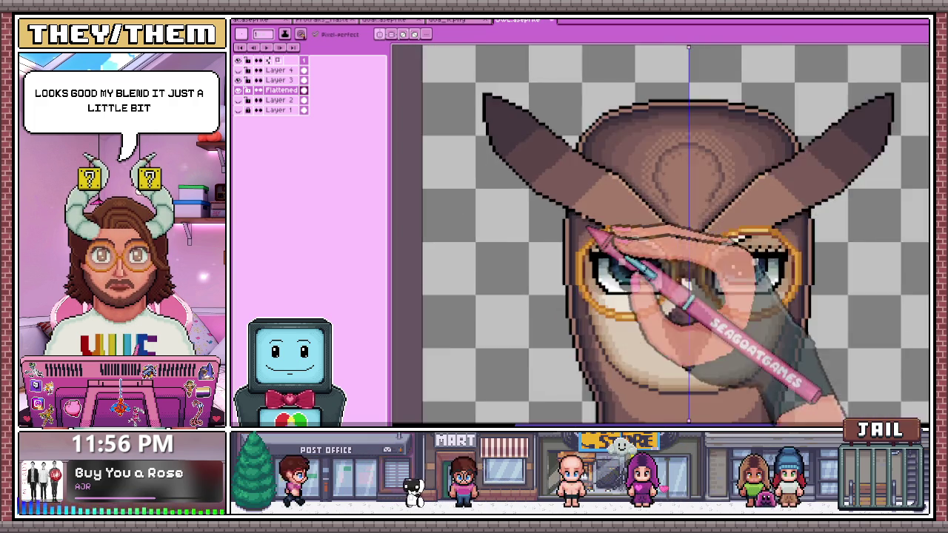
{"action": "scroll", "coordinate": [603, 250], "scroll_direction": "up", "scroll_amount": 1}
{"action": "scroll", "coordinate": [586, 229], "scroll_direction": "up", "scroll_amount": 1}
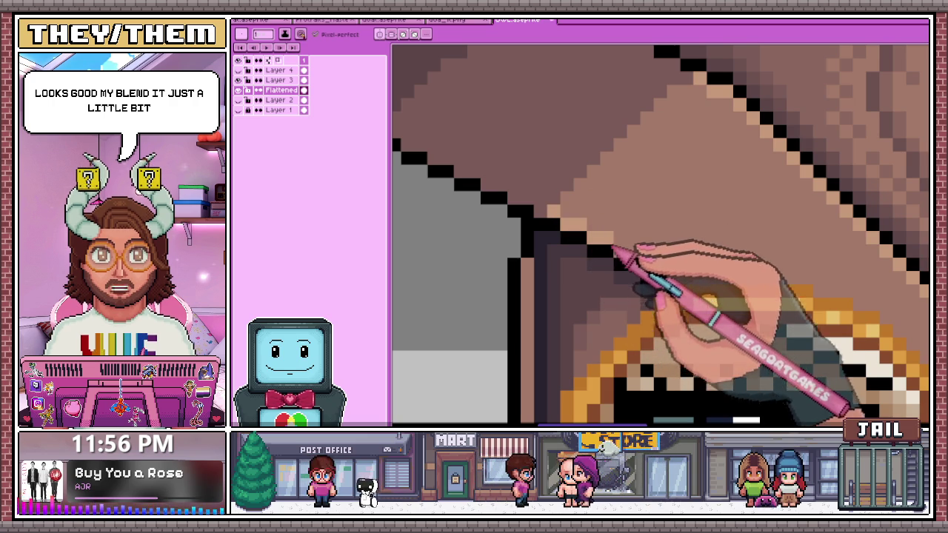
{"action": "scroll", "coordinate": [641, 263], "scroll_direction": "down", "scroll_amount": 1}
{"action": "scroll", "coordinate": [667, 260], "scroll_direction": "up", "scroll_amount": 1}
{"action": "key", "text": "b"}
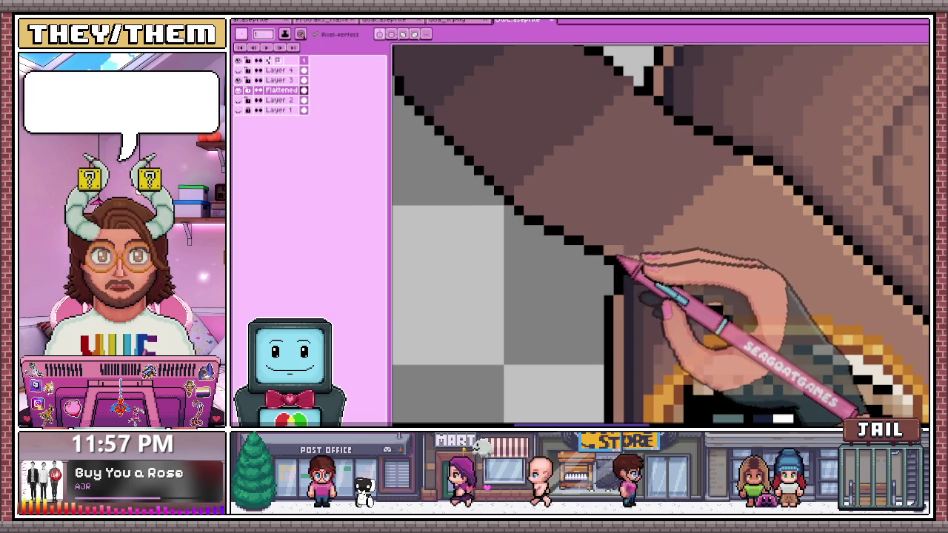
{"action": "scroll", "coordinate": [556, 222], "scroll_direction": "up", "scroll_amount": 1}
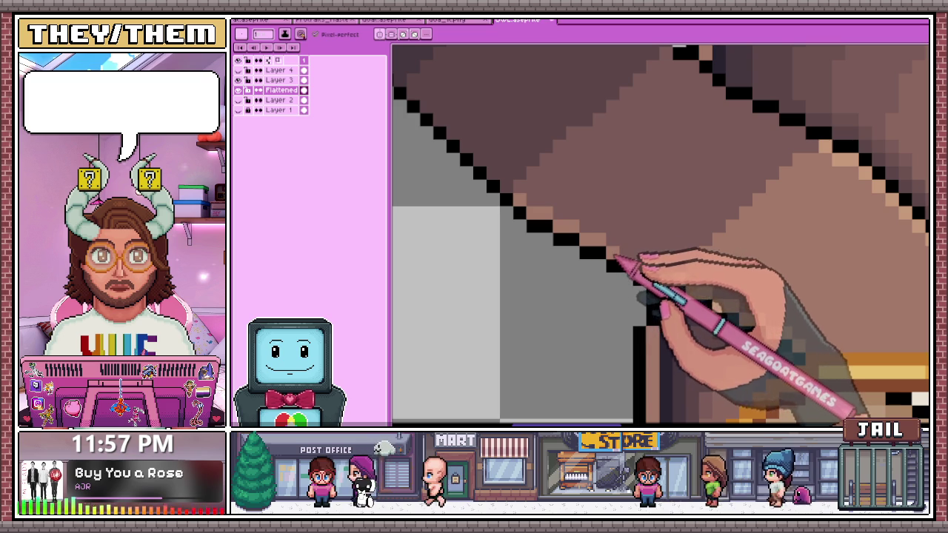
{"action": "scroll", "coordinate": [614, 239], "scroll_direction": "up", "scroll_amount": 1}
{"action": "scroll", "coordinate": [561, 215], "scroll_direction": "down", "scroll_amount": 1}
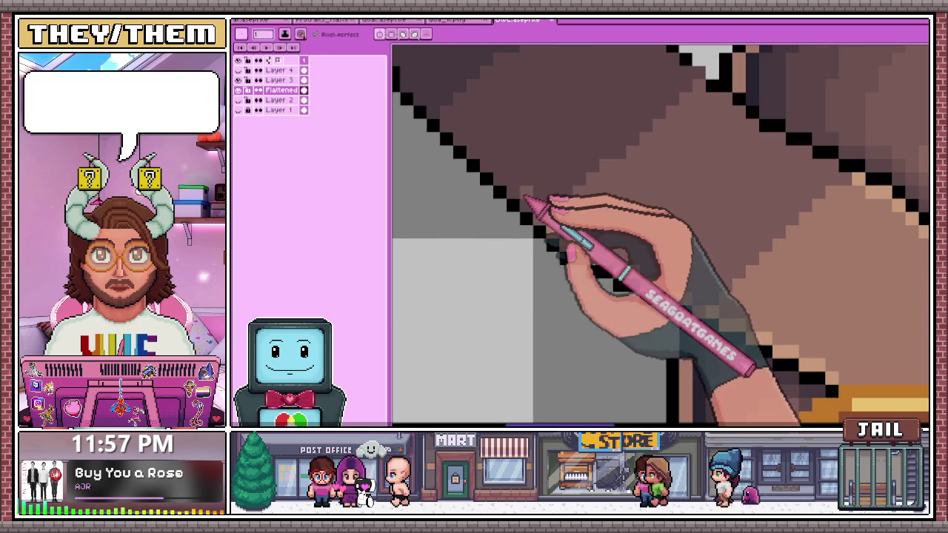
- Pick a lighter brown and draw it along the top edge inside the left ear
{"action": "scroll", "coordinate": [519, 192], "scroll_direction": "down", "scroll_amount": 2}
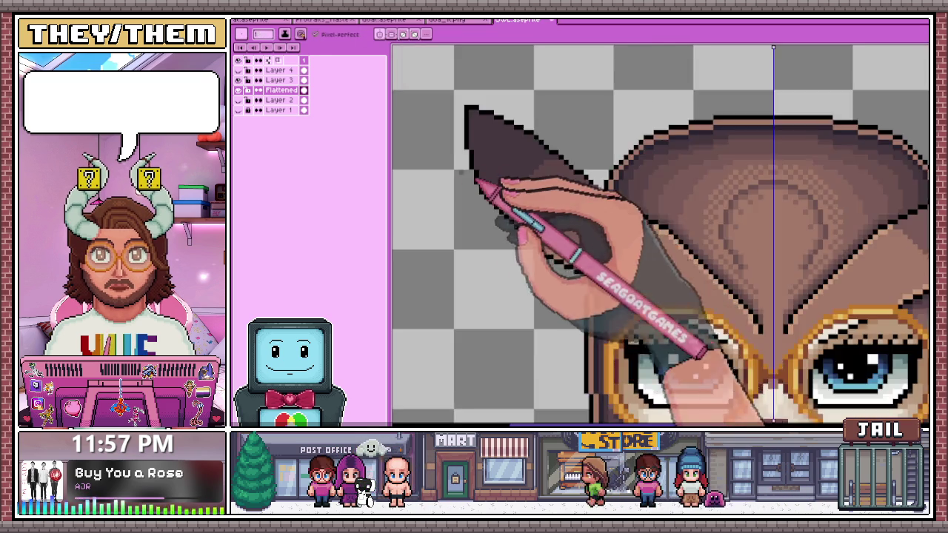
{"action": "scroll", "coordinate": [541, 222], "scroll_direction": "up", "scroll_amount": 2}
{"action": "key", "text": "i"}
{"action": "key", "text": "b"}
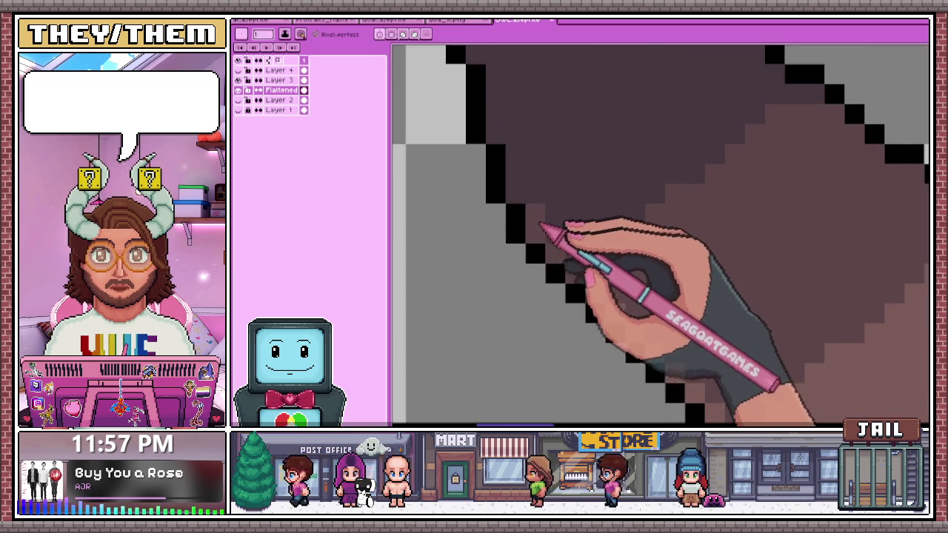
{"action": "scroll", "coordinate": [541, 224], "scroll_direction": "down", "scroll_amount": 1}
{"action": "scroll", "coordinate": [511, 198], "scroll_direction": "up", "scroll_amount": 1}
{"action": "scroll", "coordinate": [543, 203], "scroll_direction": "down", "scroll_amount": 1}
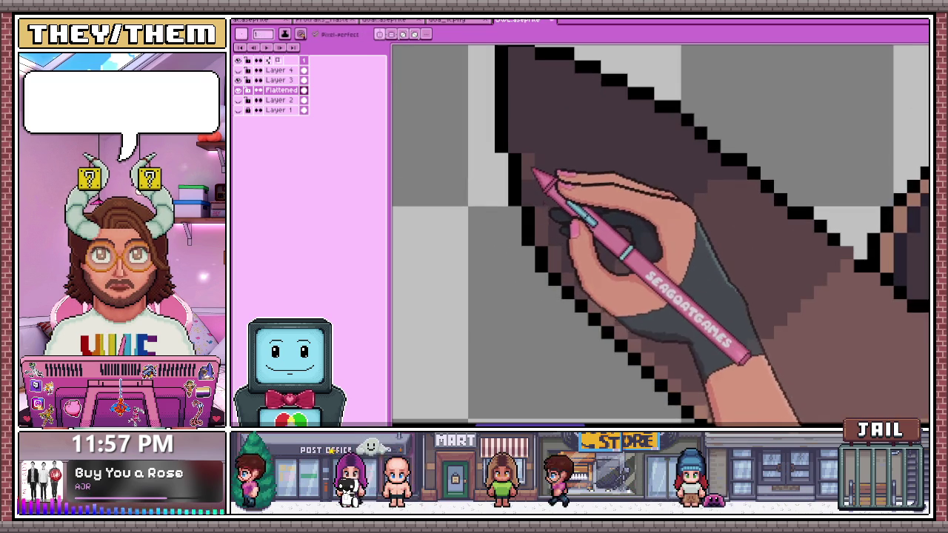
{"action": "scroll", "coordinate": [518, 153], "scroll_direction": "up", "scroll_amount": 1}
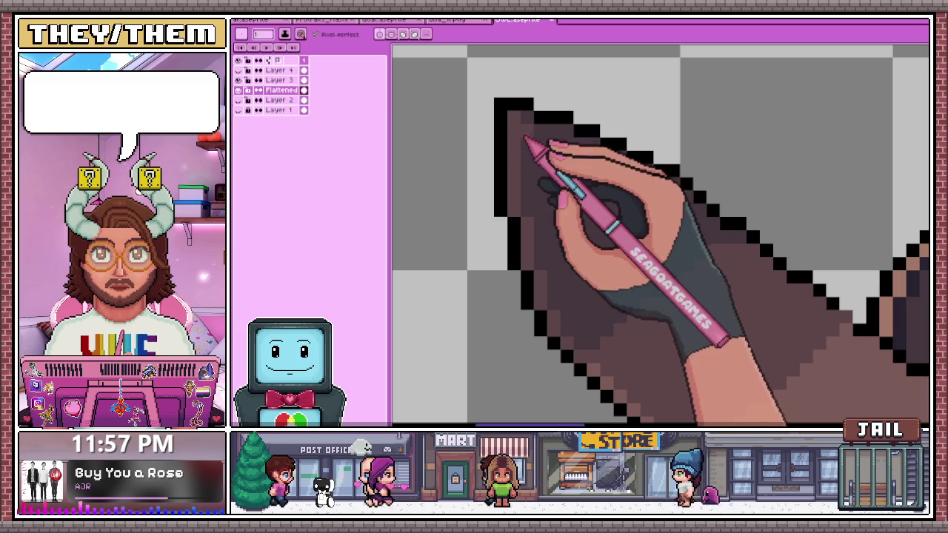
{"action": "left_click_drag", "start_coordinate": [533, 143], "coordinate": [563, 148]}
{"action": "scroll", "coordinate": [695, 195], "scroll_direction": "down", "scroll_amount": 2}
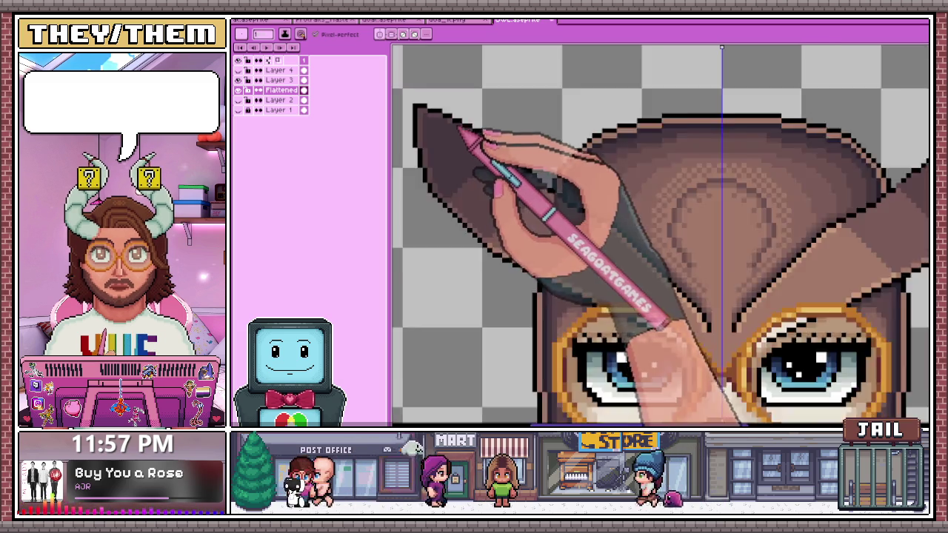
{"action": "scroll", "coordinate": [462, 131], "scroll_direction": "up", "scroll_amount": 2}
{"action": "left_click_drag", "start_coordinate": [469, 127], "coordinate": [557, 178]}
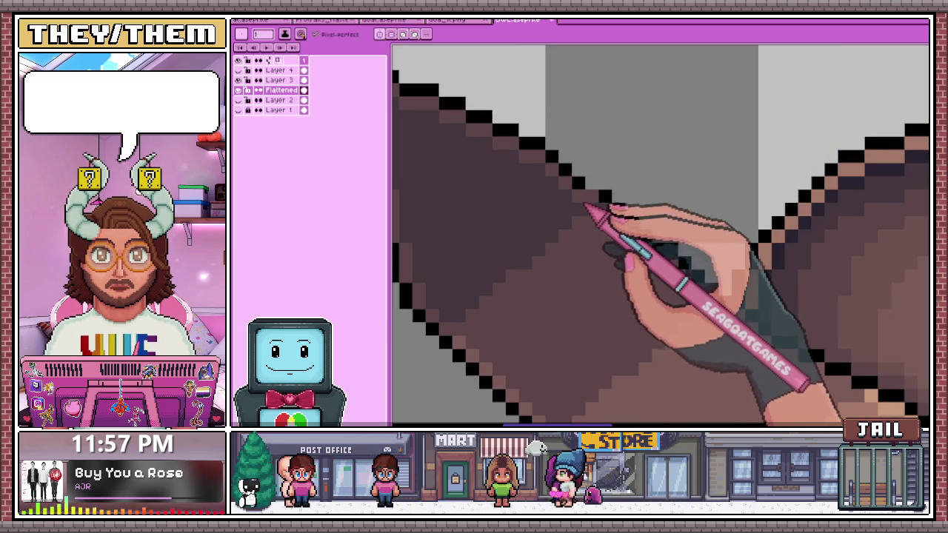
- Sample ear shades and add checkered dither pixels blending the light strip into the darker brown
{"action": "scroll", "coordinate": [589, 205], "scroll_direction": "down", "scroll_amount": 1}
{"action": "scroll", "coordinate": [617, 245], "scroll_direction": "up", "scroll_amount": 1}
{"action": "scroll", "coordinate": [571, 250], "scroll_direction": "down", "scroll_amount": 1}
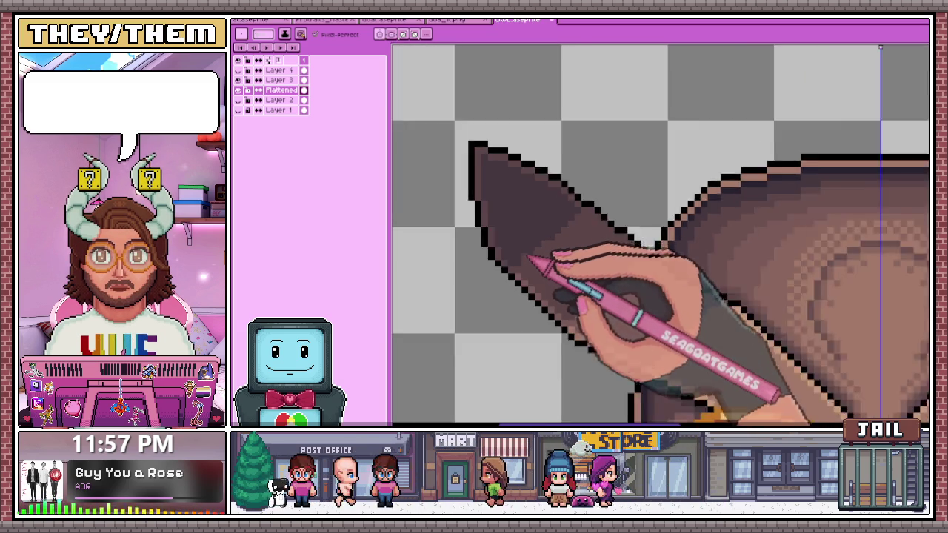
{"action": "scroll", "coordinate": [528, 258], "scroll_direction": "up", "scroll_amount": 1}
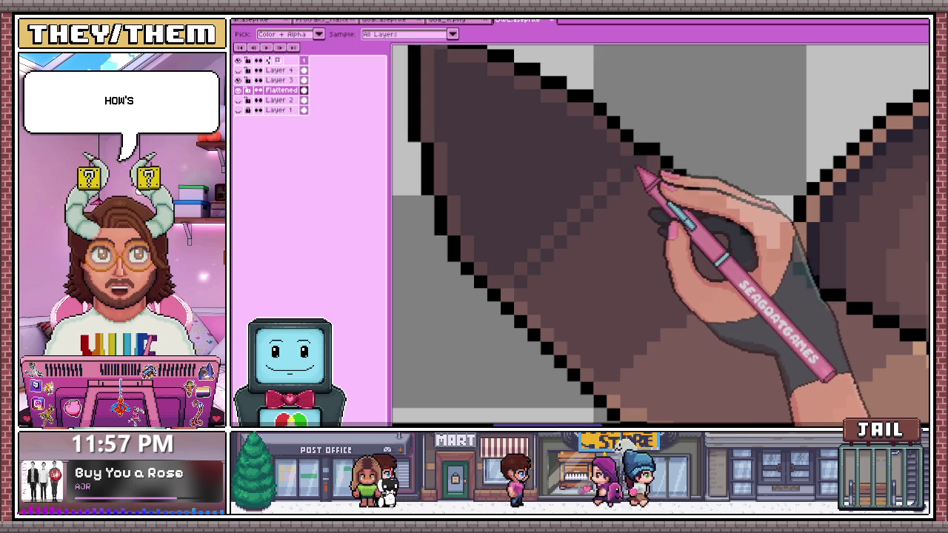
{"action": "key", "text": "i"}
{"action": "key", "text": "b"}
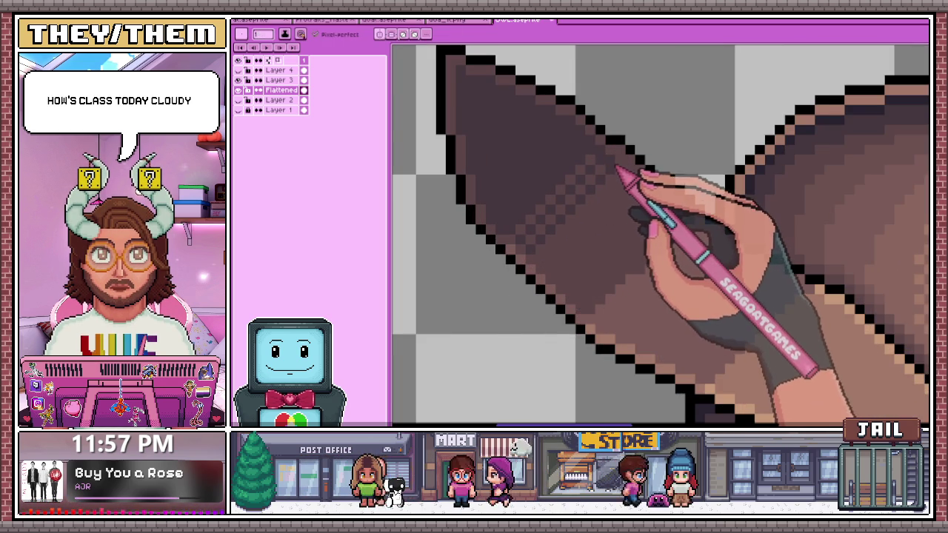
{"action": "scroll", "coordinate": [618, 169], "scroll_direction": "down", "scroll_amount": 1}
{"action": "scroll", "coordinate": [529, 116], "scroll_direction": "down", "scroll_amount": 1}
{"action": "scroll", "coordinate": [593, 275], "scroll_direction": "down", "scroll_amount": 1}
{"action": "scroll", "coordinate": [635, 264], "scroll_direction": "up", "scroll_amount": 3}
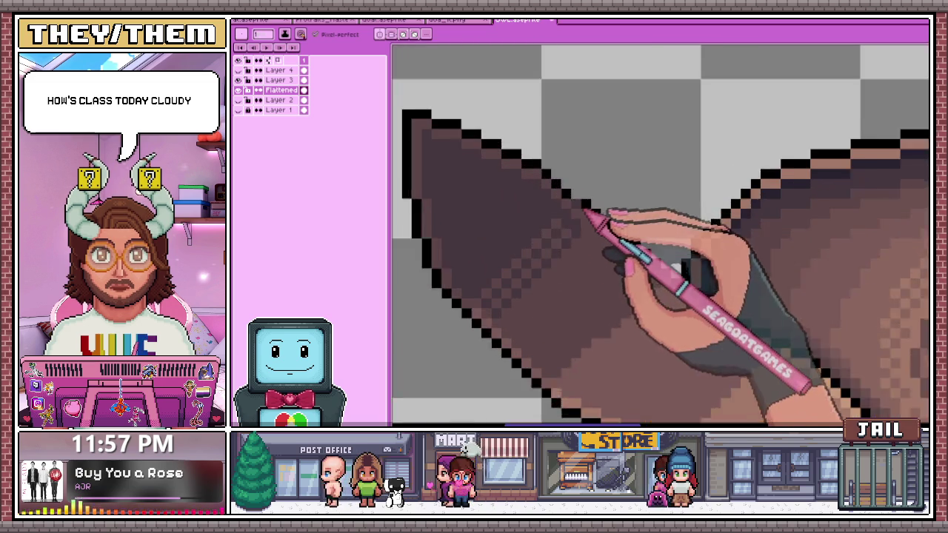
{"action": "key", "text": "i"}
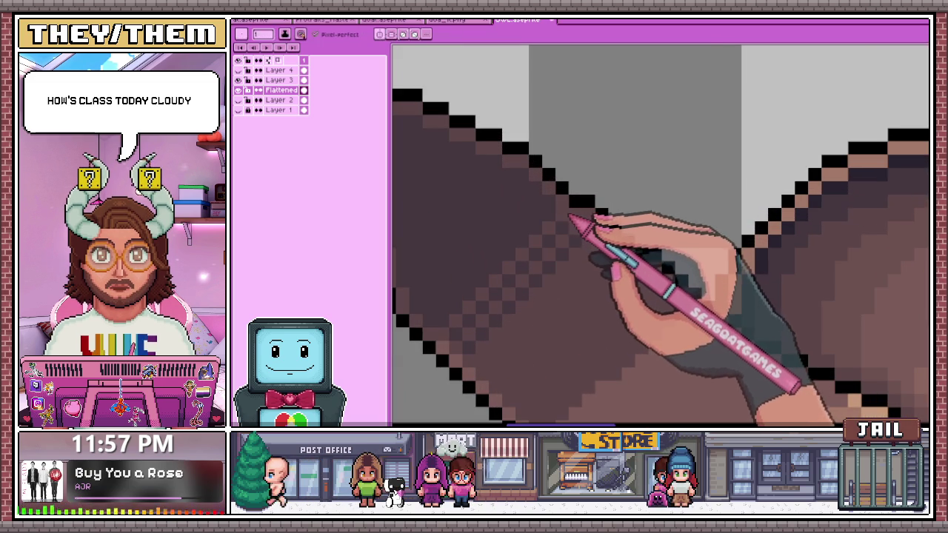
{"action": "scroll", "coordinate": [576, 232], "scroll_direction": "down", "scroll_amount": 1}
{"action": "scroll", "coordinate": [577, 237], "scroll_direction": "up", "scroll_amount": 1}
{"action": "scroll", "coordinate": [577, 244], "scroll_direction": "down", "scroll_amount": 1}
{"action": "scroll", "coordinate": [577, 258], "scroll_direction": "down", "scroll_amount": 1}
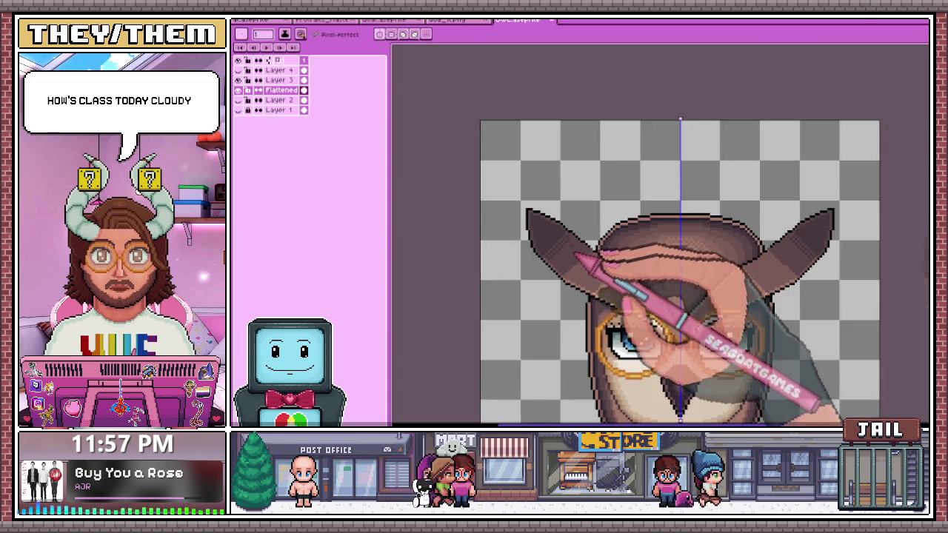
- Sample the ear-edge shade and return to the Pencil for dithering
{"action": "scroll", "coordinate": [576, 257], "scroll_direction": "up", "scroll_amount": 2}
{"action": "scroll", "coordinate": [574, 222], "scroll_direction": "up", "scroll_amount": 2}
{"action": "key", "text": "i"}
{"action": "key", "text": "b"}
{"action": "scroll", "coordinate": [569, 214], "scroll_direction": "down", "scroll_amount": 2}
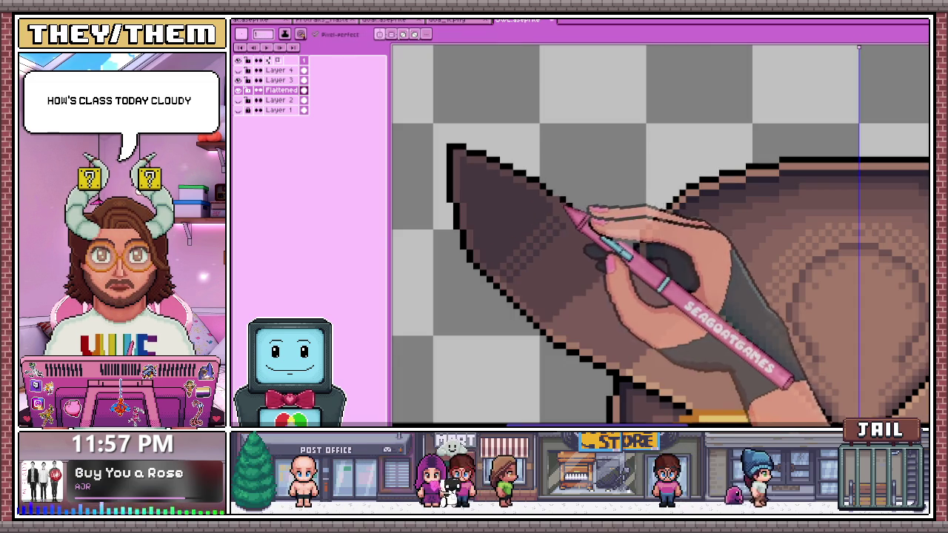
{"action": "scroll", "coordinate": [552, 187], "scroll_direction": "up", "scroll_amount": 2}
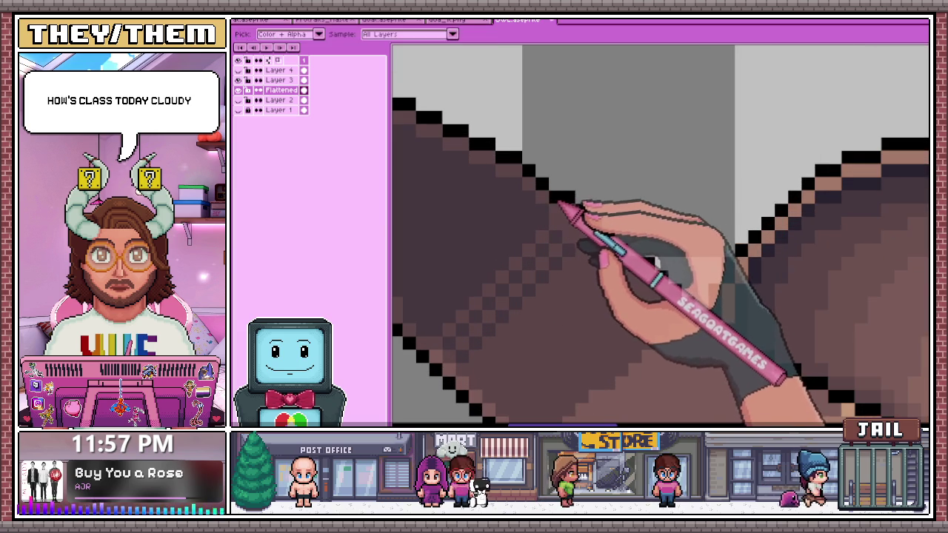
{"action": "scroll", "coordinate": [561, 208], "scroll_direction": "down", "scroll_amount": 2}
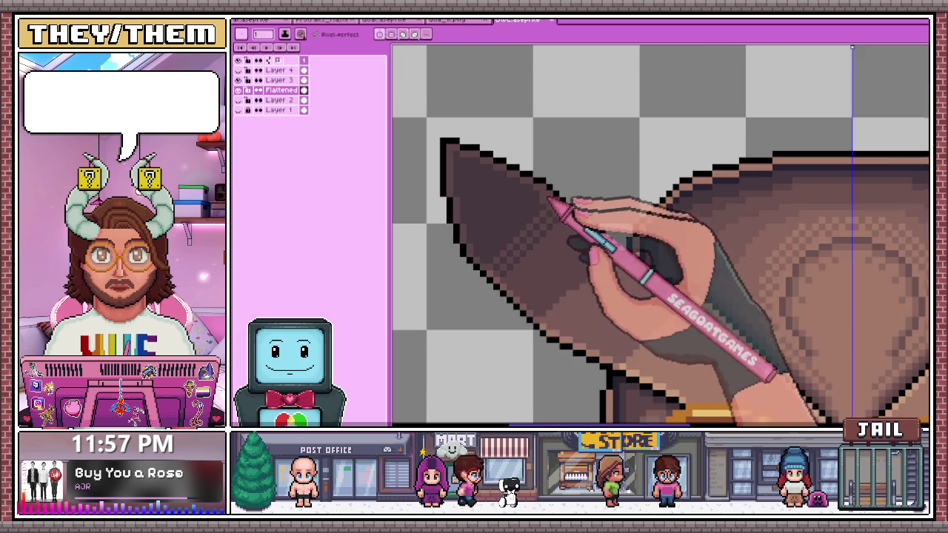
{"action": "scroll", "coordinate": [563, 223], "scroll_direction": "down", "scroll_amount": 1}
{"action": "scroll", "coordinate": [567, 244], "scroll_direction": "down", "scroll_amount": 1}
{"action": "scroll", "coordinate": [562, 261], "scroll_direction": "up", "scroll_amount": 3}
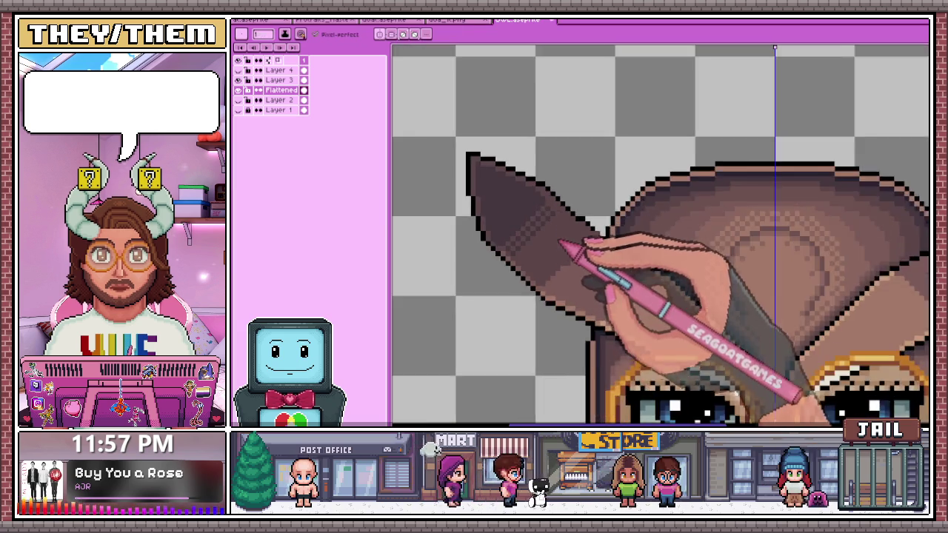
- Alt-sample ear shades and extend the dithered shadow where the left ear overlaps the hood
{"action": "key", "text": "alt"}
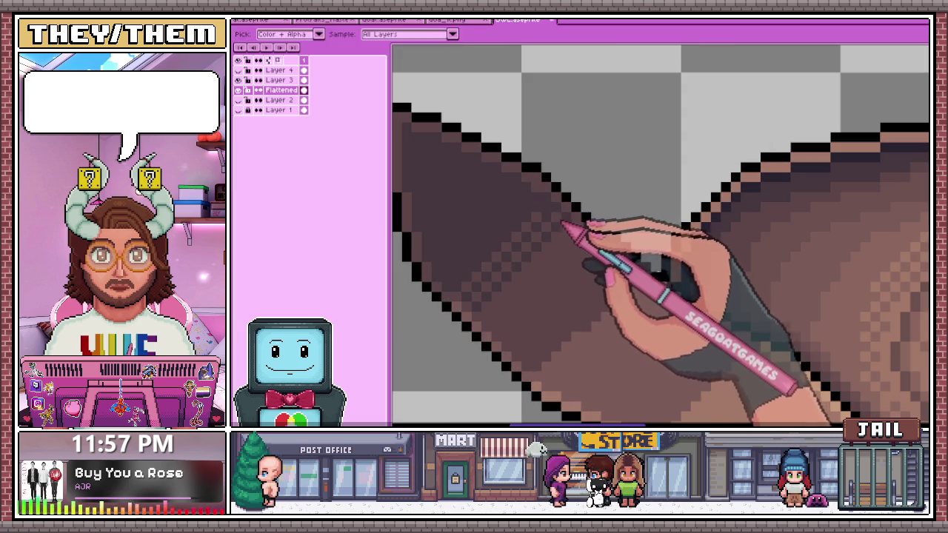
{"action": "scroll", "coordinate": [563, 228], "scroll_direction": "down", "scroll_amount": 2}
{"action": "scroll", "coordinate": [593, 252], "scroll_direction": "down", "scroll_amount": 1}
{"action": "scroll", "coordinate": [619, 296], "scroll_direction": "up", "scroll_amount": 1}
{"action": "scroll", "coordinate": [585, 289], "scroll_direction": "up", "scroll_amount": 2}
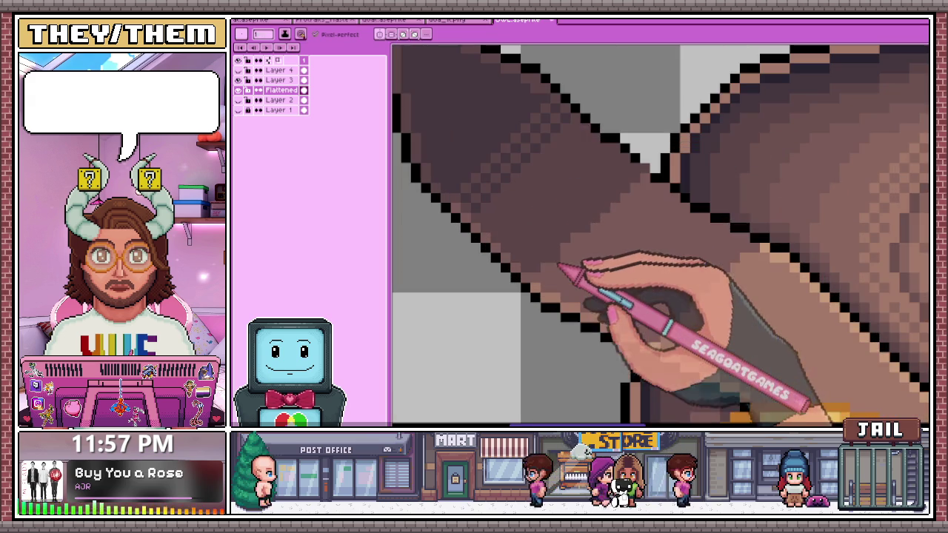
{"action": "scroll", "coordinate": [560, 264], "scroll_direction": "up", "scroll_amount": 1}
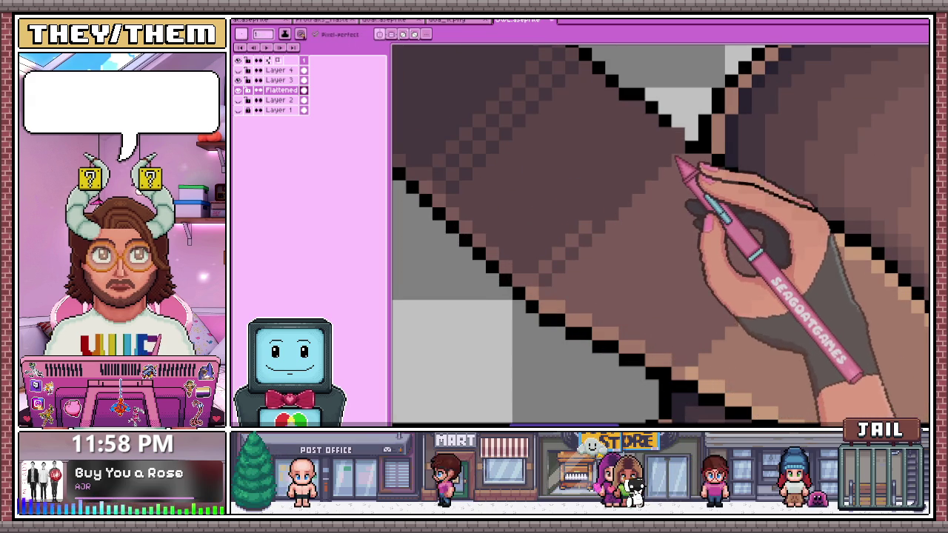
{"action": "key", "text": "alt"}
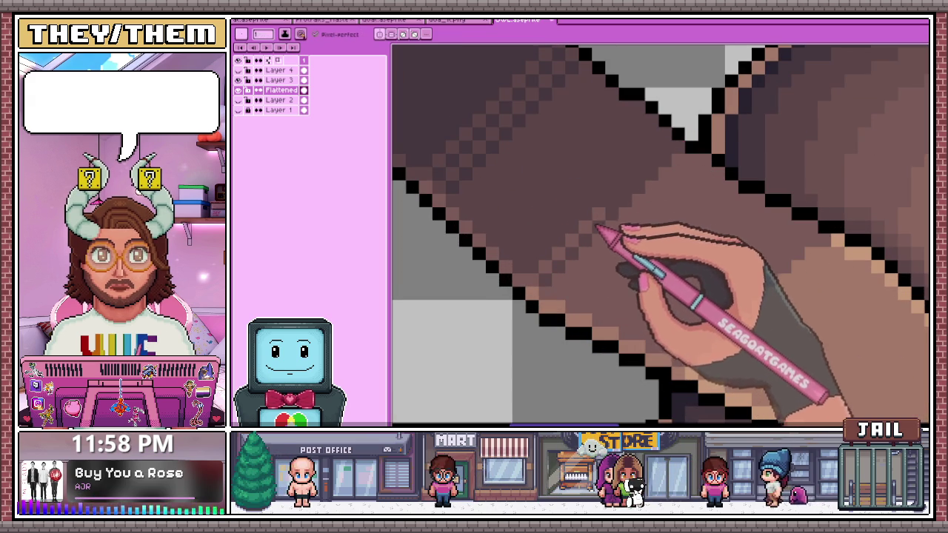
{"action": "scroll", "coordinate": [671, 164], "scroll_direction": "down", "scroll_amount": 3}
{"action": "scroll", "coordinate": [639, 141], "scroll_direction": "up", "scroll_amount": 1}
{"action": "scroll", "coordinate": [638, 140], "scroll_direction": "up", "scroll_amount": 1}
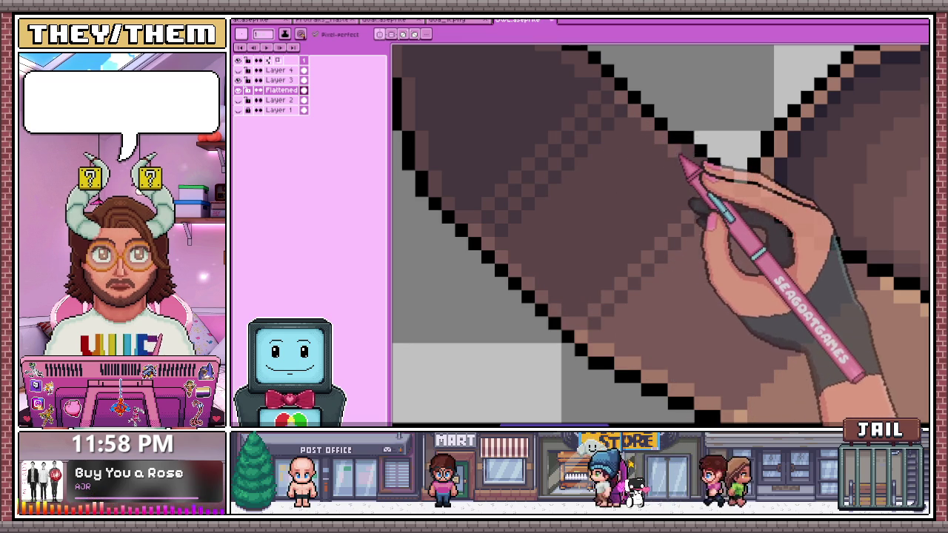
{"action": "scroll", "coordinate": [706, 172], "scroll_direction": "down", "scroll_amount": 1}
{"action": "scroll", "coordinate": [699, 186], "scroll_direction": "down", "scroll_amount": 1}
{"action": "scroll", "coordinate": [629, 201], "scroll_direction": "down", "scroll_amount": 1}
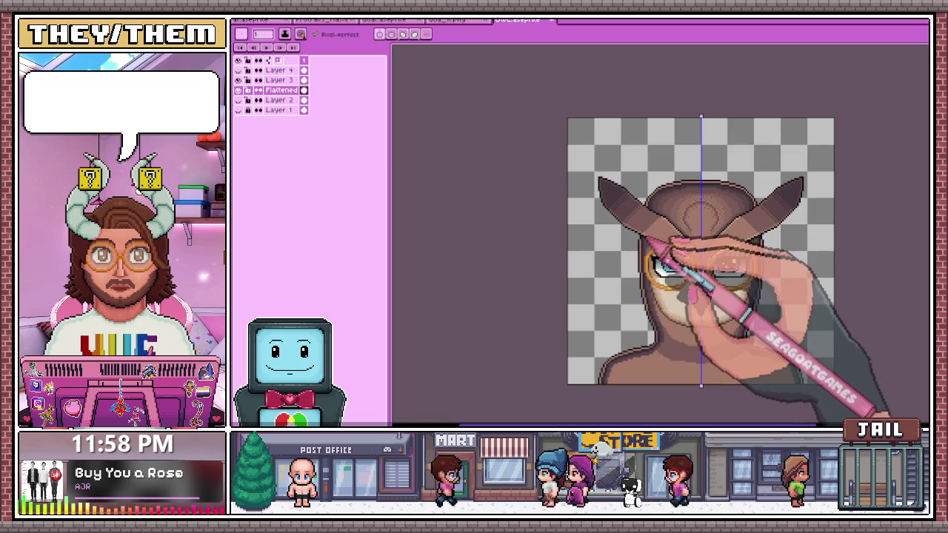
- Zoom around the left feather ear to inspect it and sample its colours with the eyedropper
{"action": "scroll", "coordinate": [603, 207], "scroll_direction": "up", "scroll_amount": 2}
{"action": "scroll", "coordinate": [588, 280], "scroll_direction": "down", "scroll_amount": 2}
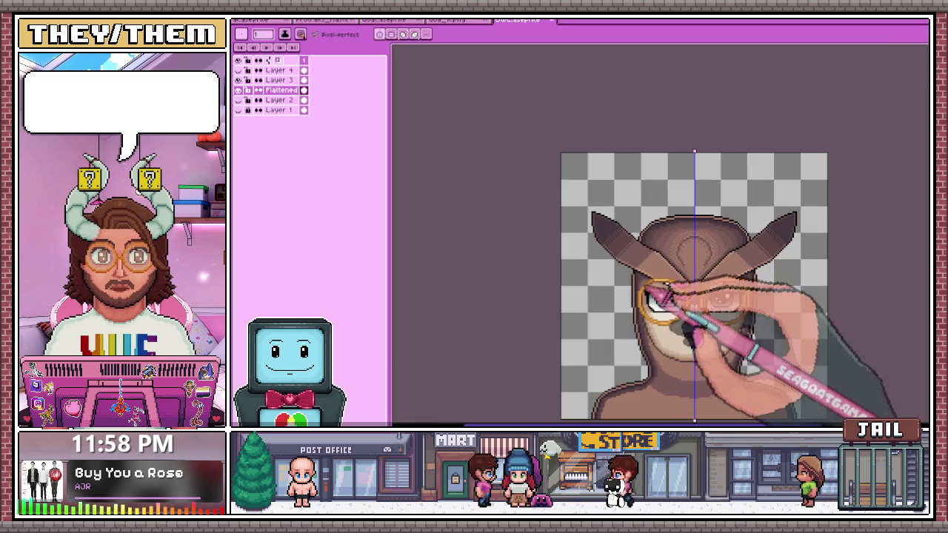
{"action": "scroll", "coordinate": [660, 250], "scroll_direction": "up", "scroll_amount": 1}
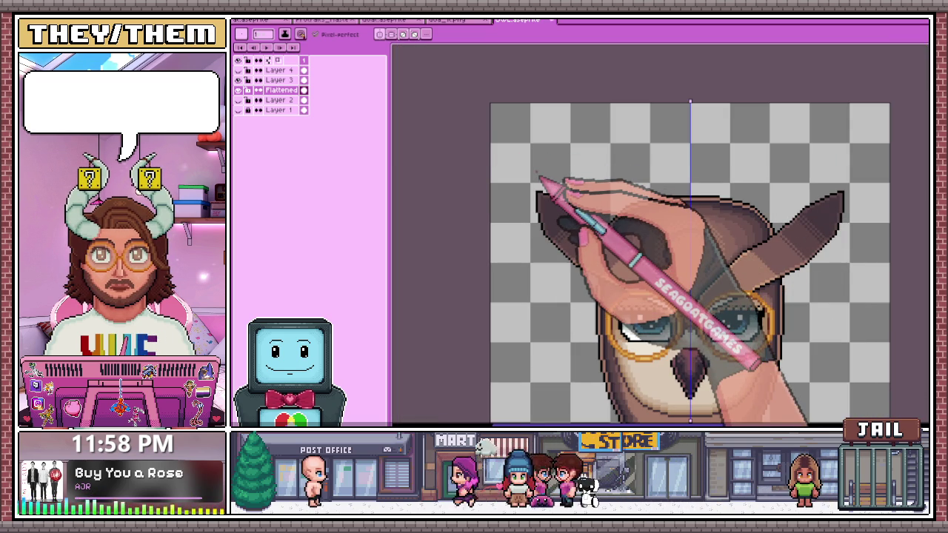
{"action": "scroll", "coordinate": [585, 222], "scroll_direction": "up", "scroll_amount": 1}
{"action": "scroll", "coordinate": [523, 220], "scroll_direction": "up", "scroll_amount": 2}
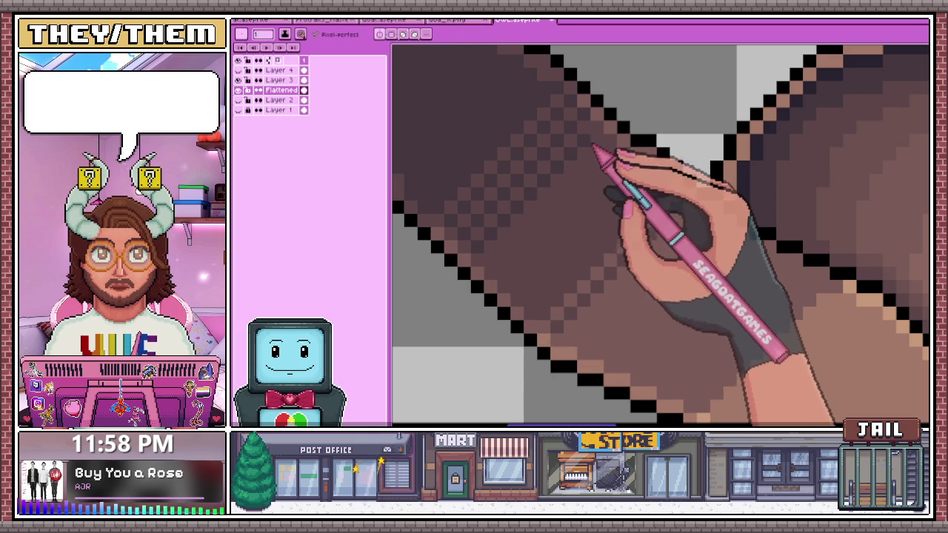
{"action": "scroll", "coordinate": [533, 222], "scroll_direction": "down", "scroll_amount": 2}
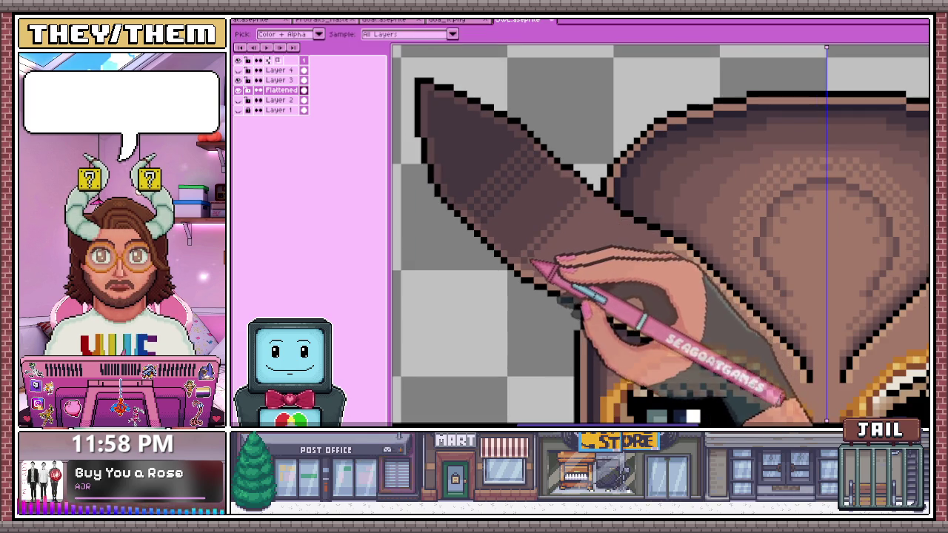
{"action": "scroll", "coordinate": [535, 264], "scroll_direction": "up", "scroll_amount": 2}
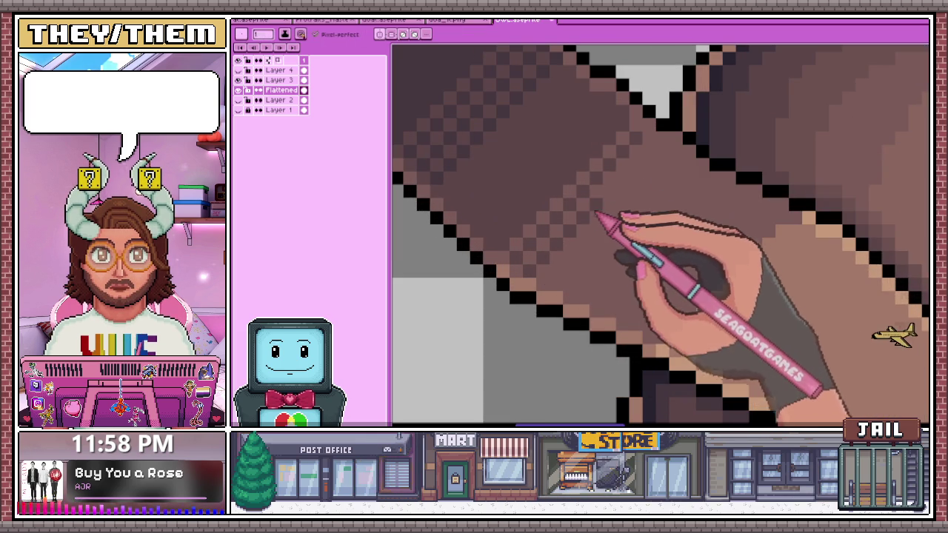
{"action": "scroll", "coordinate": [630, 176], "scroll_direction": "down", "scroll_amount": 1}
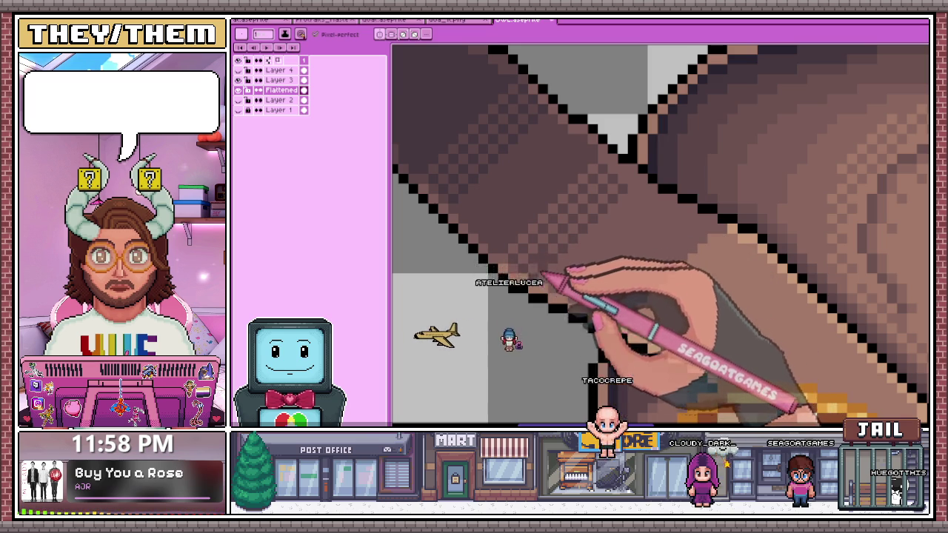
{"action": "scroll", "coordinate": [548, 275], "scroll_direction": "down", "scroll_amount": 5}
{"action": "scroll", "coordinate": [550, 275], "scroll_direction": "up", "scroll_amount": 3}
{"action": "scroll", "coordinate": [568, 258], "scroll_direction": "up", "scroll_amount": 2}
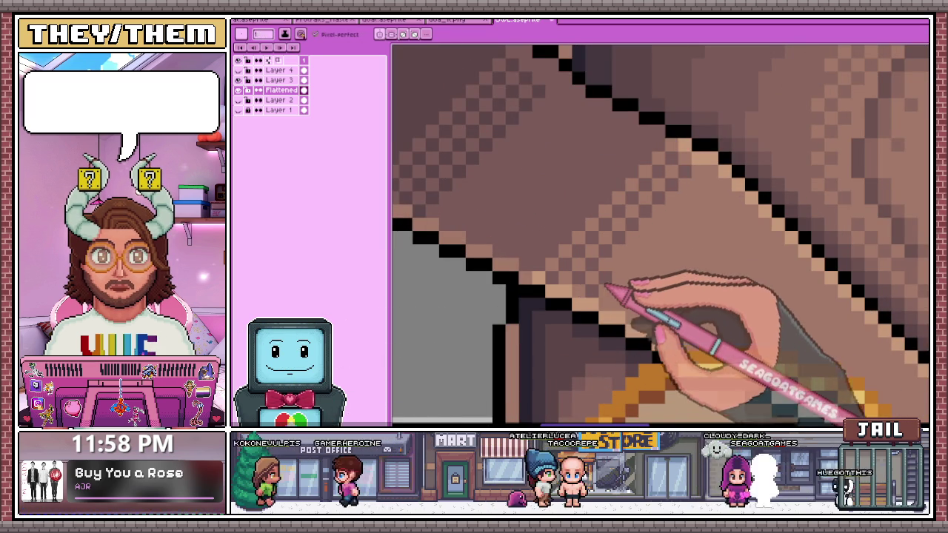
{"action": "scroll", "coordinate": [631, 247], "scroll_direction": "down", "scroll_amount": 2}
{"action": "scroll", "coordinate": [632, 247], "scroll_direction": "down", "scroll_amount": 1}
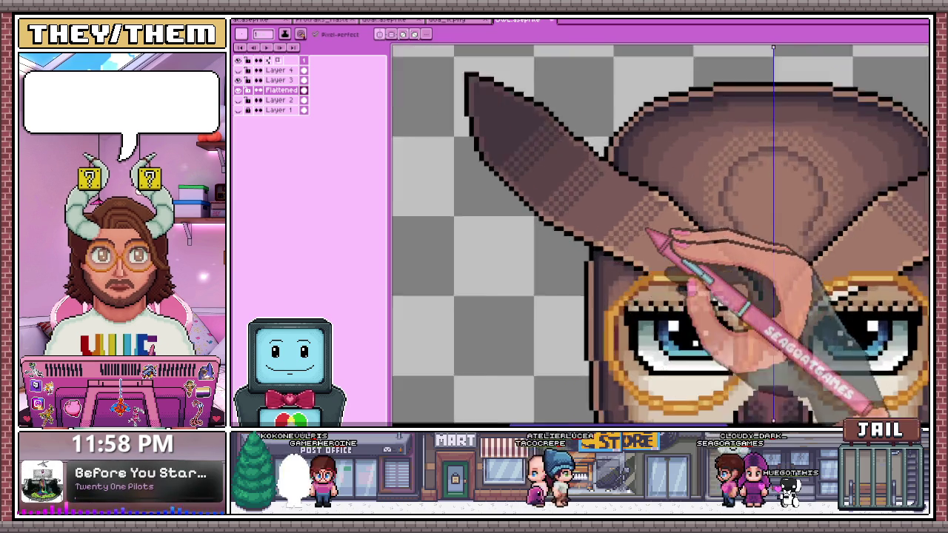
{"action": "scroll", "coordinate": [656, 237], "scroll_direction": "up", "scroll_amount": 1}
{"action": "scroll", "coordinate": [674, 212], "scroll_direction": "down", "scroll_amount": 1}
{"action": "scroll", "coordinate": [665, 217], "scroll_direction": "down", "scroll_amount": 2}
{"action": "scroll", "coordinate": [569, 274], "scroll_direction": "down", "scroll_amount": 1}
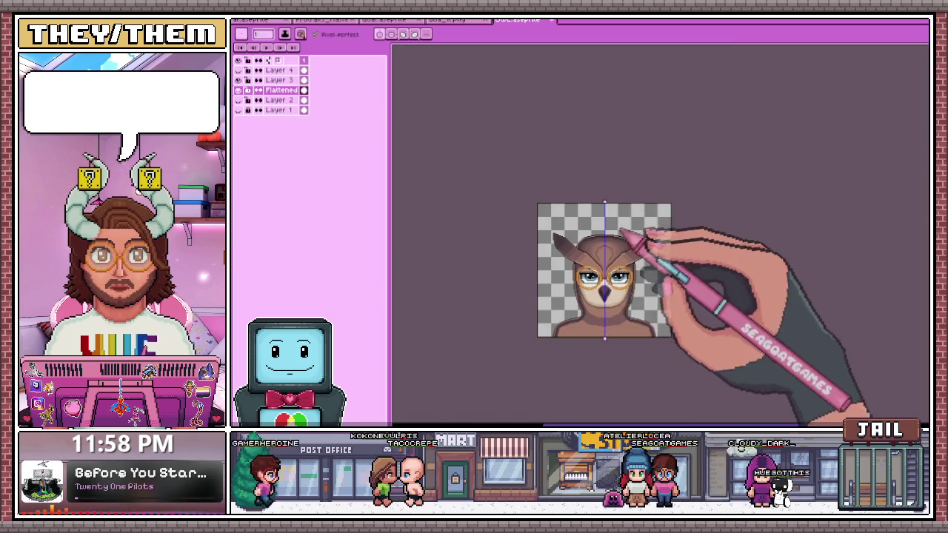
{"action": "scroll", "coordinate": [608, 249], "scroll_direction": "up", "scroll_amount": 2}
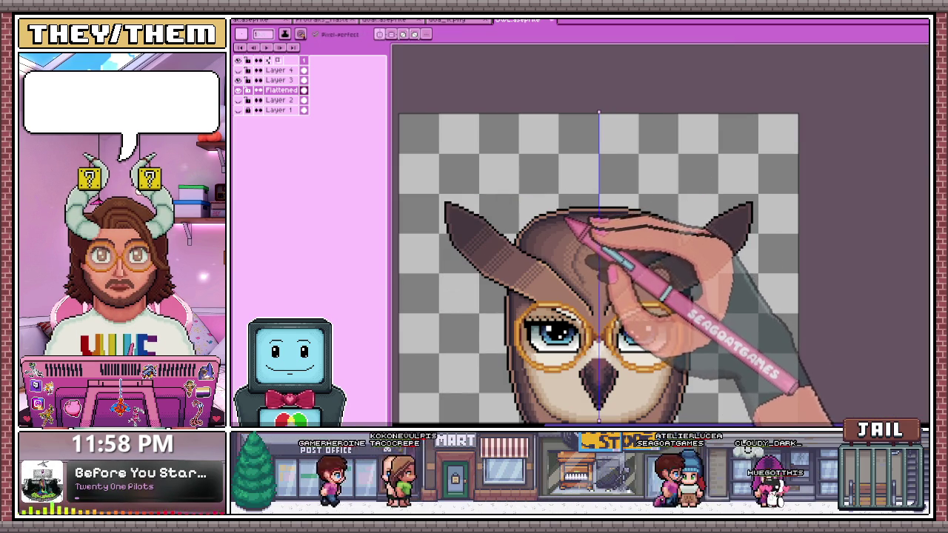
{"action": "scroll", "coordinate": [586, 215], "scroll_direction": "up", "scroll_amount": 1}
{"action": "scroll", "coordinate": [539, 254], "scroll_direction": "up", "scroll_amount": 2}
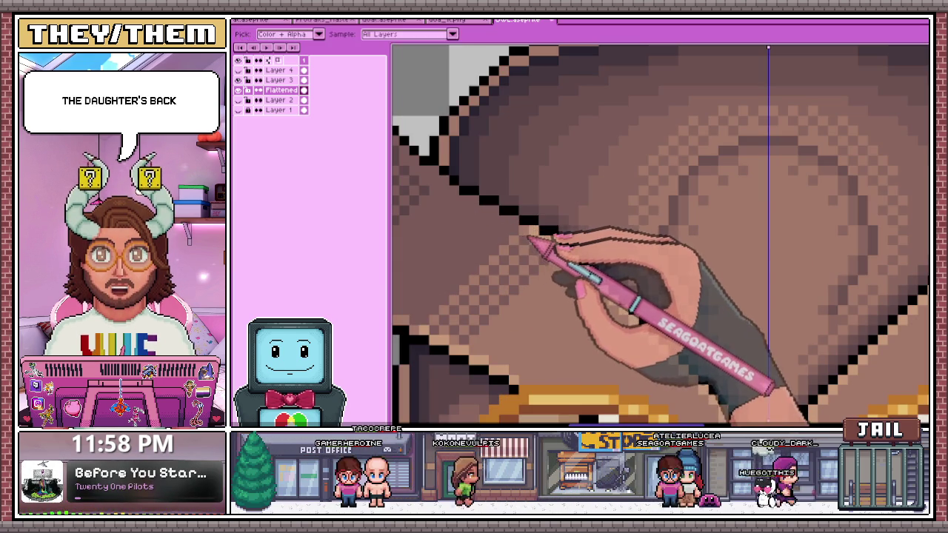
- With the pencil, repaint checkered dither shading toward the base of the left ear
{"action": "key", "text": "b"}
{"action": "scroll", "coordinate": [519, 229], "scroll_direction": "down", "scroll_amount": 1}
{"action": "scroll", "coordinate": [459, 191], "scroll_direction": "up", "scroll_amount": 1}
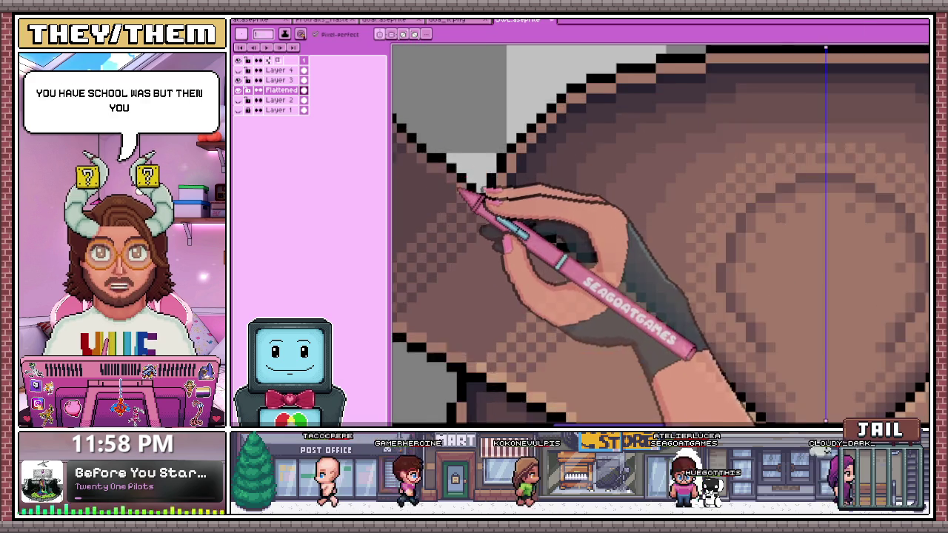
{"action": "scroll", "coordinate": [463, 194], "scroll_direction": "down", "scroll_amount": 1}
{"action": "scroll", "coordinate": [526, 248], "scroll_direction": "up", "scroll_amount": 1}
{"action": "scroll", "coordinate": [537, 254], "scroll_direction": "up", "scroll_amount": 1}
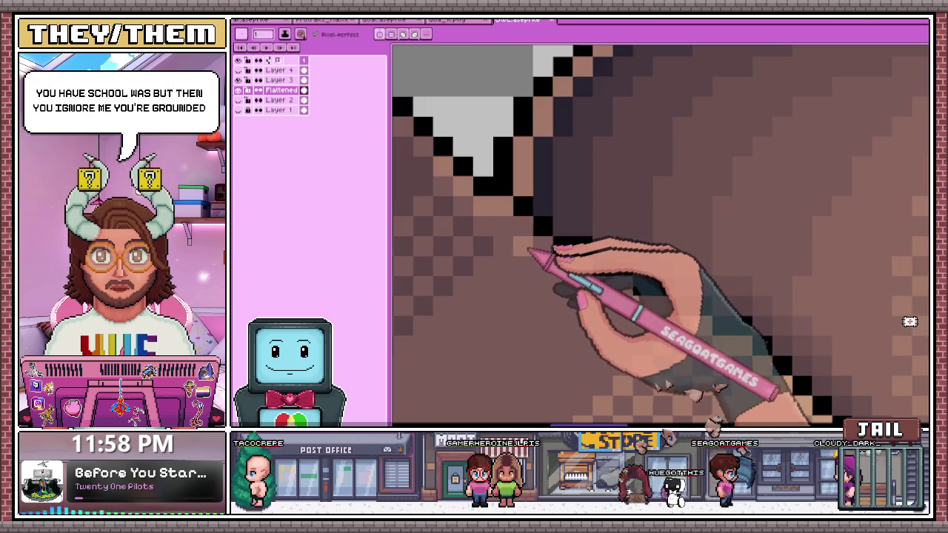
{"action": "scroll", "coordinate": [544, 187], "scroll_direction": "down", "scroll_amount": 1}
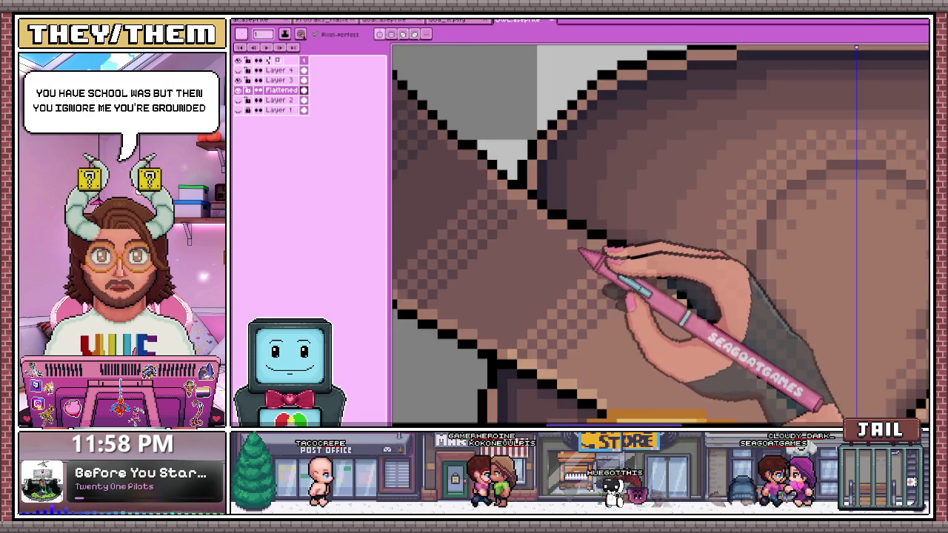
{"action": "scroll", "coordinate": [538, 189], "scroll_direction": "up", "scroll_amount": 1}
{"action": "scroll", "coordinate": [526, 191], "scroll_direction": "down", "scroll_amount": 1}
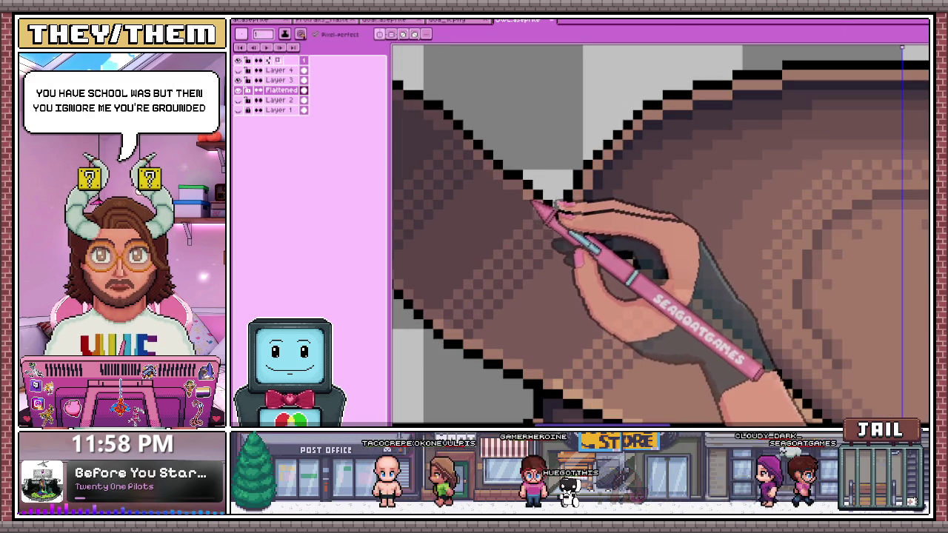
{"action": "scroll", "coordinate": [572, 237], "scroll_direction": "down", "scroll_amount": 1}
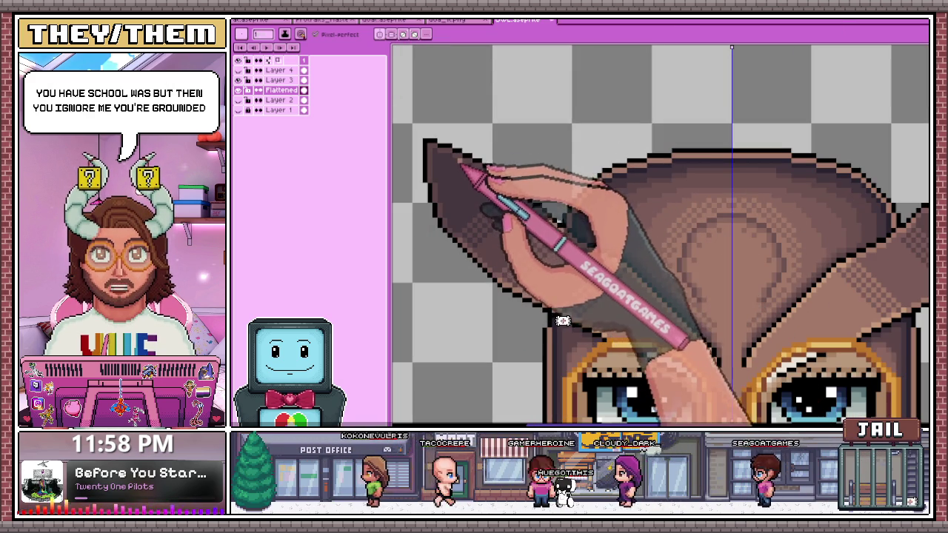
{"action": "scroll", "coordinate": [504, 190], "scroll_direction": "up", "scroll_amount": 1}
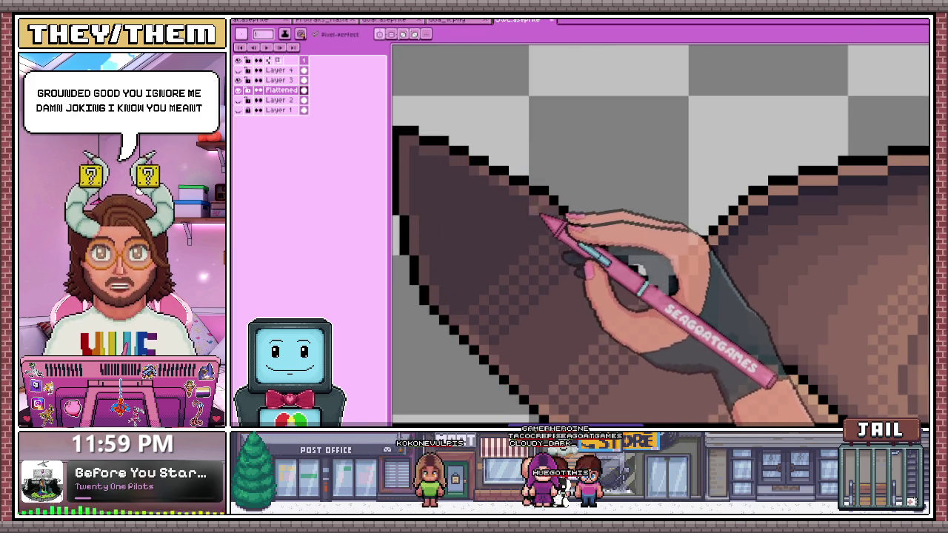
{"action": "scroll", "coordinate": [529, 186], "scroll_direction": "up", "scroll_amount": 1}
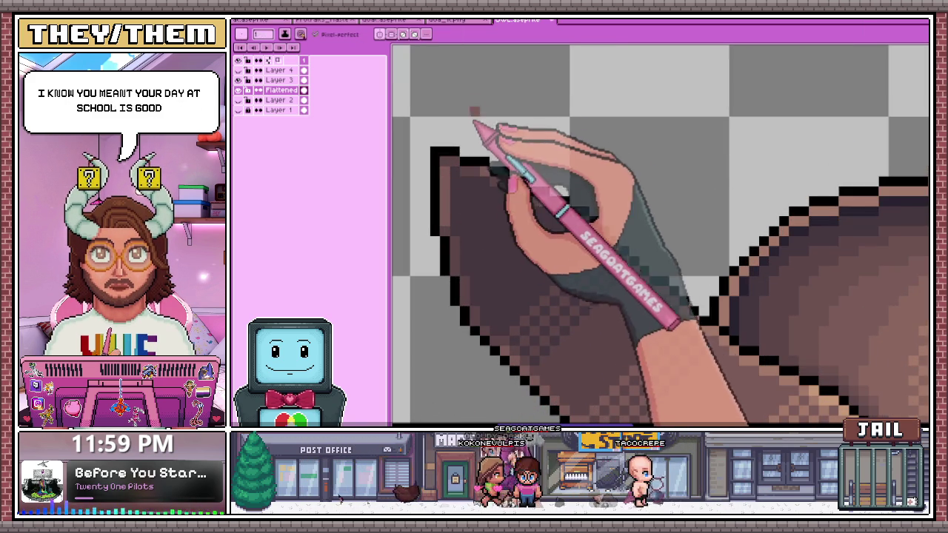
{"action": "scroll", "coordinate": [459, 255], "scroll_direction": "up", "scroll_amount": 1}
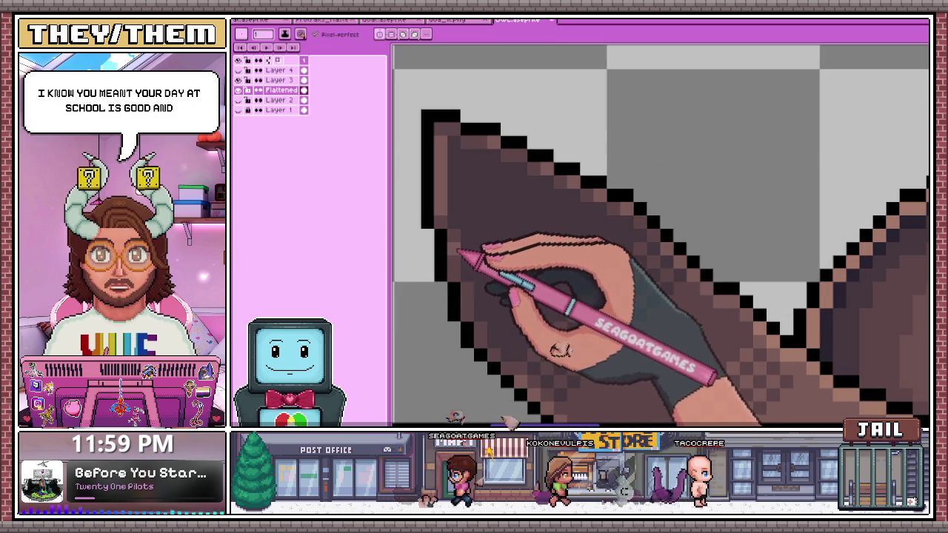
{"action": "scroll", "coordinate": [459, 253], "scroll_direction": "down", "scroll_amount": 3}
{"action": "scroll", "coordinate": [475, 259], "scroll_direction": "up", "scroll_amount": 3}
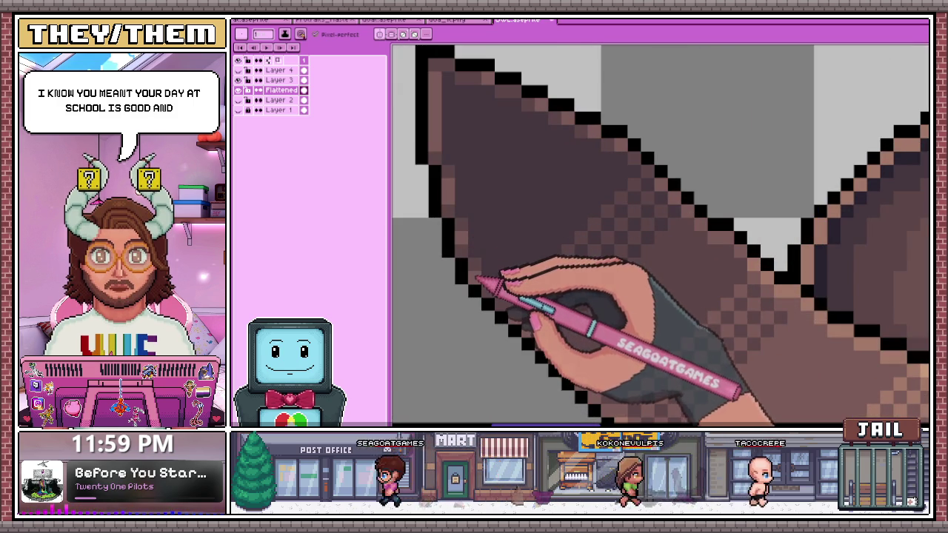
{"action": "scroll", "coordinate": [478, 280], "scroll_direction": "down", "scroll_amount": 2}
{"action": "scroll", "coordinate": [491, 215], "scroll_direction": "down", "scroll_amount": 1}
{"action": "scroll", "coordinate": [481, 223], "scroll_direction": "down", "scroll_amount": 1}
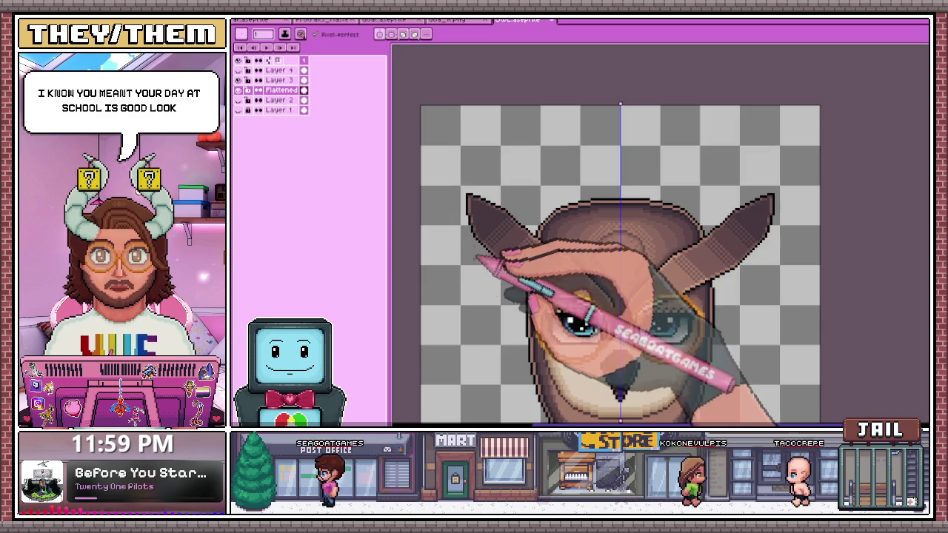
{"action": "scroll", "coordinate": [483, 241], "scroll_direction": "up", "scroll_amount": 3}
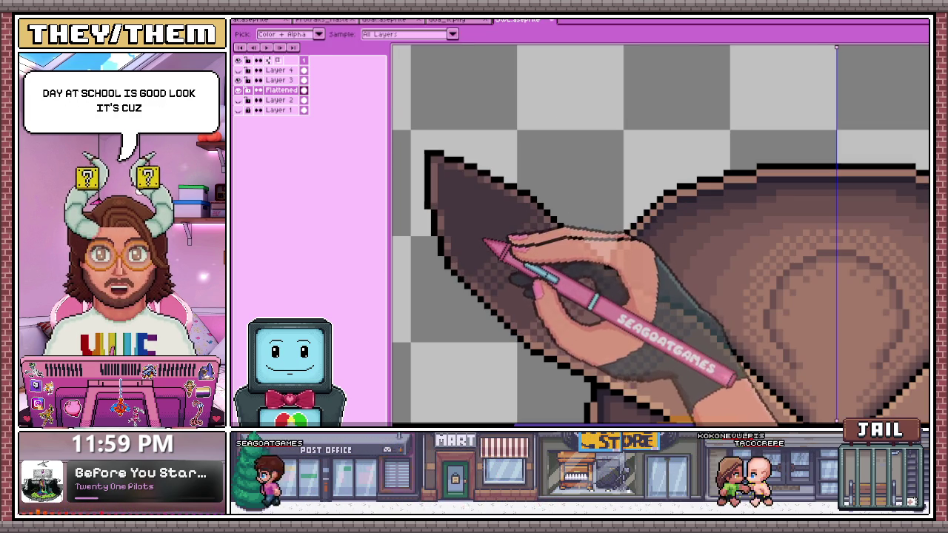
- With the pencil, close the Color Shading window and paint dark outline pixels along the left ear
{"action": "key", "text": "b"}
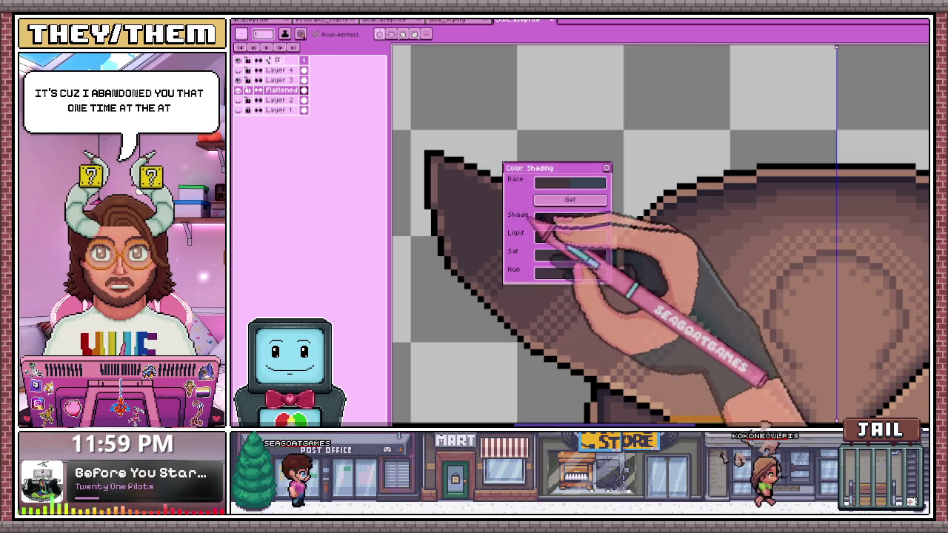
{"action": "left_click", "coordinate": [607, 168]}
{"action": "scroll", "coordinate": [401, 193], "scroll_direction": "up", "scroll_amount": 2}
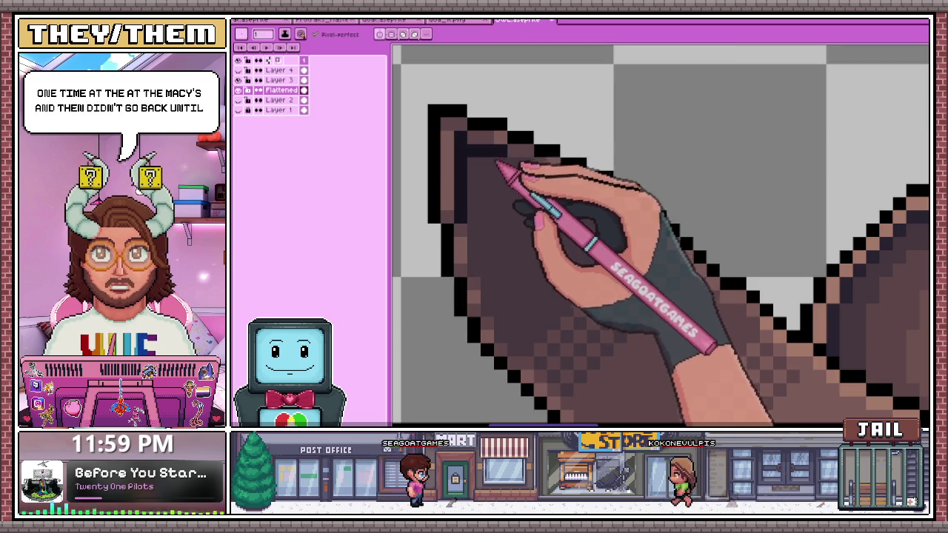
{"action": "scroll", "coordinate": [500, 167], "scroll_direction": "down", "scroll_amount": 2}
{"action": "scroll", "coordinate": [474, 148], "scroll_direction": "up", "scroll_amount": 2}
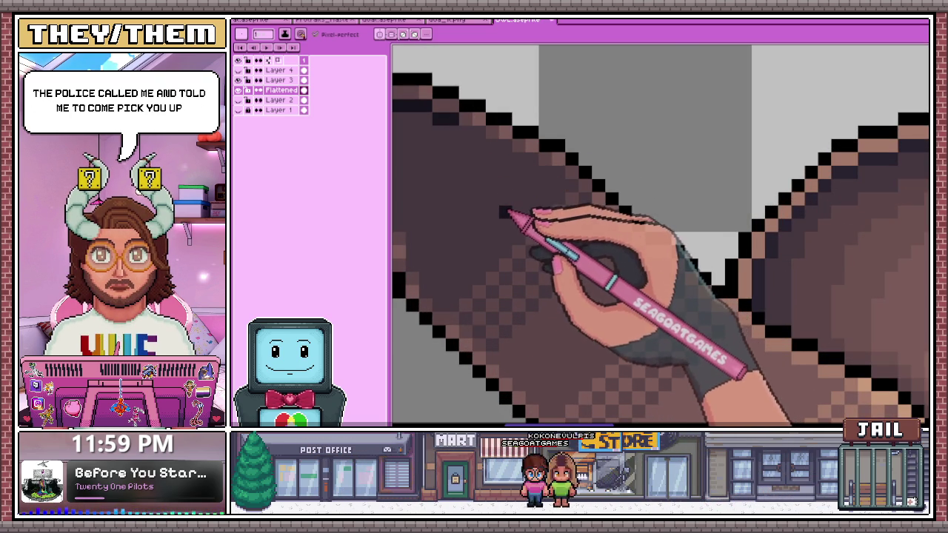
{"action": "scroll", "coordinate": [508, 213], "scroll_direction": "down", "scroll_amount": 2}
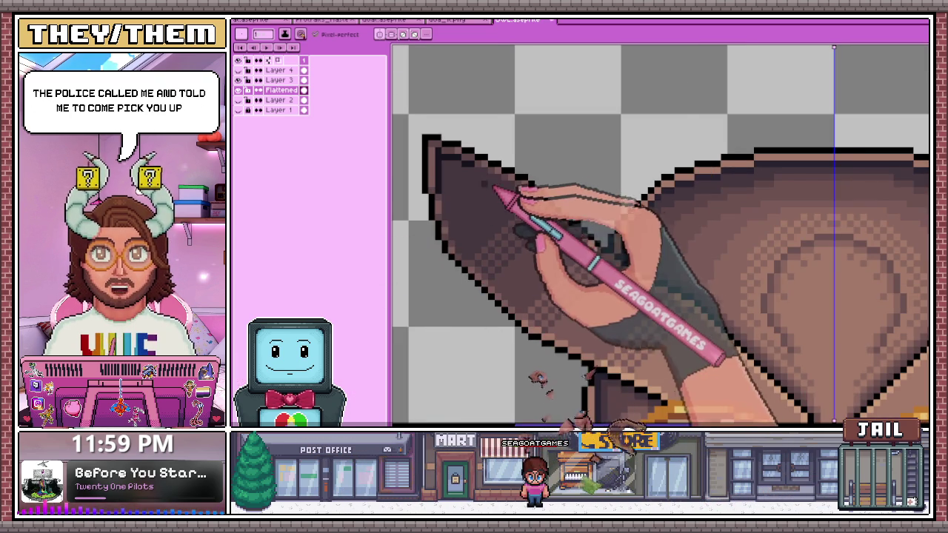
{"action": "scroll", "coordinate": [481, 187], "scroll_direction": "up", "scroll_amount": 1}
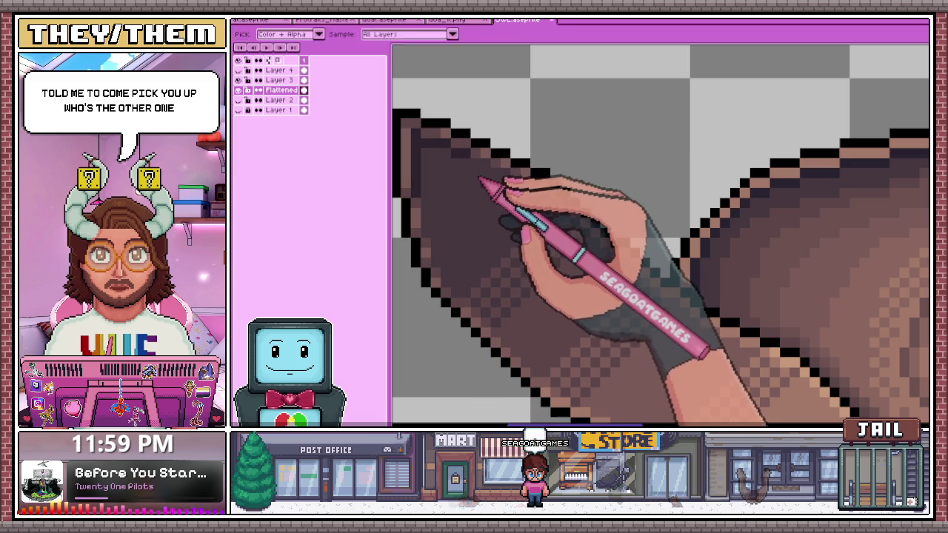
{"action": "scroll", "coordinate": [480, 171], "scroll_direction": "up", "scroll_amount": 1}
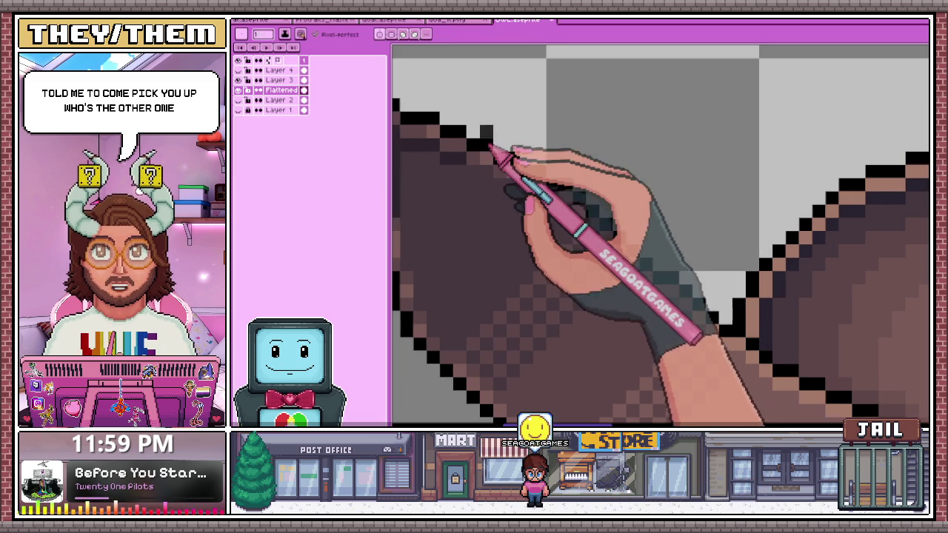
{"action": "scroll", "coordinate": [500, 171], "scroll_direction": "up", "scroll_amount": 1}
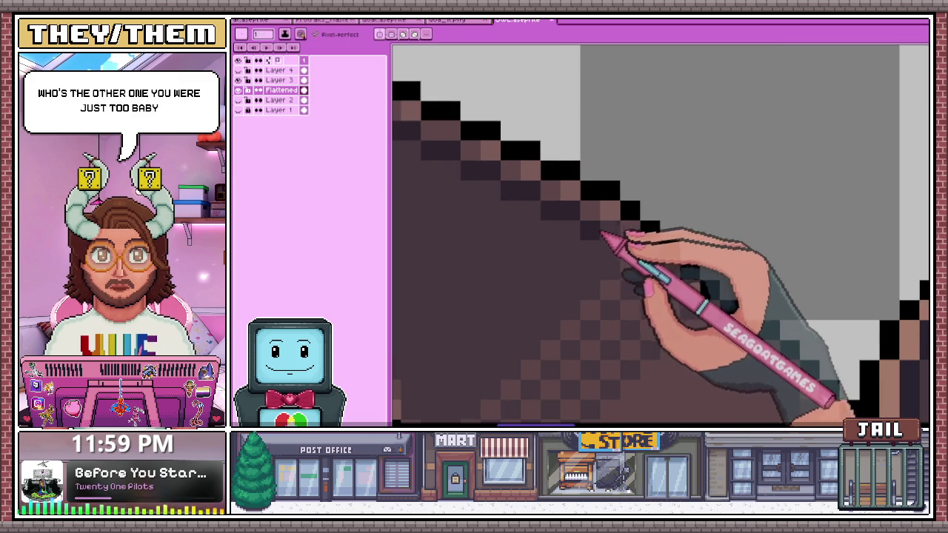
{"action": "scroll", "coordinate": [597, 234], "scroll_direction": "down", "scroll_amount": 2}
{"action": "scroll", "coordinate": [529, 269], "scroll_direction": "up", "scroll_amount": 1}
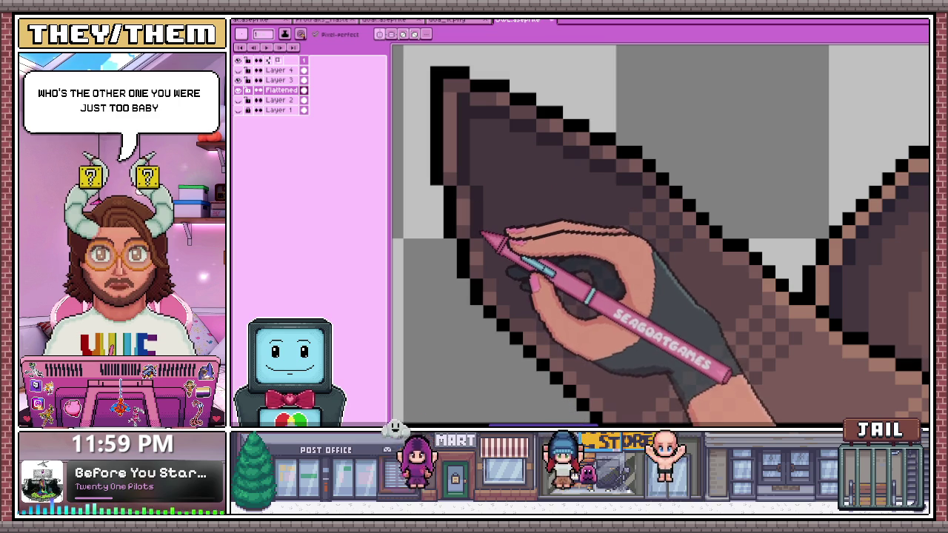
{"action": "scroll", "coordinate": [512, 260], "scroll_direction": "down", "scroll_amount": 1}
{"action": "scroll", "coordinate": [519, 237], "scroll_direction": "down", "scroll_amount": 1}
{"action": "scroll", "coordinate": [519, 254], "scroll_direction": "down", "scroll_amount": 1}
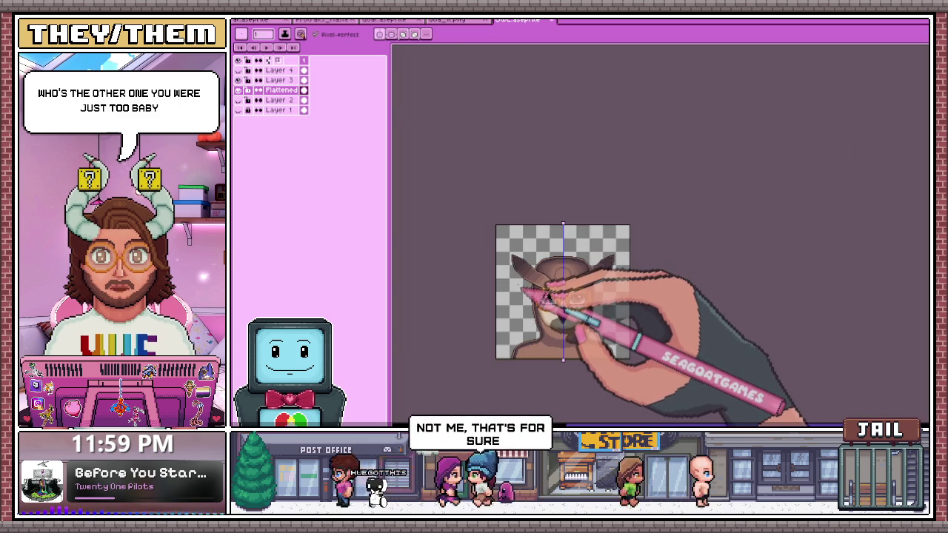
- Add checkered dither pixels along the ear's lower edge where it meets the hood
{"action": "scroll", "coordinate": [563, 300], "scroll_direction": "up", "scroll_amount": 1}
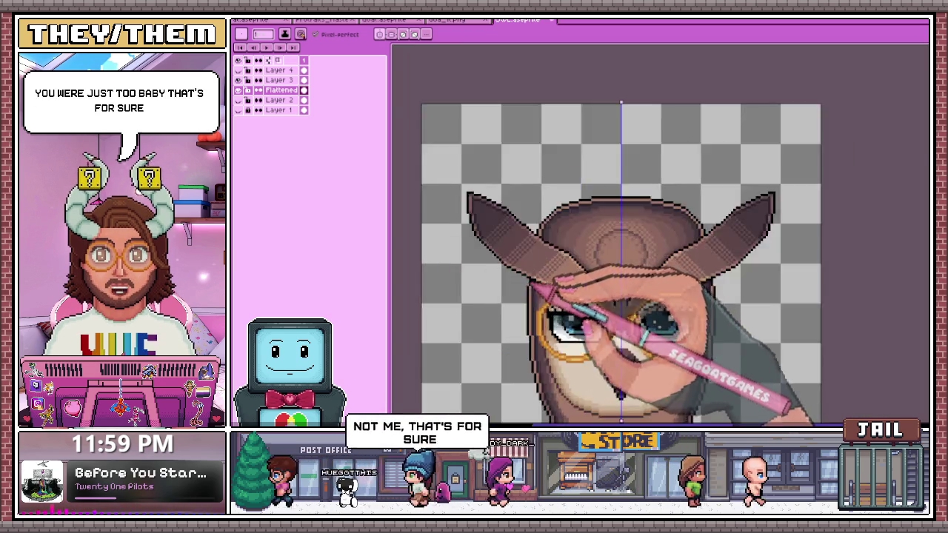
{"action": "scroll", "coordinate": [614, 308], "scroll_direction": "up", "scroll_amount": 2}
{"action": "scroll", "coordinate": [486, 228], "scroll_direction": "up", "scroll_amount": 1}
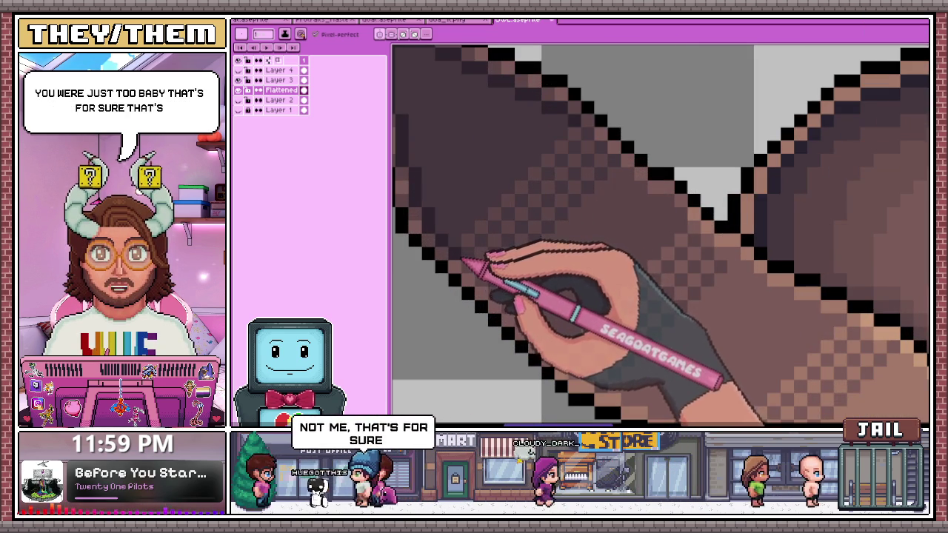
{"action": "scroll", "coordinate": [489, 265], "scroll_direction": "down", "scroll_amount": 1}
{"action": "scroll", "coordinate": [518, 278], "scroll_direction": "up", "scroll_amount": 1}
{"action": "scroll", "coordinate": [522, 289], "scroll_direction": "down", "scroll_amount": 1}
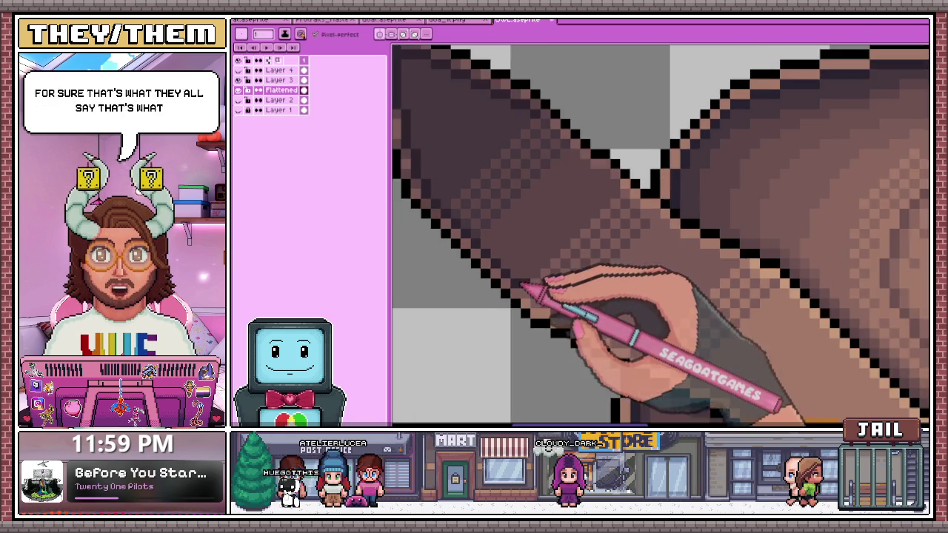
{"action": "scroll", "coordinate": [530, 297], "scroll_direction": "up", "scroll_amount": 1}
{"action": "scroll", "coordinate": [552, 319], "scroll_direction": "down", "scroll_amount": 1}
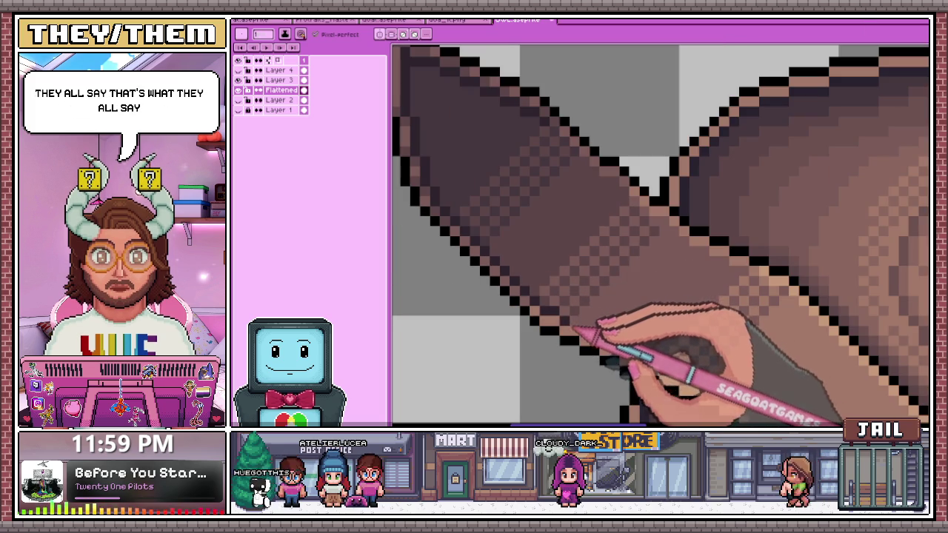
{"action": "scroll", "coordinate": [585, 329], "scroll_direction": "down", "scroll_amount": 2}
{"action": "scroll", "coordinate": [604, 326], "scroll_direction": "up", "scroll_amount": 1}
{"action": "scroll", "coordinate": [563, 303], "scroll_direction": "up", "scroll_amount": 1}
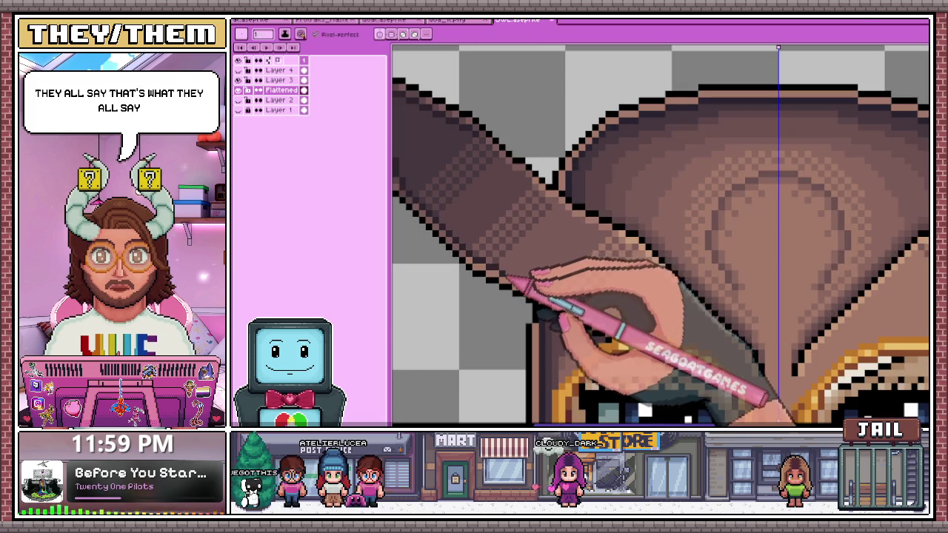
{"action": "scroll", "coordinate": [518, 286], "scroll_direction": "down", "scroll_amount": 1}
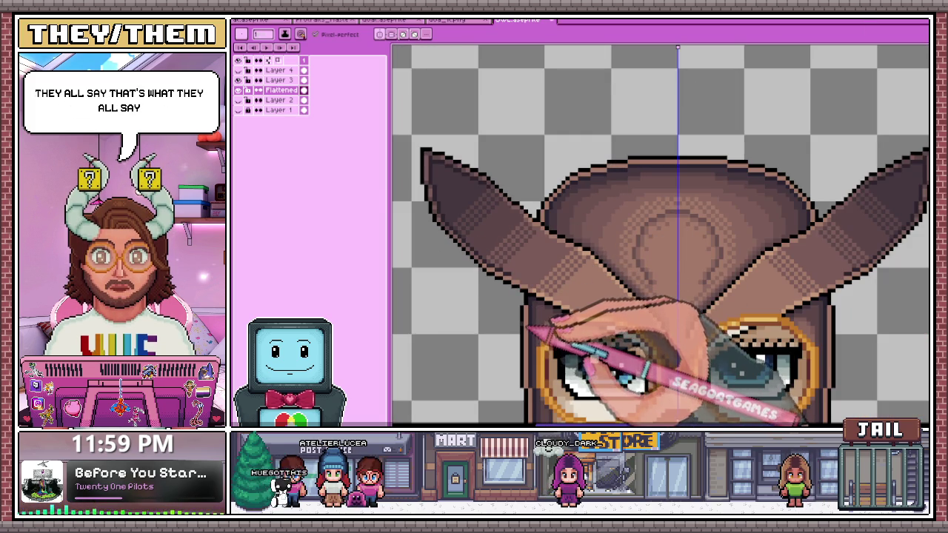
{"action": "scroll", "coordinate": [529, 309], "scroll_direction": "up", "scroll_amount": 1}
{"action": "scroll", "coordinate": [511, 274], "scroll_direction": "up", "scroll_amount": 2}
{"action": "scroll", "coordinate": [519, 268], "scroll_direction": "down", "scroll_amount": 2}
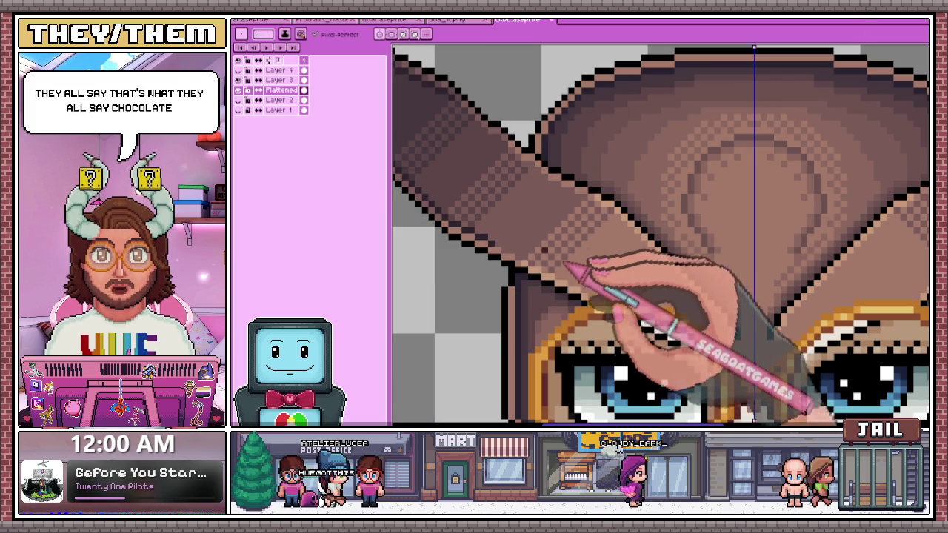
- Zoom along the left ear and pick a dark shading colour with the eyedropper (Alt)
{"action": "scroll", "coordinate": [511, 255], "scroll_direction": "up", "scroll_amount": 1}
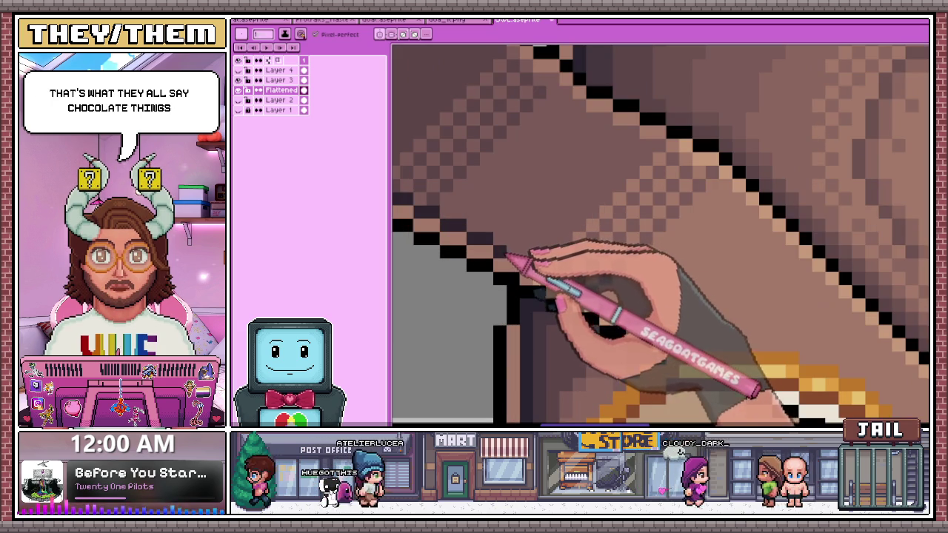
{"action": "scroll", "coordinate": [557, 284], "scroll_direction": "down", "scroll_amount": 2}
{"action": "scroll", "coordinate": [599, 271], "scroll_direction": "up", "scroll_amount": 2}
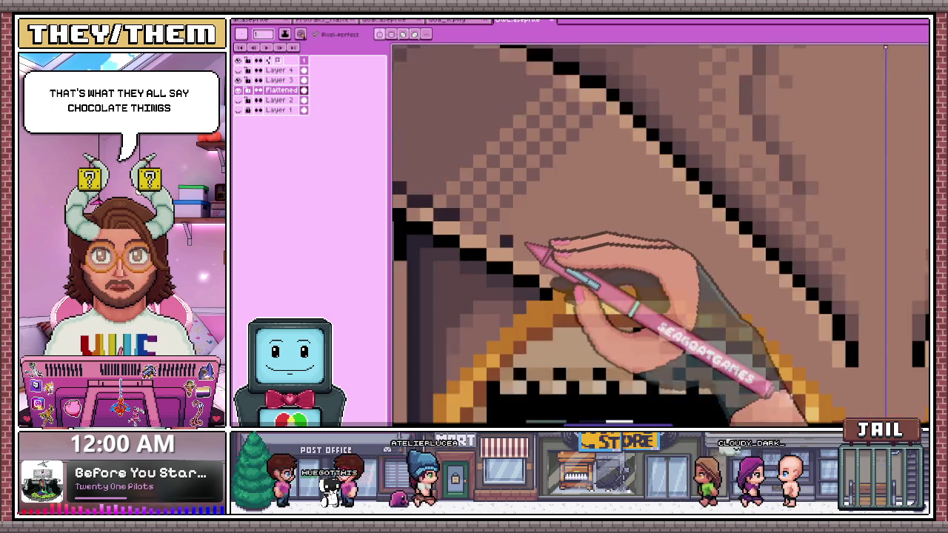
{"action": "scroll", "coordinate": [448, 196], "scroll_direction": "down", "scroll_amount": 2}
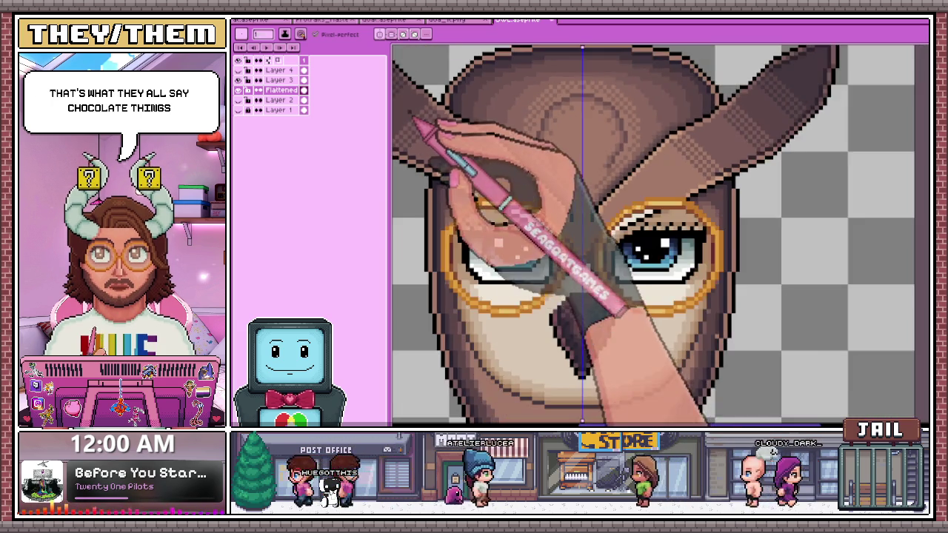
{"action": "scroll", "coordinate": [445, 192], "scroll_direction": "up", "scroll_amount": 2}
{"action": "scroll", "coordinate": [463, 182], "scroll_direction": "up", "scroll_amount": 1}
{"action": "scroll", "coordinate": [469, 166], "scroll_direction": "down", "scroll_amount": 1}
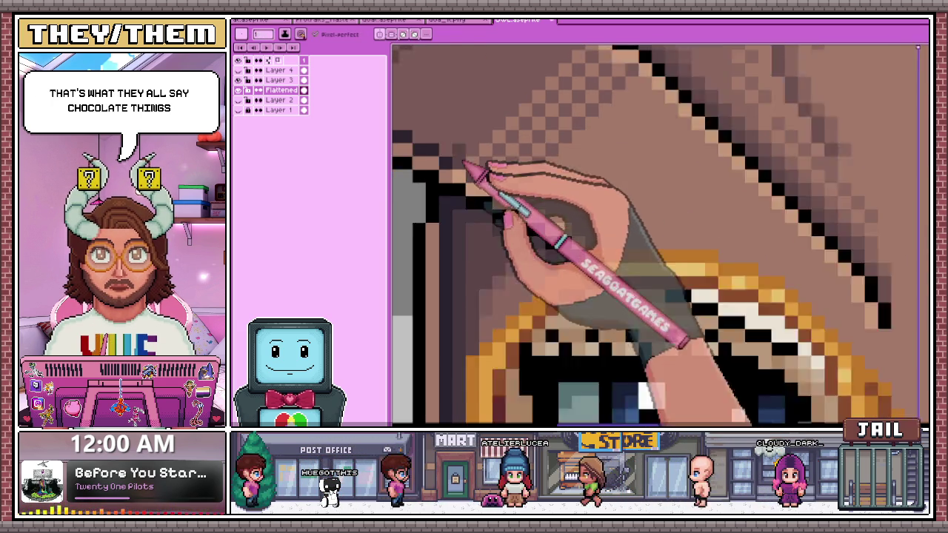
{"action": "scroll", "coordinate": [419, 127], "scroll_direction": "down", "scroll_amount": 1}
{"action": "scroll", "coordinate": [426, 135], "scroll_direction": "up", "scroll_amount": 2}
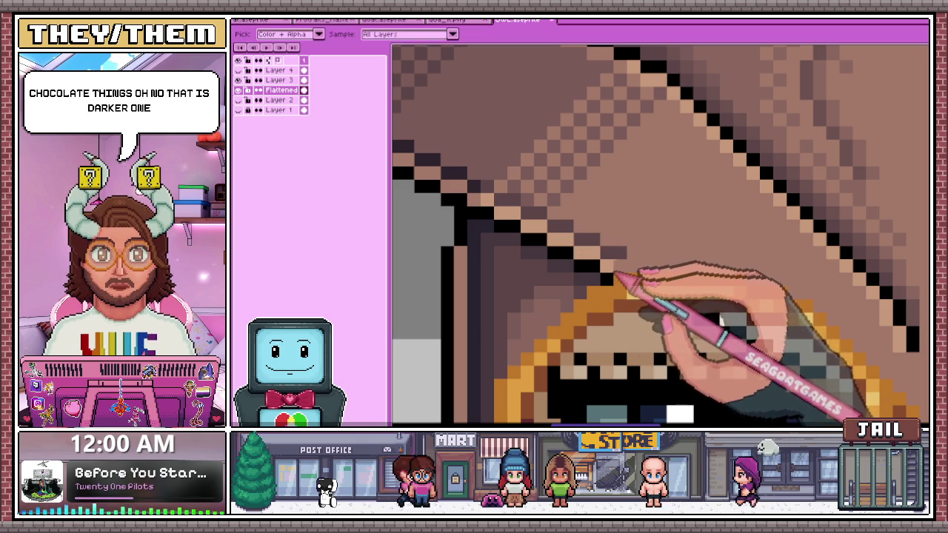
{"action": "scroll", "coordinate": [659, 236], "scroll_direction": "down", "scroll_amount": 1}
{"action": "scroll", "coordinate": [660, 236], "scroll_direction": "up", "scroll_amount": 1}
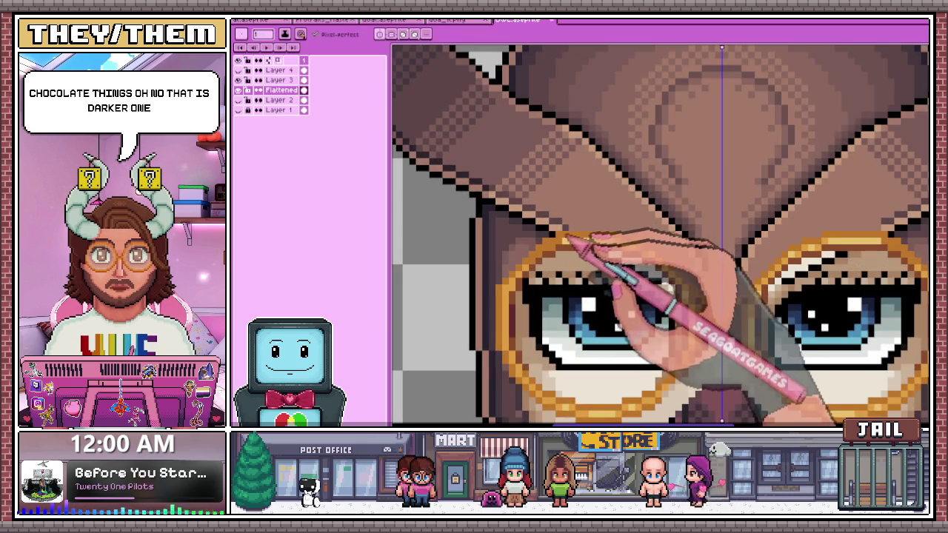
{"action": "scroll", "coordinate": [574, 239], "scroll_direction": "down", "scroll_amount": 2}
{"action": "scroll", "coordinate": [570, 223], "scroll_direction": "down", "scroll_amount": 1}
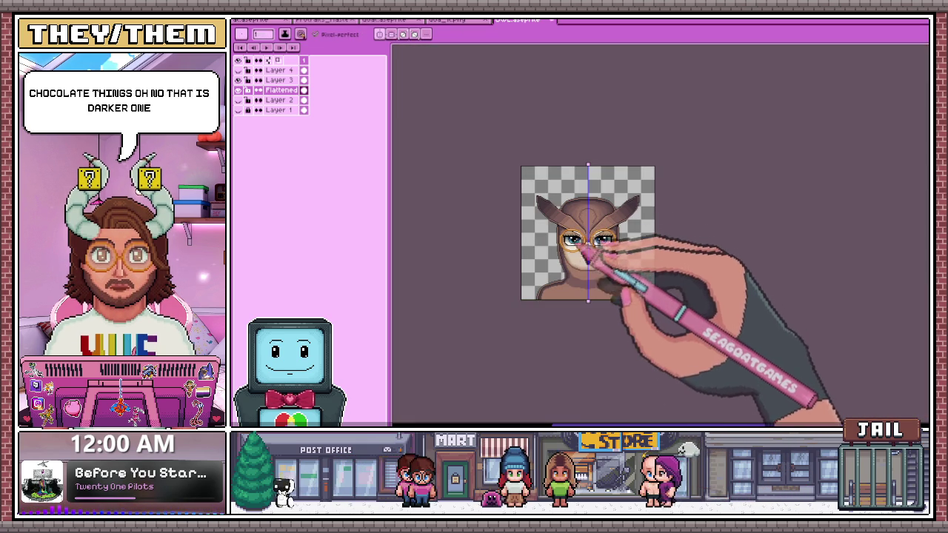
{"action": "scroll", "coordinate": [572, 249], "scroll_direction": "up", "scroll_amount": 1}
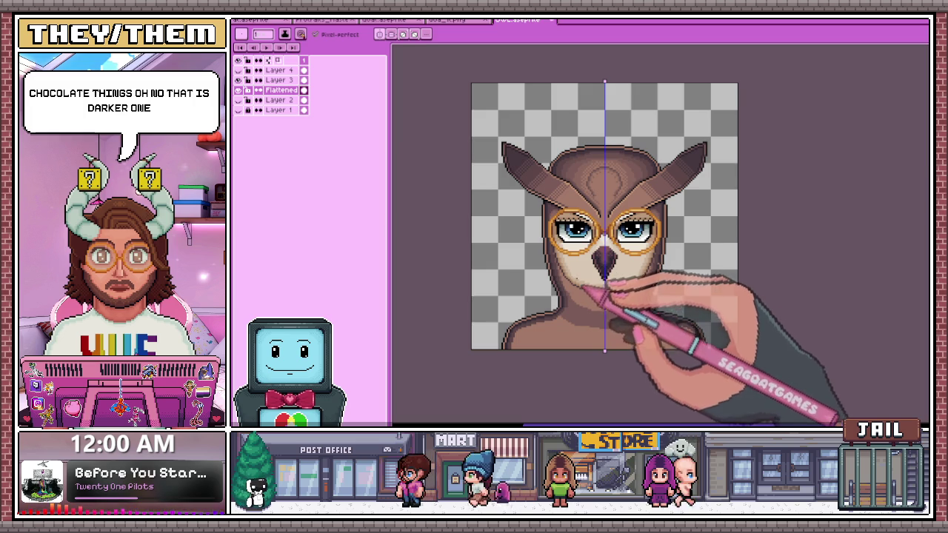
{"action": "scroll", "coordinate": [489, 151], "scroll_direction": "up", "scroll_amount": 1}
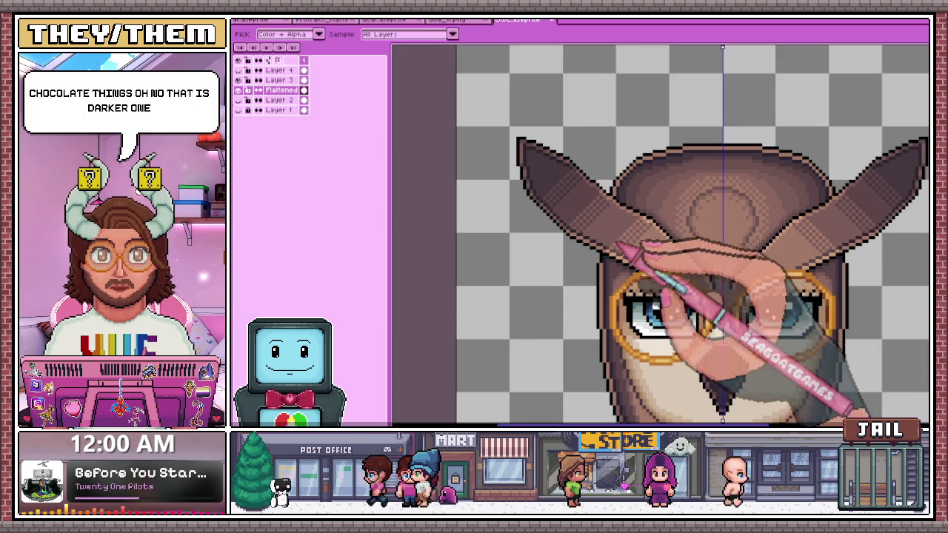
{"action": "scroll", "coordinate": [567, 178], "scroll_direction": "up", "scroll_amount": 1}
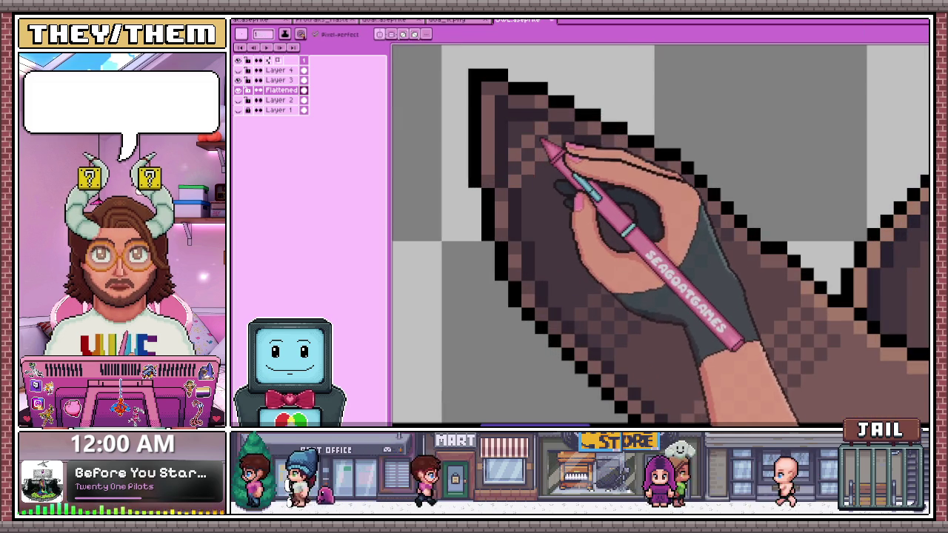
{"action": "scroll", "coordinate": [526, 163], "scroll_direction": "down", "scroll_amount": 1}
{"action": "scroll", "coordinate": [546, 180], "scroll_direction": "up", "scroll_amount": 1}
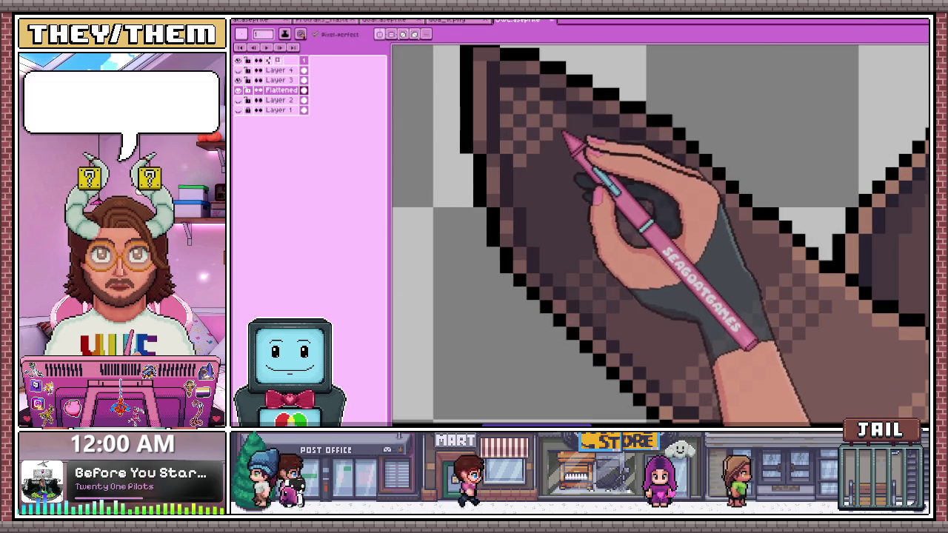
- Paint checkerboard dither pixels down the left ear from tip to base on the flattened layer
{"action": "left_click", "coordinate": [628, 239], "text": "alt"}
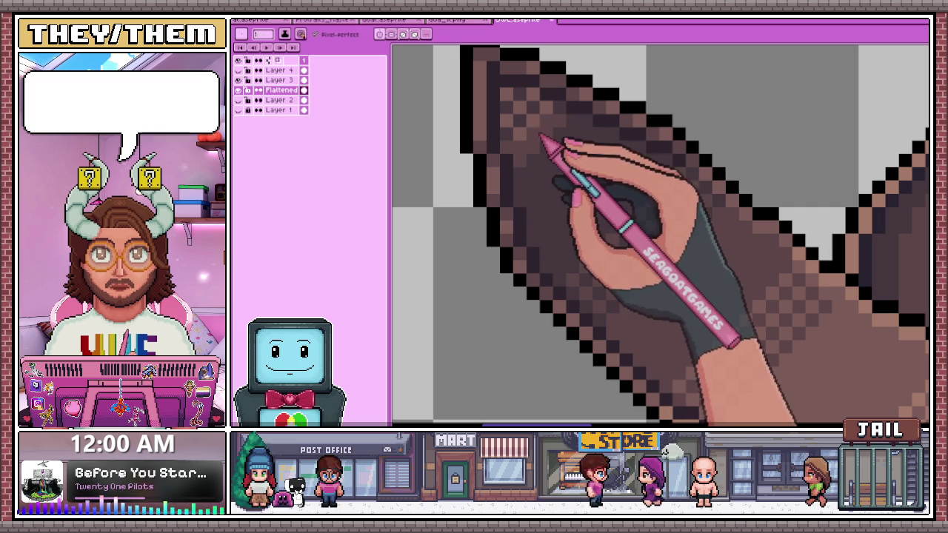
{"action": "scroll", "coordinate": [534, 178], "scroll_direction": "down", "scroll_amount": 1}
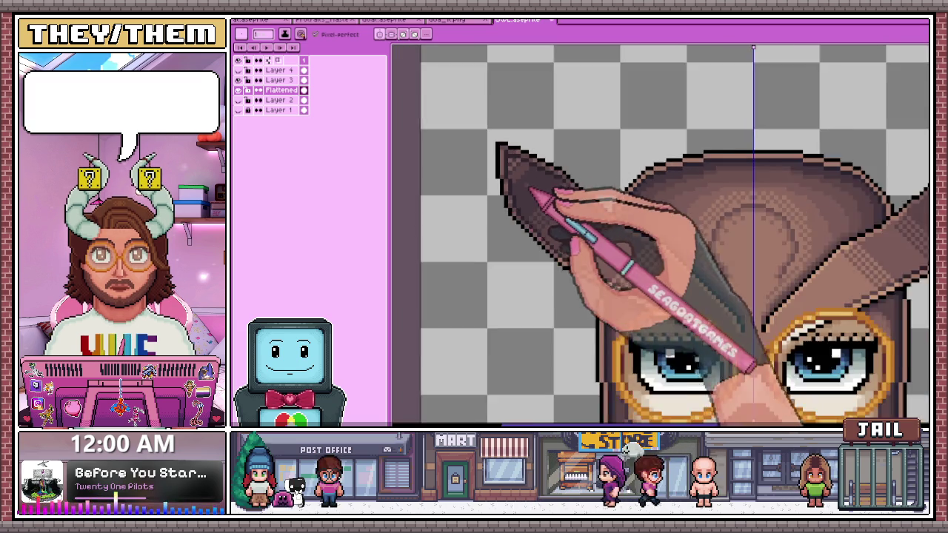
{"action": "scroll", "coordinate": [530, 204], "scroll_direction": "up", "scroll_amount": 1}
{"action": "scroll", "coordinate": [517, 208], "scroll_direction": "down", "scroll_amount": 1}
{"action": "scroll", "coordinate": [519, 208], "scroll_direction": "down", "scroll_amount": 1}
{"action": "scroll", "coordinate": [518, 208], "scroll_direction": "down", "scroll_amount": 1}
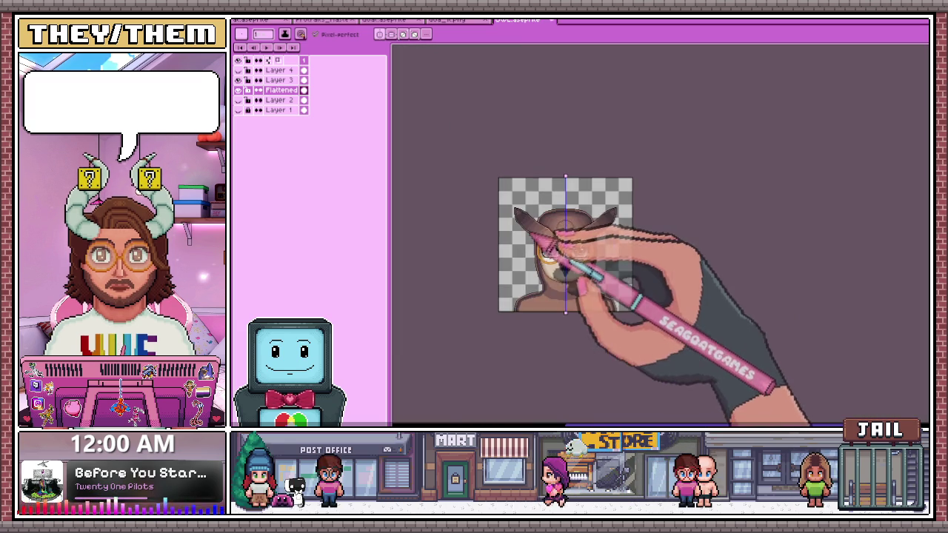
{"action": "scroll", "coordinate": [511, 207], "scroll_direction": "up", "scroll_amount": 1}
{"action": "scroll", "coordinate": [504, 211], "scroll_direction": "up", "scroll_amount": 2}
{"action": "scroll", "coordinate": [500, 206], "scroll_direction": "up", "scroll_amount": 1}
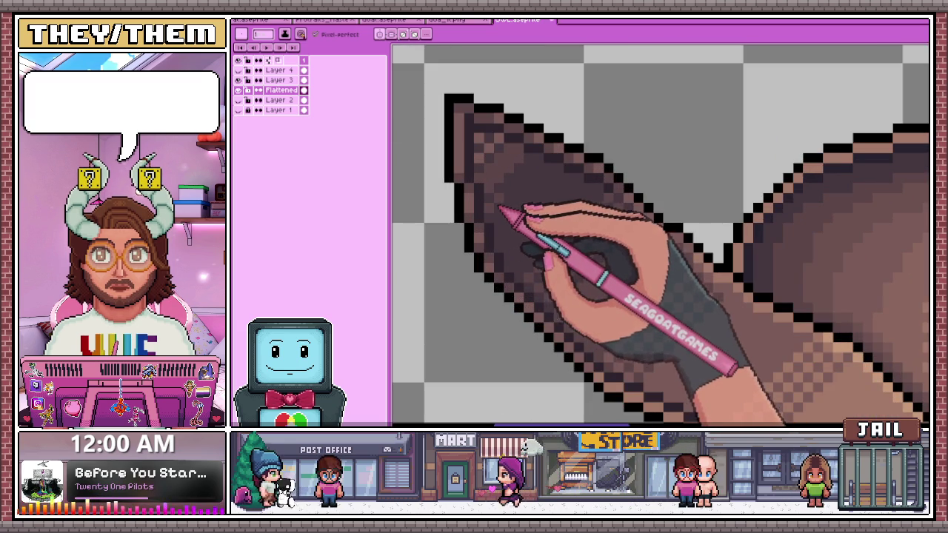
{"action": "scroll", "coordinate": [529, 181], "scroll_direction": "down", "scroll_amount": 3}
{"action": "scroll", "coordinate": [544, 296], "scroll_direction": "up", "scroll_amount": 1}
{"action": "scroll", "coordinate": [511, 222], "scroll_direction": "up", "scroll_amount": 2}
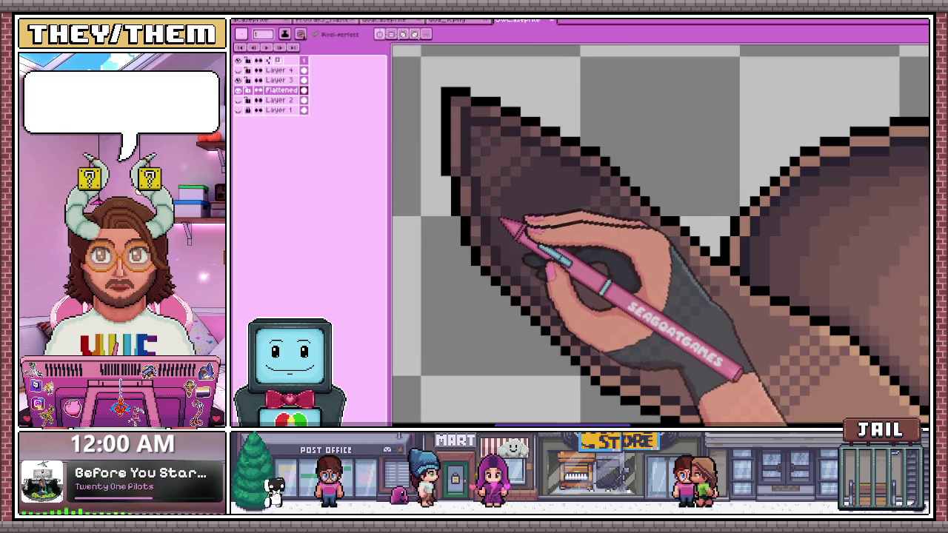
{"action": "scroll", "coordinate": [523, 209], "scroll_direction": "down", "scroll_amount": 1}
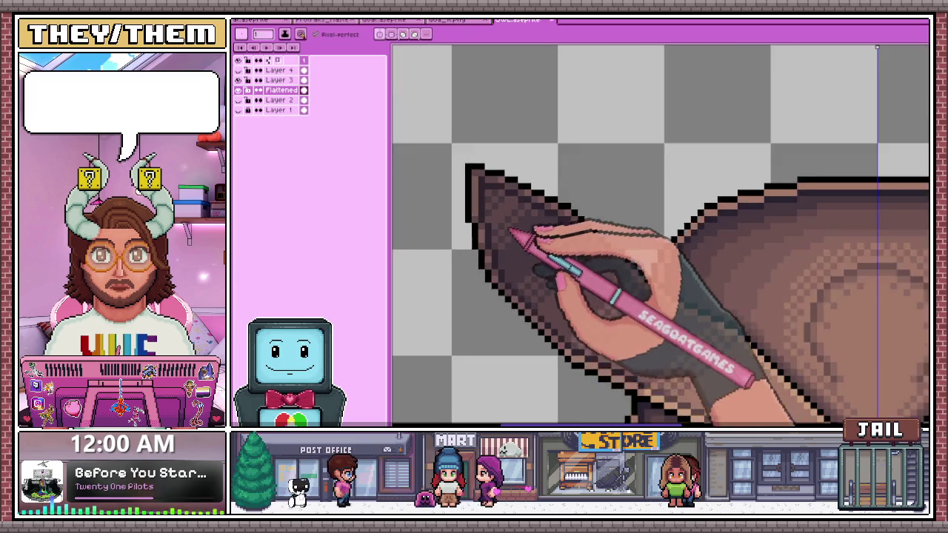
{"action": "scroll", "coordinate": [515, 245], "scroll_direction": "up", "scroll_amount": 1}
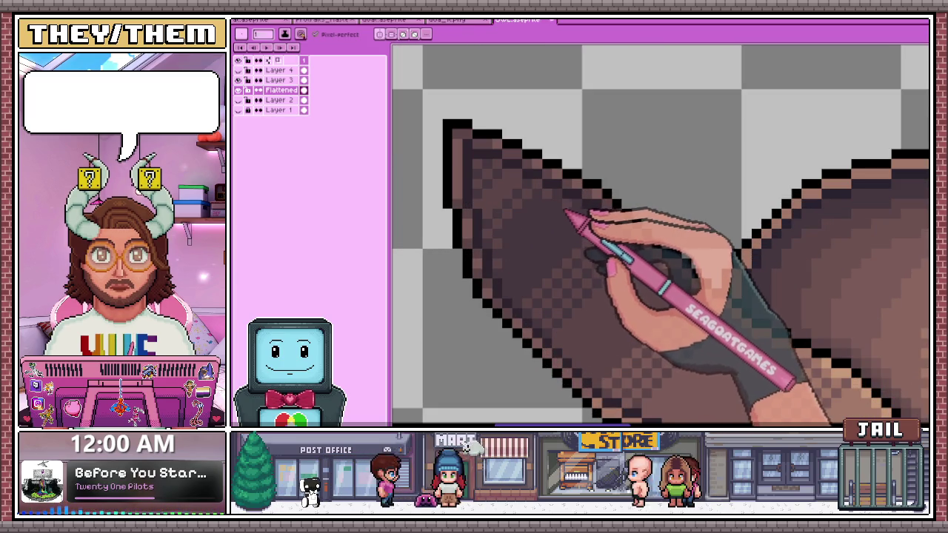
{"action": "scroll", "coordinate": [570, 206], "scroll_direction": "down", "scroll_amount": 2}
{"action": "scroll", "coordinate": [567, 245], "scroll_direction": "down", "scroll_amount": 1}
{"action": "scroll", "coordinate": [629, 184], "scroll_direction": "up", "scroll_amount": 2}
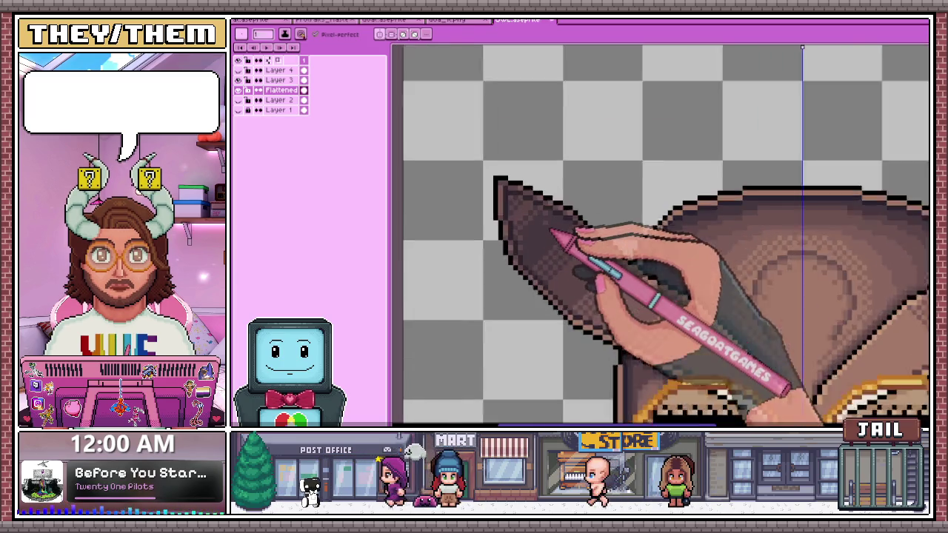
{"action": "scroll", "coordinate": [555, 237], "scroll_direction": "up", "scroll_amount": 1}
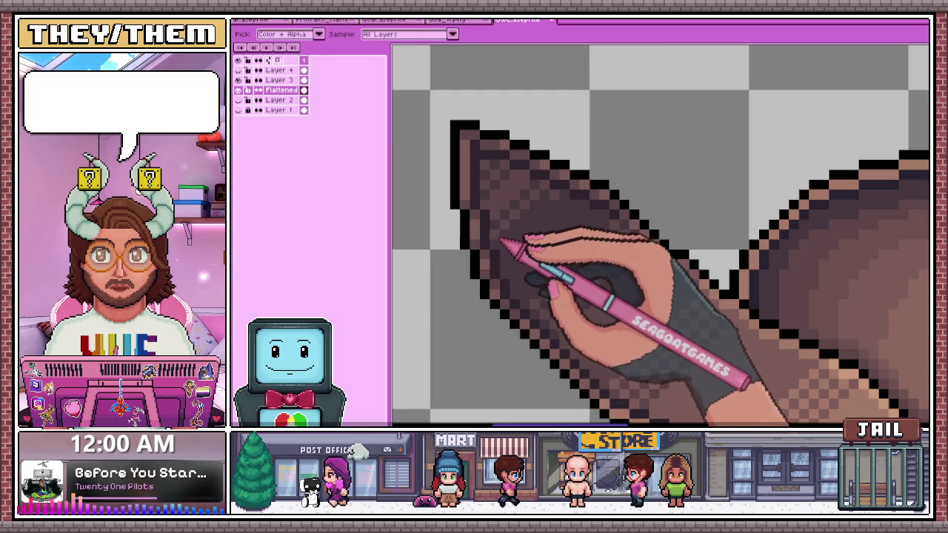
{"action": "scroll", "coordinate": [519, 238], "scroll_direction": "down", "scroll_amount": 2}
{"action": "scroll", "coordinate": [534, 266], "scroll_direction": "down", "scroll_amount": 2}
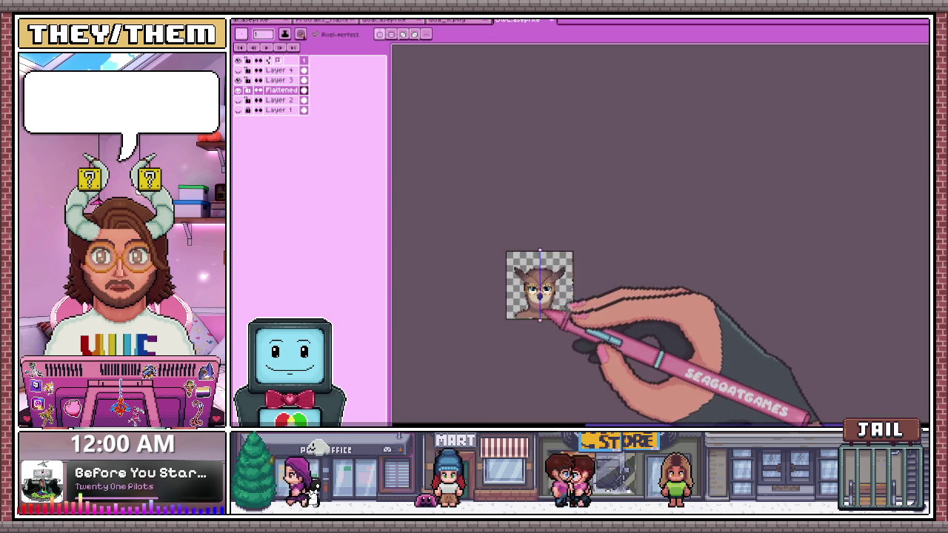
{"action": "scroll", "coordinate": [541, 261], "scroll_direction": "up", "scroll_amount": 2}
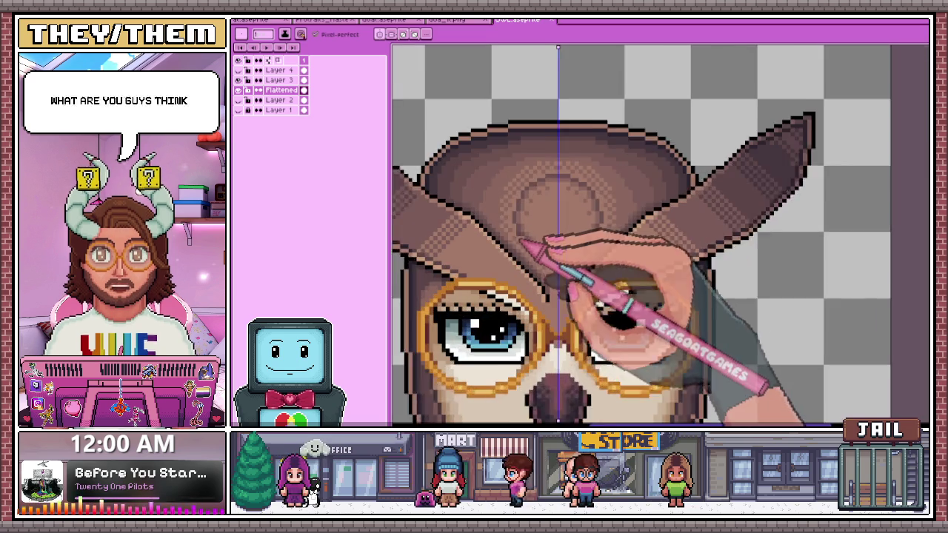
{"action": "scroll", "coordinate": [536, 250], "scroll_direction": "up", "scroll_amount": 1}
{"action": "scroll", "coordinate": [546, 243], "scroll_direction": "up", "scroll_amount": 1}
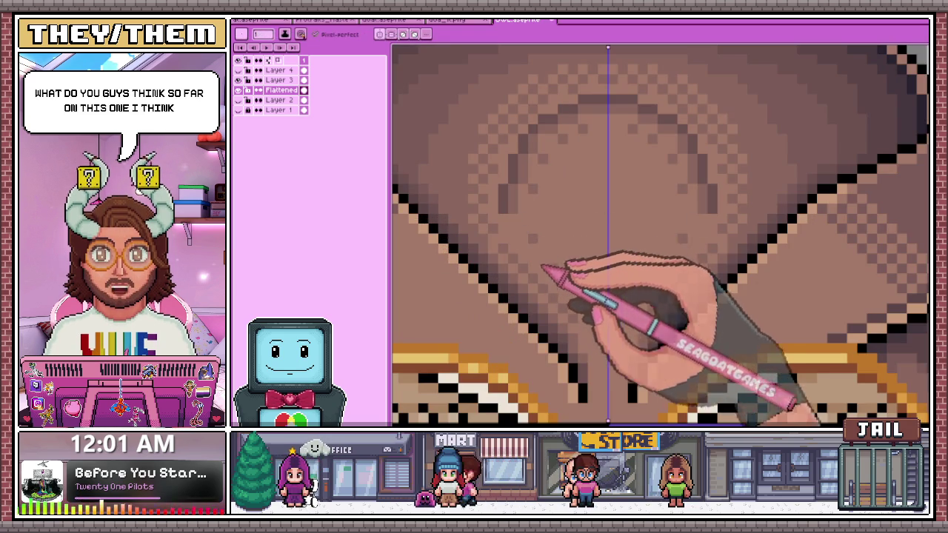
{"action": "scroll", "coordinate": [556, 263], "scroll_direction": "down", "scroll_amount": 1}
{"action": "scroll", "coordinate": [578, 260], "scroll_direction": "down", "scroll_amount": 1}
{"action": "scroll", "coordinate": [596, 304], "scroll_direction": "down", "scroll_amount": 2}
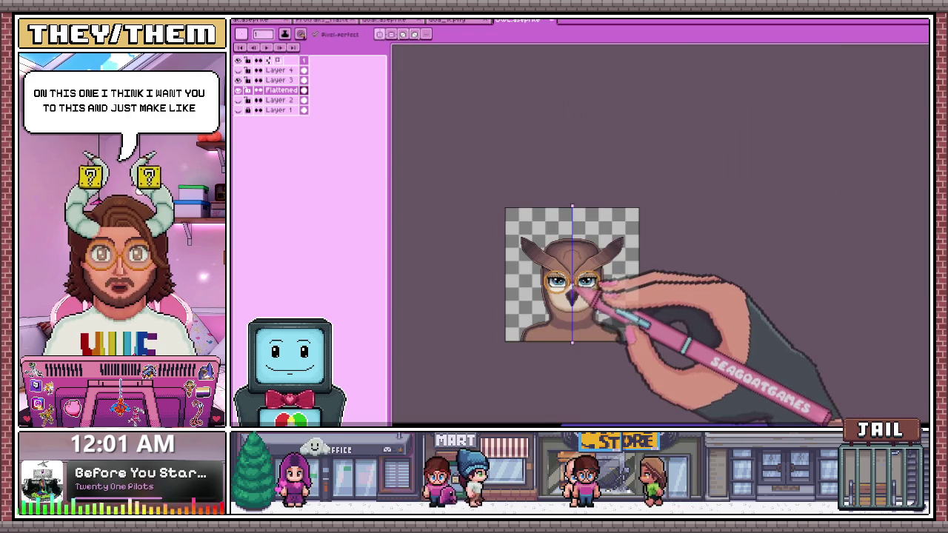
{"action": "scroll", "coordinate": [582, 305], "scroll_direction": "up", "scroll_amount": 1}
{"action": "scroll", "coordinate": [582, 305], "scroll_direction": "up", "scroll_amount": 3}
{"action": "scroll", "coordinate": [582, 305], "scroll_direction": "up", "scroll_amount": 1}
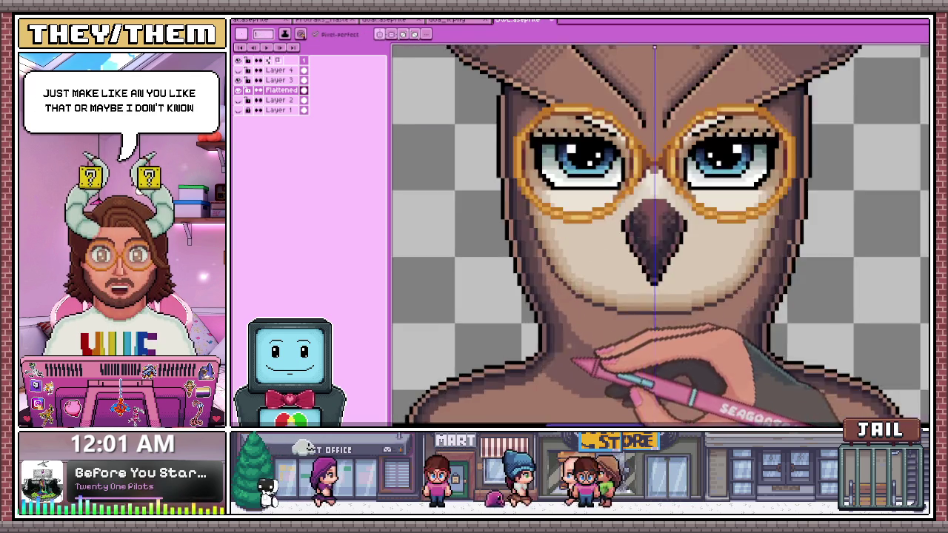
{"action": "scroll", "coordinate": [582, 305], "scroll_direction": "down", "scroll_amount": 3}
{"action": "scroll", "coordinate": [579, 289], "scroll_direction": "up", "scroll_amount": 1}
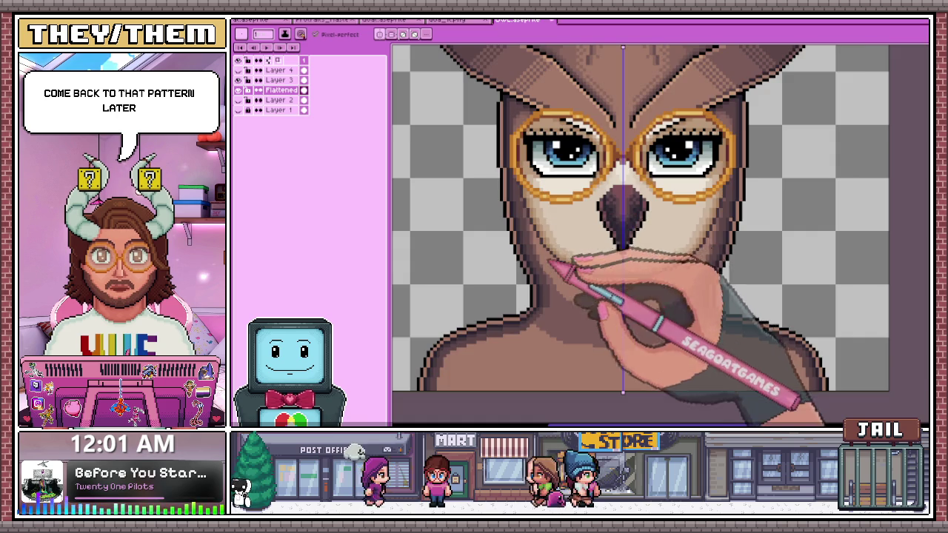
{"action": "scroll", "coordinate": [552, 261], "scroll_direction": "up", "scroll_amount": 3}
{"action": "scroll", "coordinate": [550, 243], "scroll_direction": "down", "scroll_amount": 2}
{"action": "scroll", "coordinate": [540, 222], "scroll_direction": "up", "scroll_amount": 1}
{"action": "scroll", "coordinate": [555, 222], "scroll_direction": "down", "scroll_amount": 1}
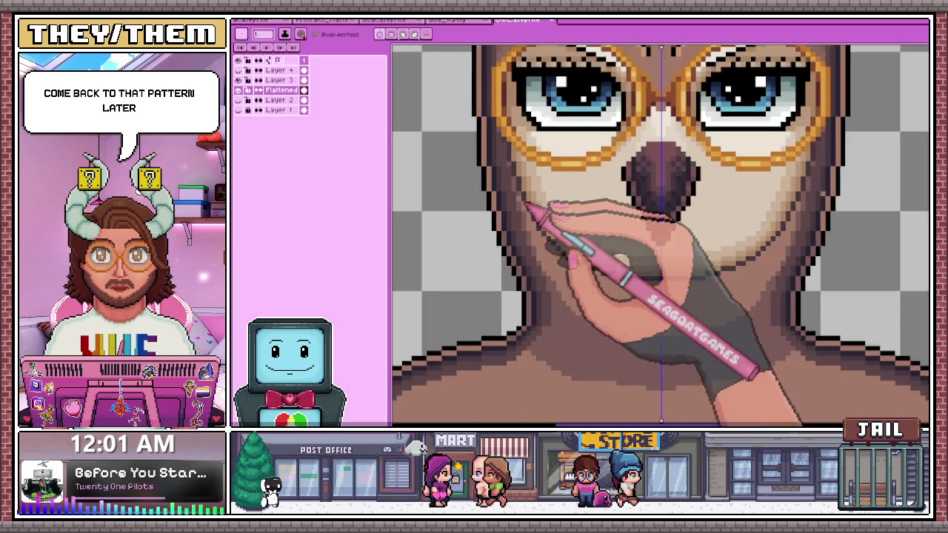
{"action": "scroll", "coordinate": [527, 206], "scroll_direction": "down", "scroll_amount": 3}
{"action": "scroll", "coordinate": [554, 267], "scroll_direction": "down", "scroll_amount": 2}
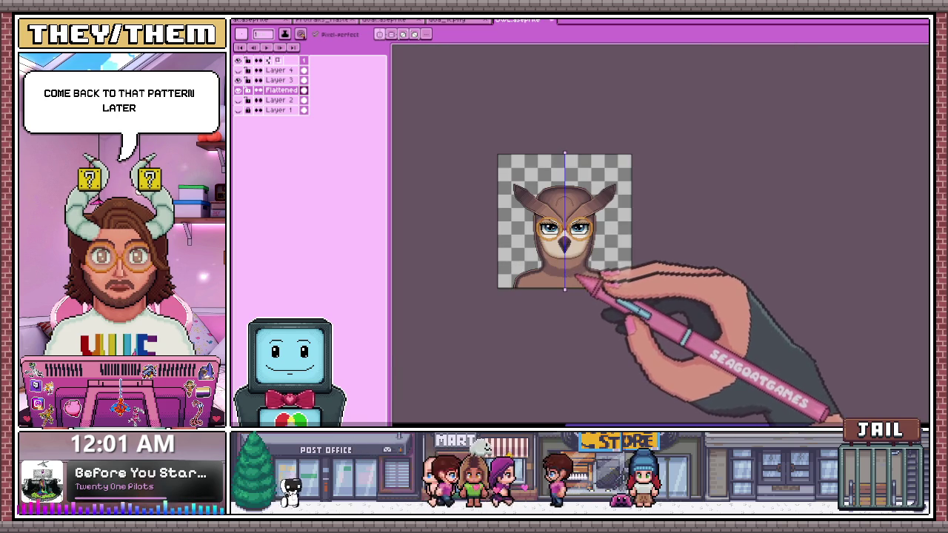
{"action": "scroll", "coordinate": [579, 278], "scroll_direction": "up", "scroll_amount": 2}
- Zoom into the neck and repaint darker brown band pixels directly beneath the pale chin
{"action": "scroll", "coordinate": [544, 248], "scroll_direction": "up", "scroll_amount": 3}
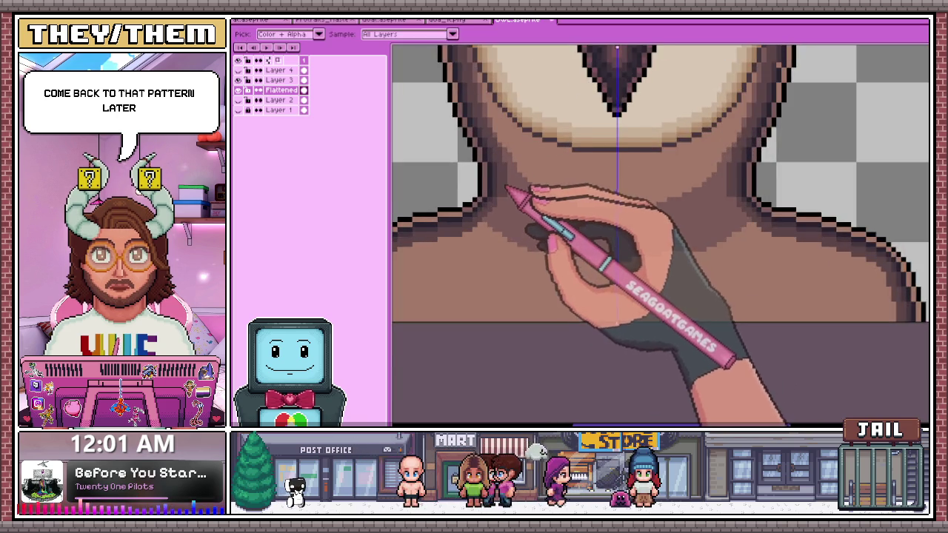
{"action": "scroll", "coordinate": [510, 191], "scroll_direction": "up", "scroll_amount": 1}
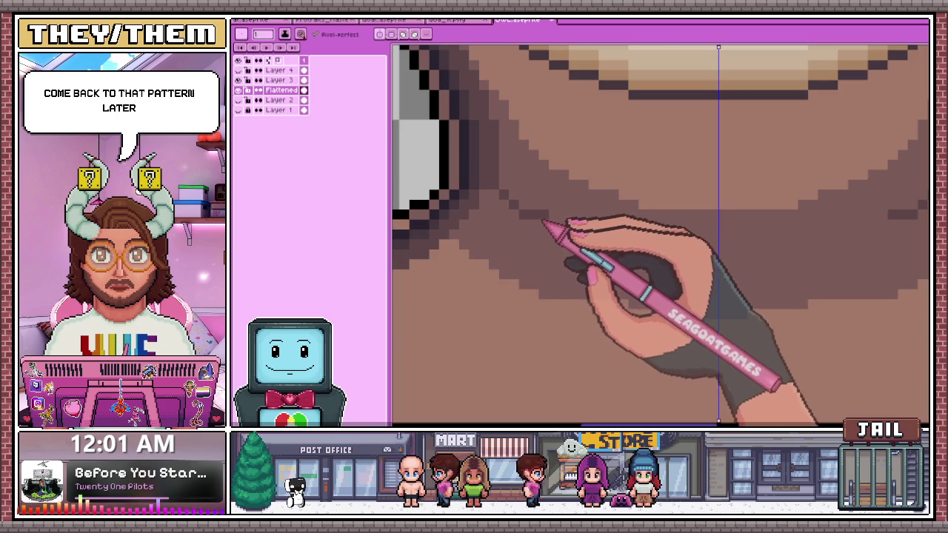
{"action": "scroll", "coordinate": [735, 269], "scroll_direction": "down", "scroll_amount": 2}
{"action": "scroll", "coordinate": [629, 311], "scroll_direction": "up", "scroll_amount": 2}
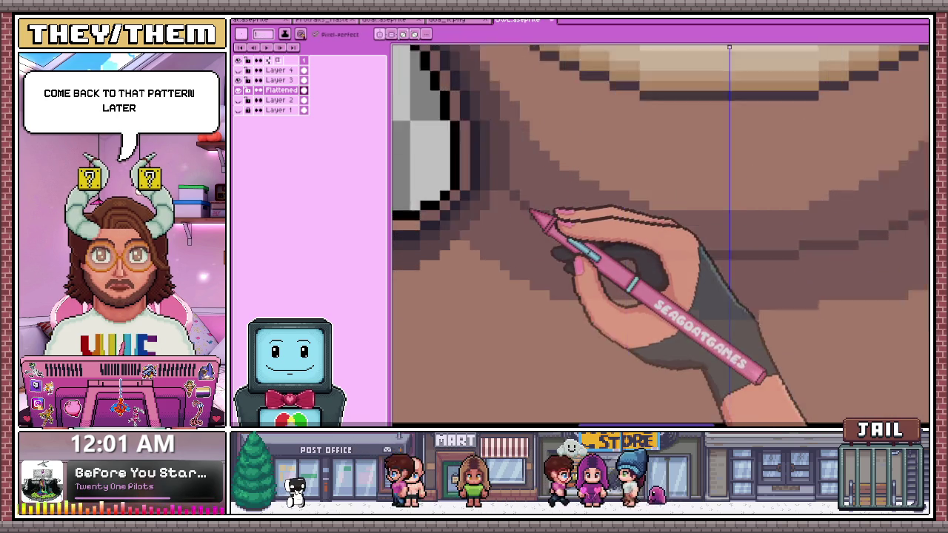
{"action": "scroll", "coordinate": [530, 211], "scroll_direction": "up", "scroll_amount": 1}
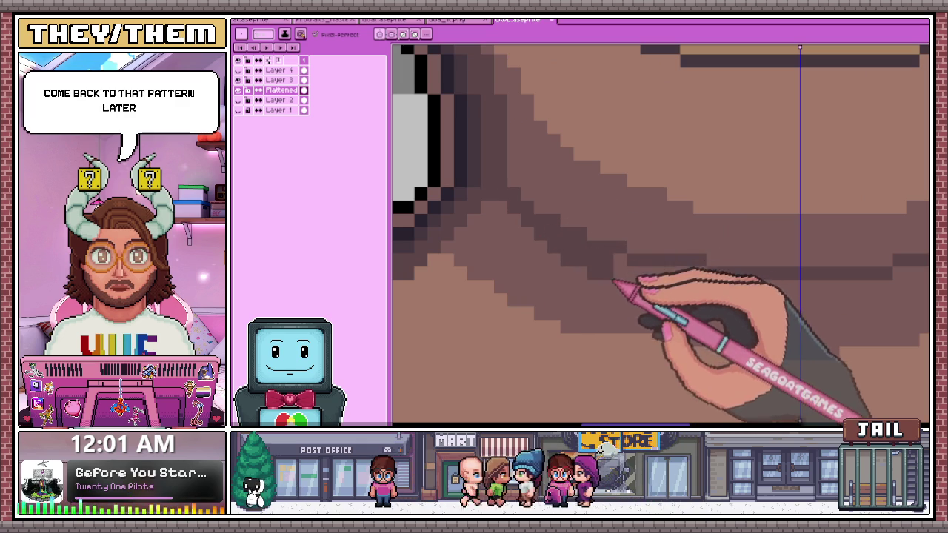
{"action": "scroll", "coordinate": [660, 258], "scroll_direction": "down", "scroll_amount": 2}
{"action": "scroll", "coordinate": [615, 275], "scroll_direction": "up", "scroll_amount": 2}
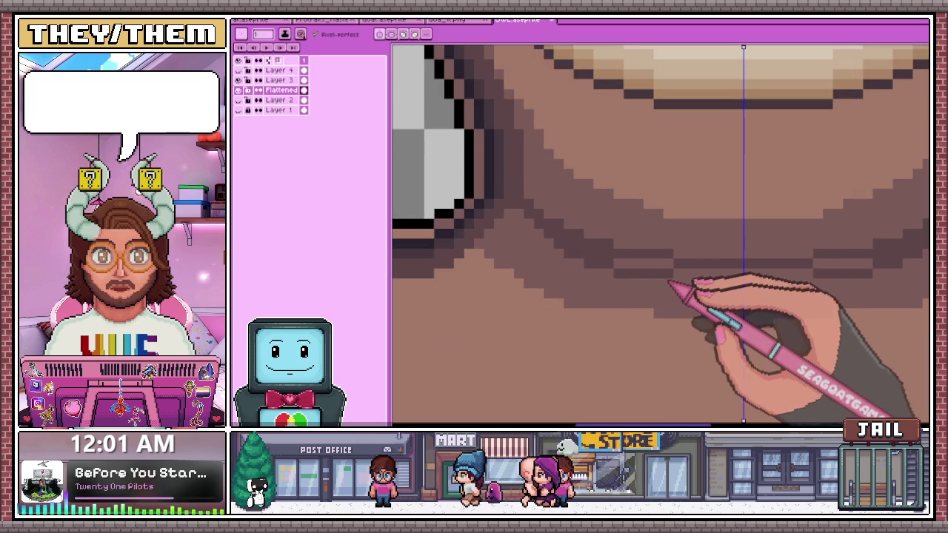
{"action": "scroll", "coordinate": [670, 285], "scroll_direction": "down", "scroll_amount": 2}
{"action": "scroll", "coordinate": [660, 284], "scroll_direction": "up", "scroll_amount": 2}
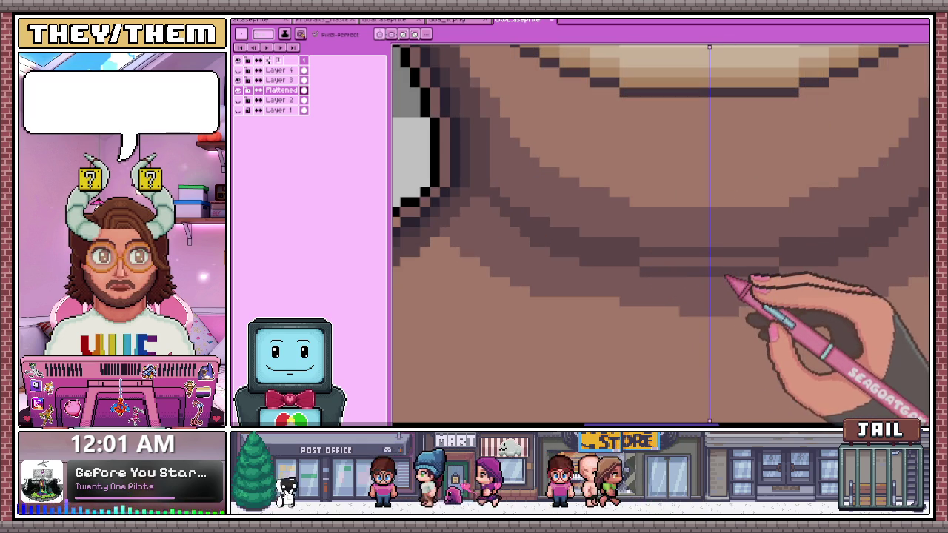
- Extend the darker brown neck shading downward into the shoulders
{"action": "scroll", "coordinate": [667, 276], "scroll_direction": "down", "scroll_amount": 1}
{"action": "scroll", "coordinate": [608, 270], "scroll_direction": "down", "scroll_amount": 1}
{"action": "scroll", "coordinate": [563, 259], "scroll_direction": "down", "scroll_amount": 1}
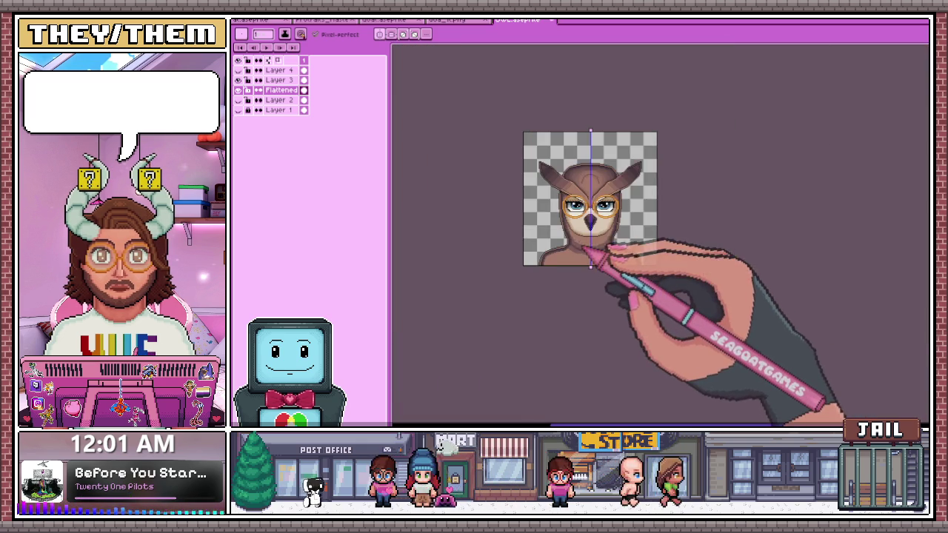
{"action": "scroll", "coordinate": [607, 273], "scroll_direction": "up", "scroll_amount": 2}
{"action": "scroll", "coordinate": [546, 227], "scroll_direction": "up", "scroll_amount": 2}
{"action": "scroll", "coordinate": [516, 208], "scroll_direction": "up", "scroll_amount": 1}
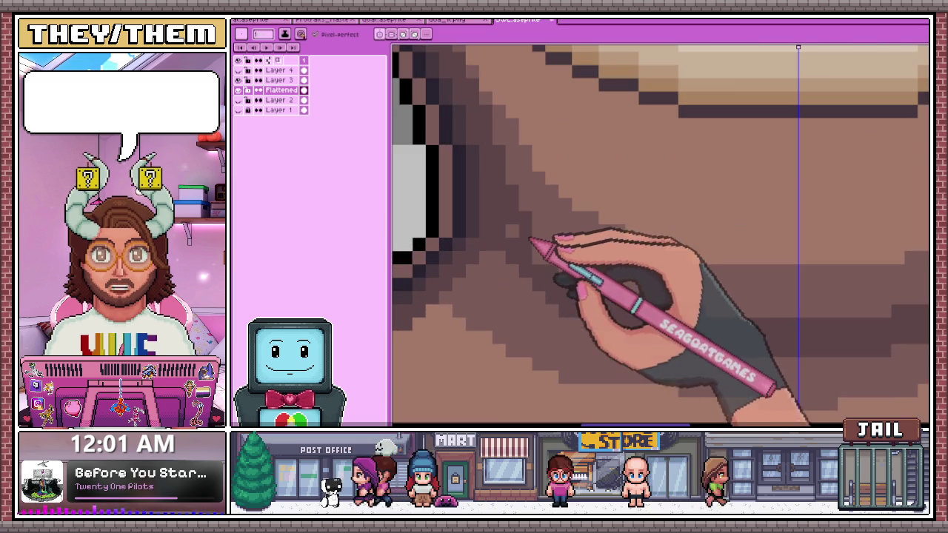
{"action": "scroll", "coordinate": [585, 267], "scroll_direction": "down", "scroll_amount": 1}
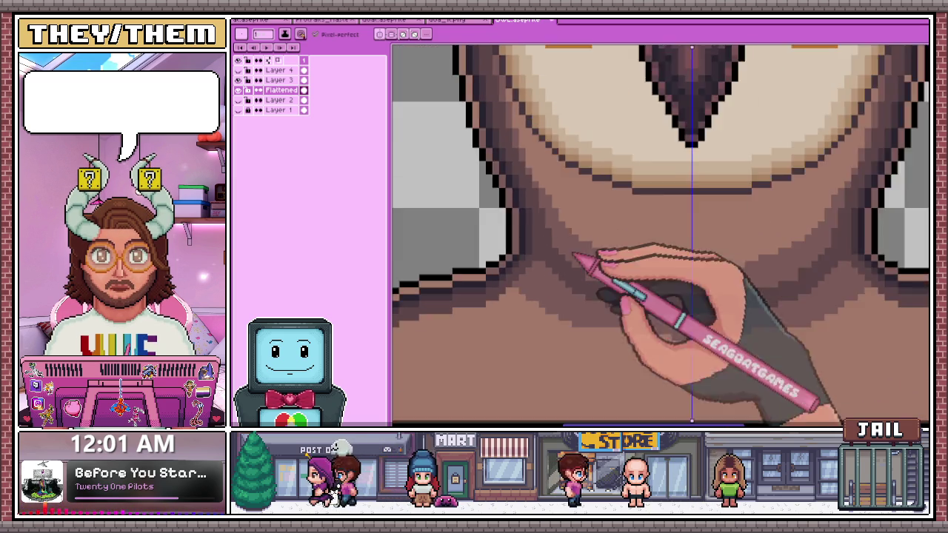
{"action": "scroll", "coordinate": [586, 268], "scroll_direction": "down", "scroll_amount": 1}
{"action": "scroll", "coordinate": [563, 263], "scroll_direction": "up", "scroll_amount": 2}
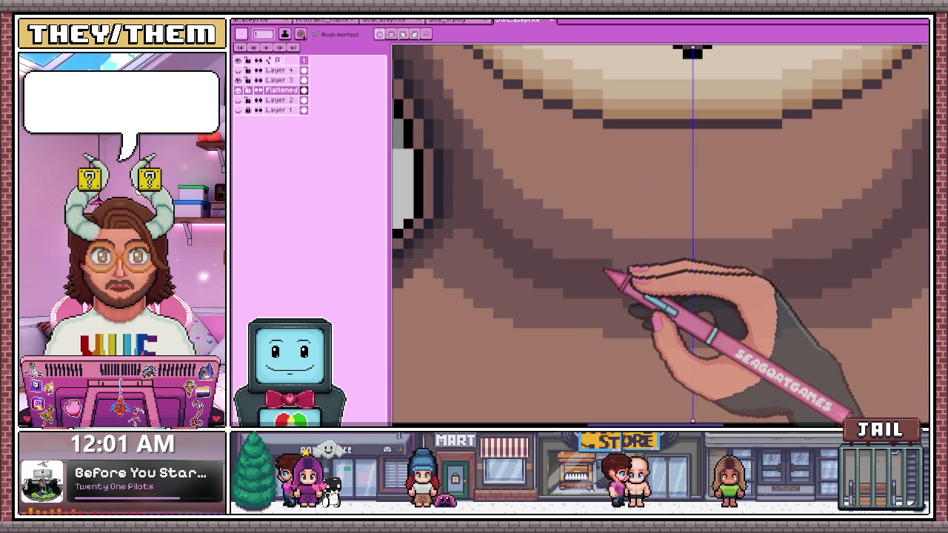
{"action": "scroll", "coordinate": [630, 280], "scroll_direction": "down", "scroll_amount": 1}
{"action": "scroll", "coordinate": [634, 289], "scroll_direction": "down", "scroll_amount": 1}
{"action": "scroll", "coordinate": [640, 295], "scroll_direction": "down", "scroll_amount": 1}
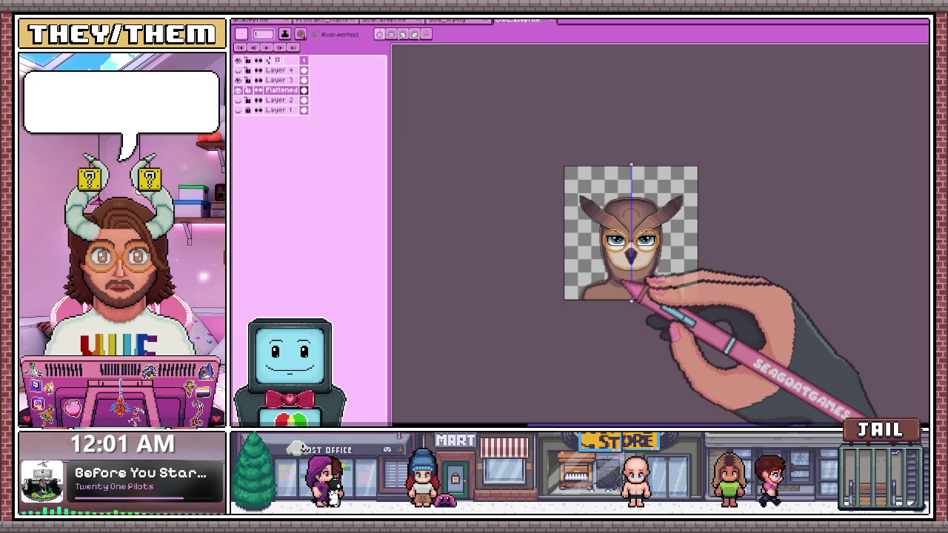
{"action": "scroll", "coordinate": [634, 289], "scroll_direction": "up", "scroll_amount": 3}
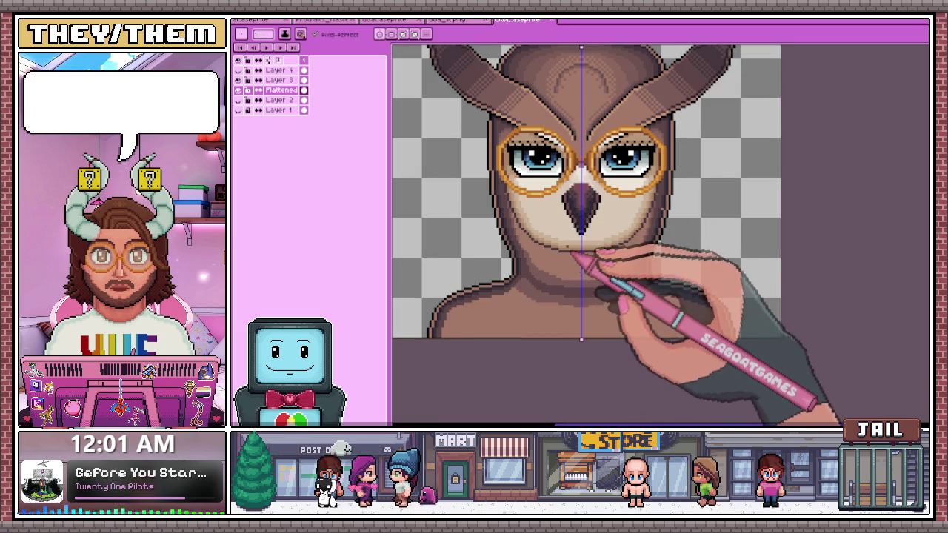
{"action": "scroll", "coordinate": [542, 280], "scroll_direction": "up", "scroll_amount": 2}
{"action": "scroll", "coordinate": [539, 274], "scroll_direction": "up", "scroll_amount": 1}
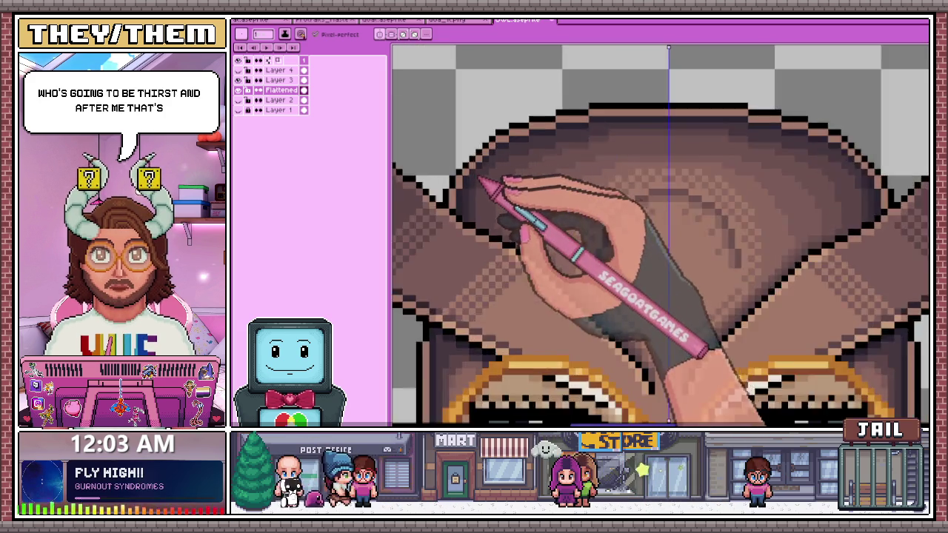
{"action": "scroll", "coordinate": [489, 180], "scroll_direction": "up", "scroll_amount": 2}
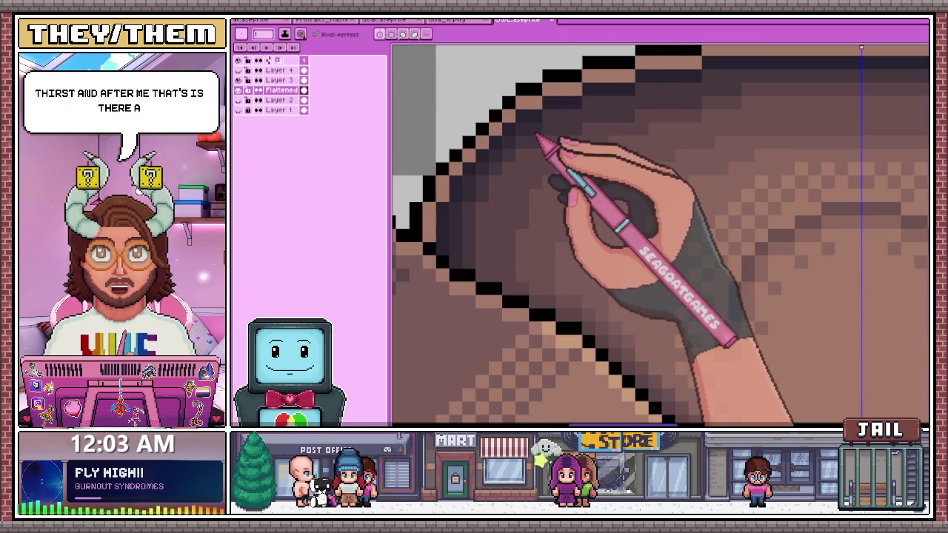
{"action": "scroll", "coordinate": [539, 137], "scroll_direction": "down", "scroll_amount": 1}
{"action": "scroll", "coordinate": [567, 148], "scroll_direction": "down", "scroll_amount": 3}
{"action": "scroll", "coordinate": [608, 141], "scroll_direction": "up", "scroll_amount": 3}
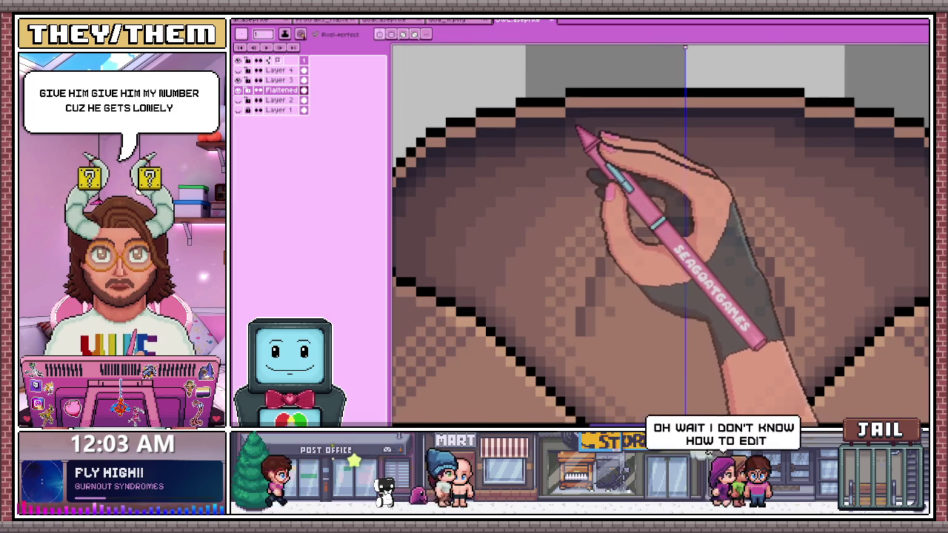
{"action": "scroll", "coordinate": [560, 138], "scroll_direction": "down", "scroll_amount": 1}
{"action": "scroll", "coordinate": [552, 140], "scroll_direction": "down", "scroll_amount": 1}
{"action": "scroll", "coordinate": [541, 145], "scroll_direction": "down", "scroll_amount": 1}
{"action": "scroll", "coordinate": [538, 145], "scroll_direction": "up", "scroll_amount": 1}
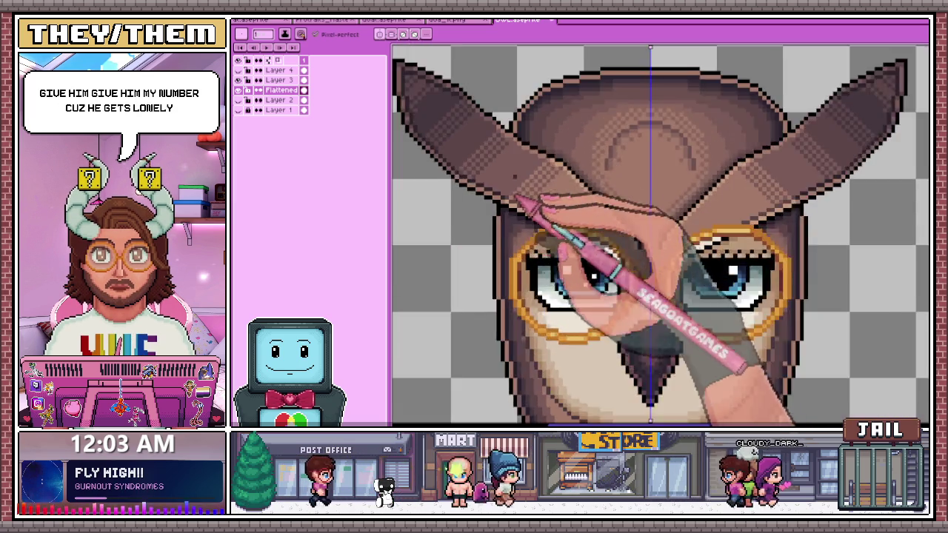
{"action": "scroll", "coordinate": [515, 207], "scroll_direction": "up", "scroll_amount": 1}
{"action": "scroll", "coordinate": [514, 238], "scroll_direction": "up", "scroll_amount": 1}
{"action": "scroll", "coordinate": [511, 206], "scroll_direction": "down", "scroll_amount": 3}
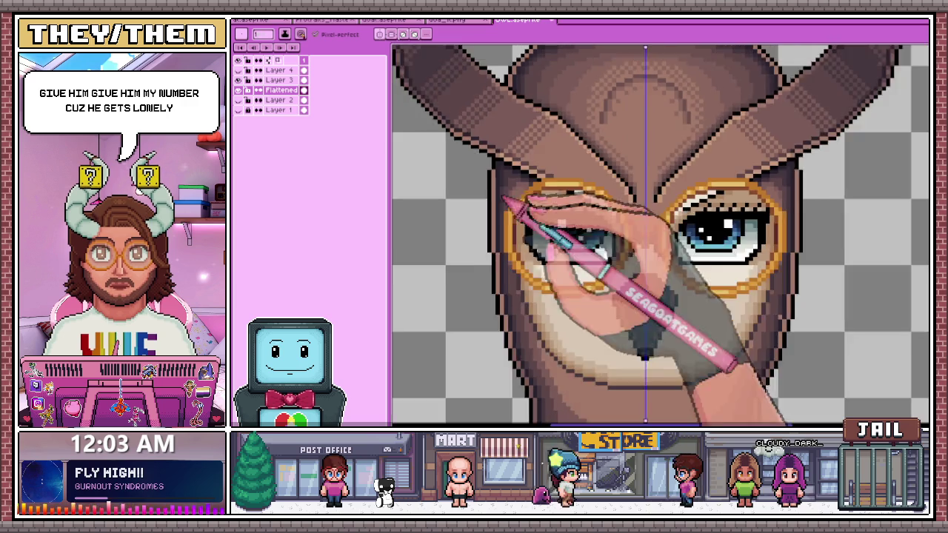
{"action": "scroll", "coordinate": [508, 201], "scroll_direction": "down", "scroll_amount": 2}
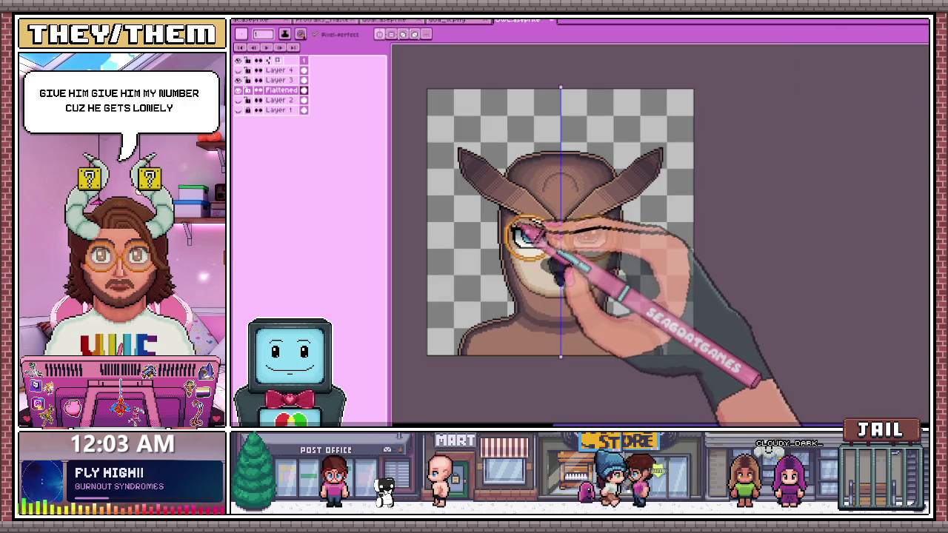
{"action": "scroll", "coordinate": [525, 226], "scroll_direction": "up", "scroll_amount": 1}
{"action": "scroll", "coordinate": [503, 235], "scroll_direction": "up", "scroll_amount": 1}
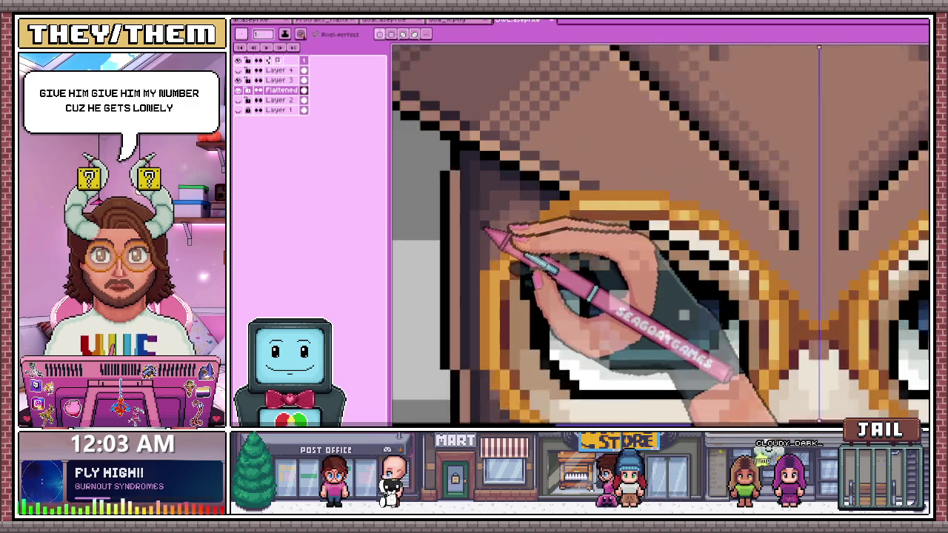
{"action": "scroll", "coordinate": [489, 230], "scroll_direction": "up", "scroll_amount": 1}
{"action": "scroll", "coordinate": [487, 208], "scroll_direction": "down", "scroll_amount": 1}
{"action": "scroll", "coordinate": [491, 296], "scroll_direction": "up", "scroll_amount": 1}
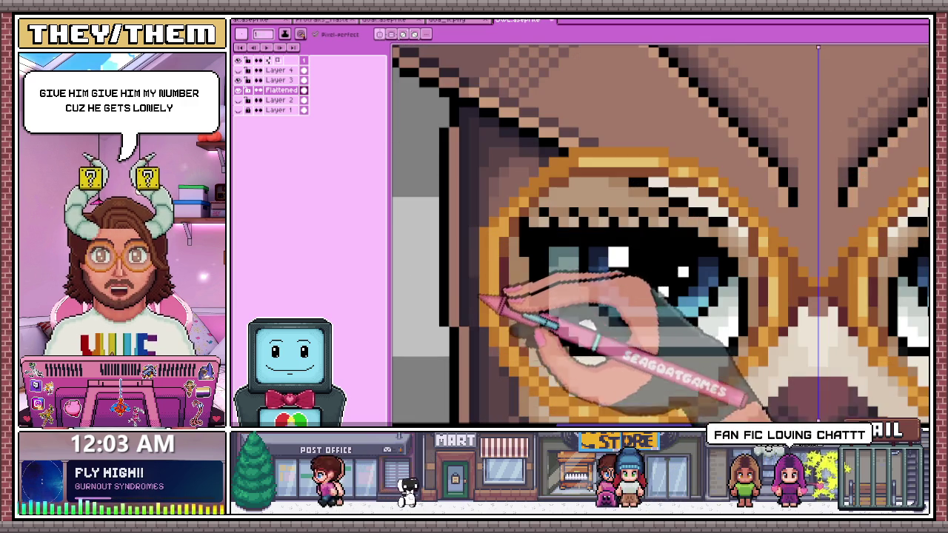
{"action": "scroll", "coordinate": [495, 170], "scroll_direction": "down", "scroll_amount": 3}
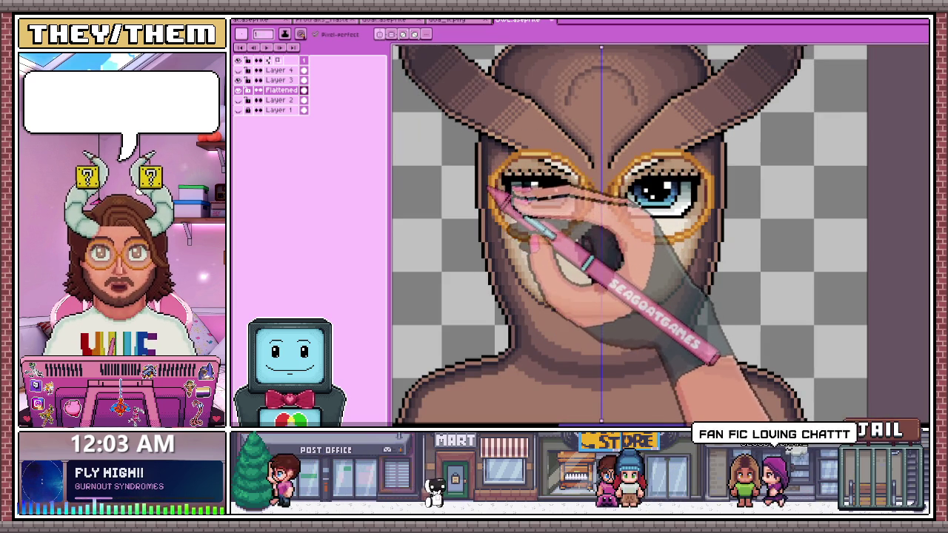
{"action": "scroll", "coordinate": [490, 202], "scroll_direction": "up", "scroll_amount": 2}
{"action": "scroll", "coordinate": [489, 189], "scroll_direction": "up", "scroll_amount": 1}
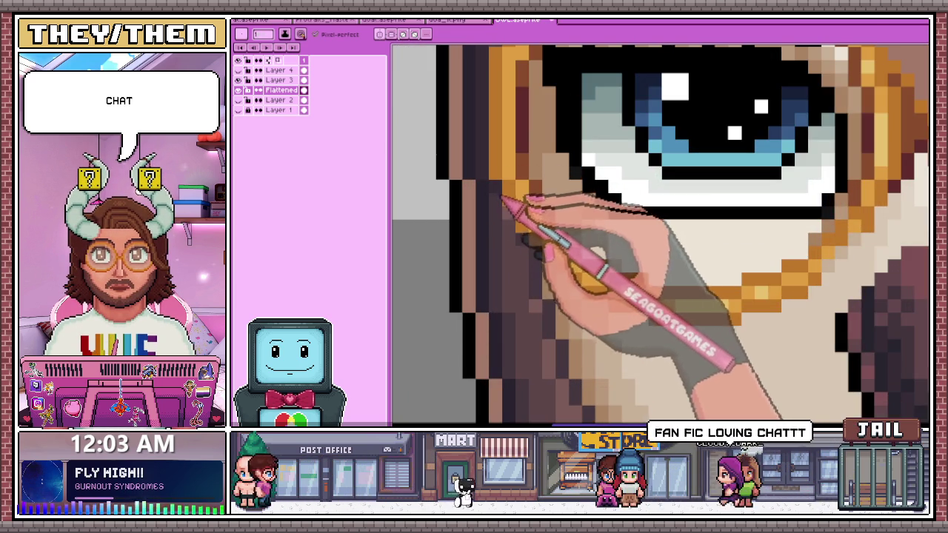
{"action": "scroll", "coordinate": [506, 222], "scroll_direction": "down", "scroll_amount": 2}
{"action": "scroll", "coordinate": [504, 252], "scroll_direction": "up", "scroll_amount": 1}
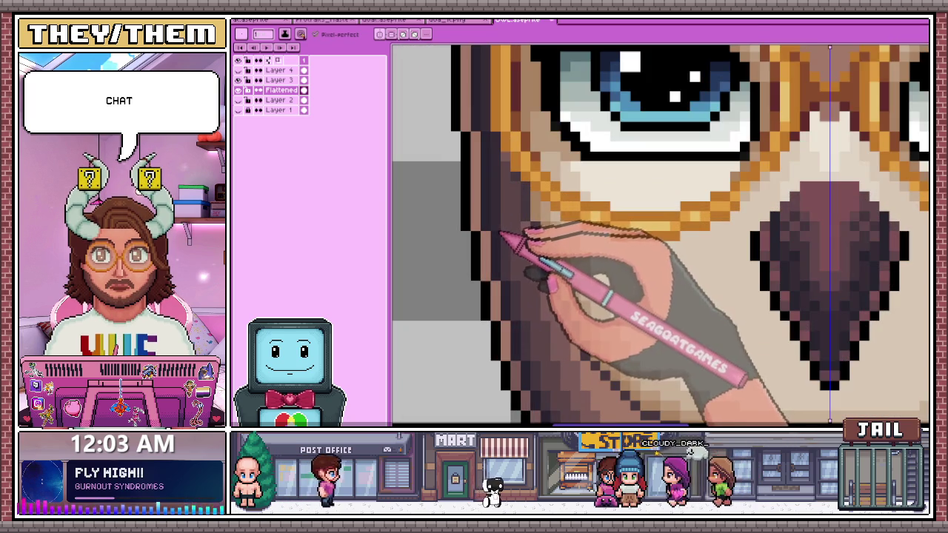
{"action": "scroll", "coordinate": [511, 252], "scroll_direction": "down", "scroll_amount": 2}
{"action": "scroll", "coordinate": [540, 186], "scroll_direction": "up", "scroll_amount": 1}
{"action": "scroll", "coordinate": [518, 275], "scroll_direction": "up", "scroll_amount": 1}
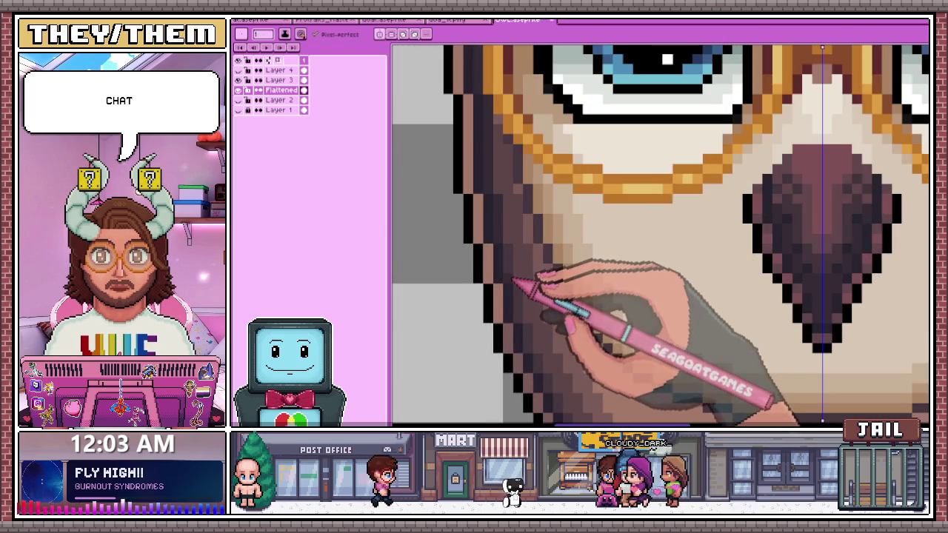
{"action": "scroll", "coordinate": [519, 275], "scroll_direction": "down", "scroll_amount": 2}
{"action": "scroll", "coordinate": [498, 165], "scroll_direction": "up", "scroll_amount": 1}
{"action": "scroll", "coordinate": [511, 237], "scroll_direction": "up", "scroll_amount": 1}
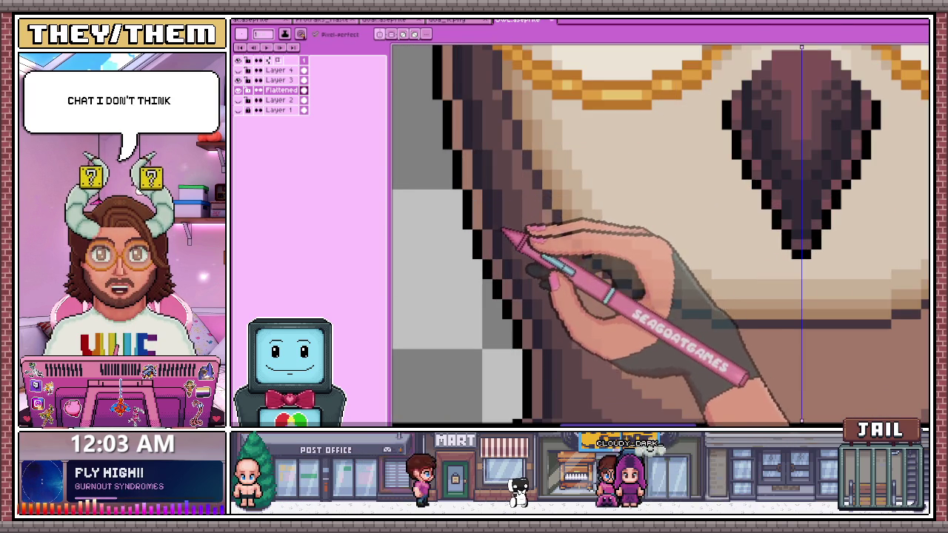
{"action": "scroll", "coordinate": [506, 231], "scroll_direction": "down", "scroll_amount": 1}
{"action": "scroll", "coordinate": [511, 237], "scroll_direction": "up", "scroll_amount": 2}
{"action": "scroll", "coordinate": [516, 244], "scroll_direction": "down", "scroll_amount": 1}
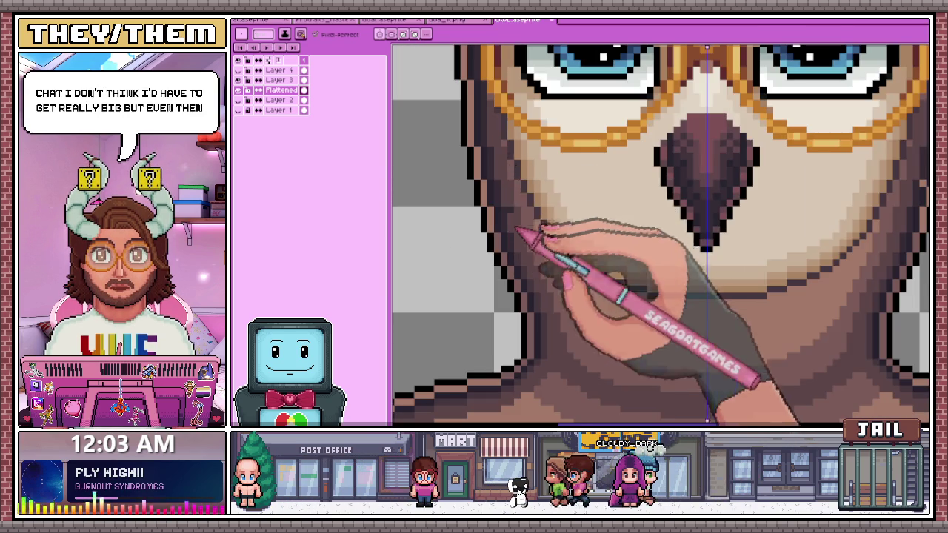
{"action": "scroll", "coordinate": [530, 241], "scroll_direction": "up", "scroll_amount": 1}
{"action": "scroll", "coordinate": [539, 272], "scroll_direction": "down", "scroll_amount": 2}
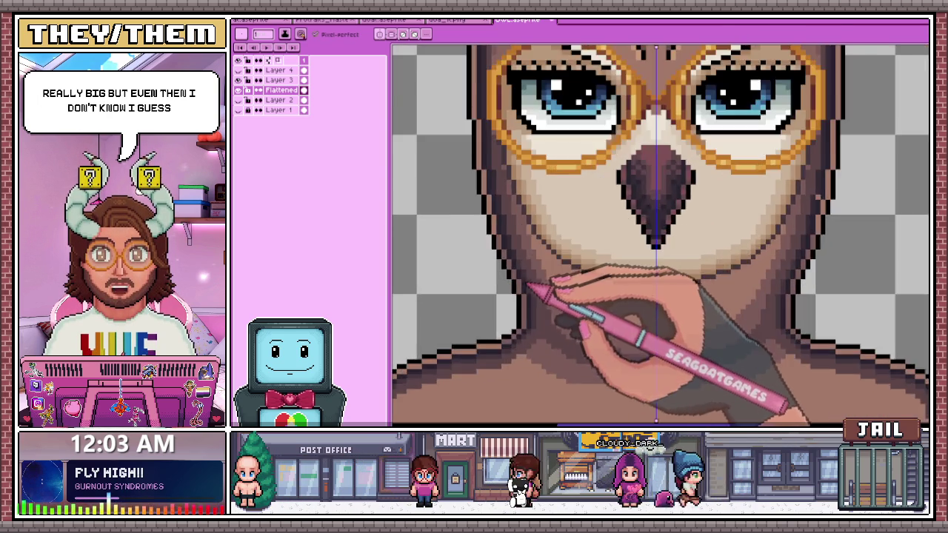
{"action": "scroll", "coordinate": [534, 274], "scroll_direction": "up", "scroll_amount": 2}
{"action": "scroll", "coordinate": [524, 271], "scroll_direction": "down", "scroll_amount": 1}
{"action": "scroll", "coordinate": [531, 283], "scroll_direction": "down", "scroll_amount": 1}
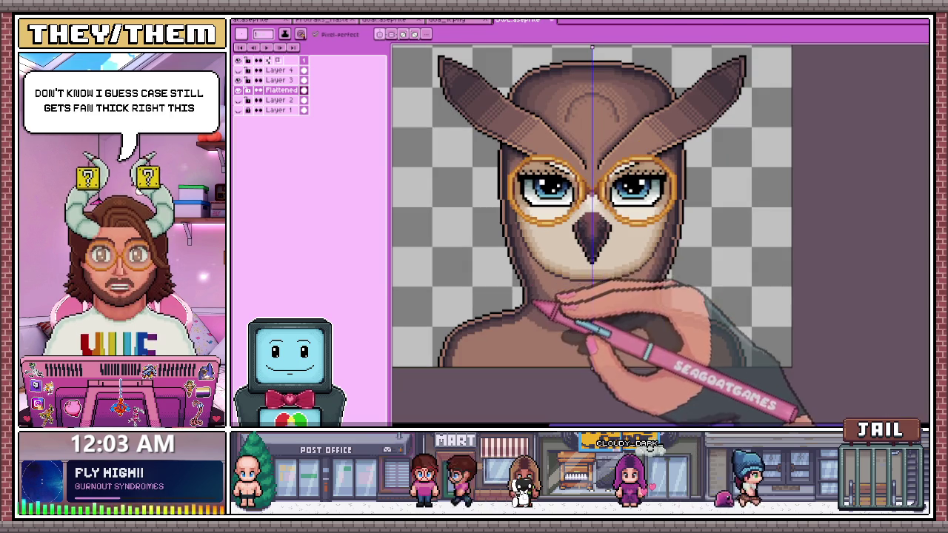
{"action": "scroll", "coordinate": [508, 254], "scroll_direction": "up", "scroll_amount": 1}
{"action": "scroll", "coordinate": [528, 272], "scroll_direction": "up", "scroll_amount": 2}
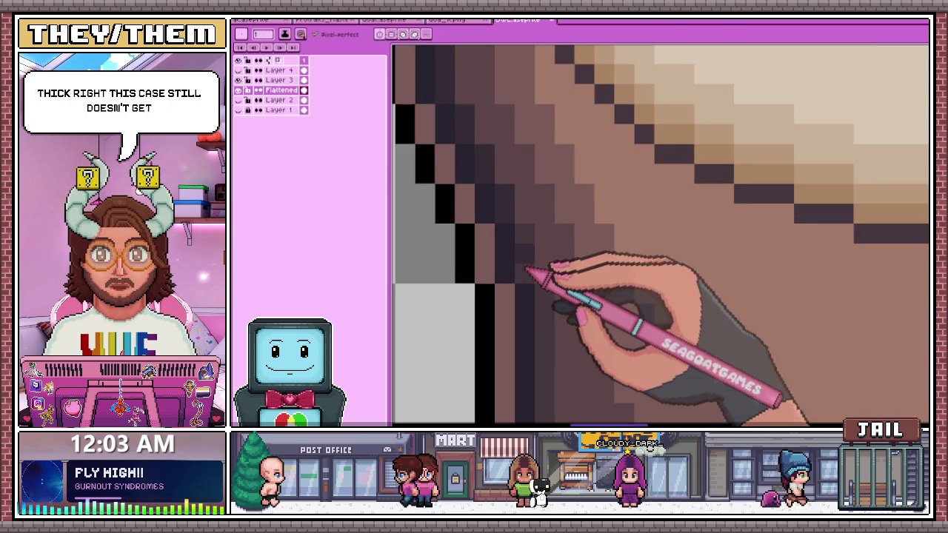
- Zoom in and out around the owl's beak and neck to inspect the shading
{"action": "scroll", "coordinate": [527, 248], "scroll_direction": "down", "scroll_amount": 2}
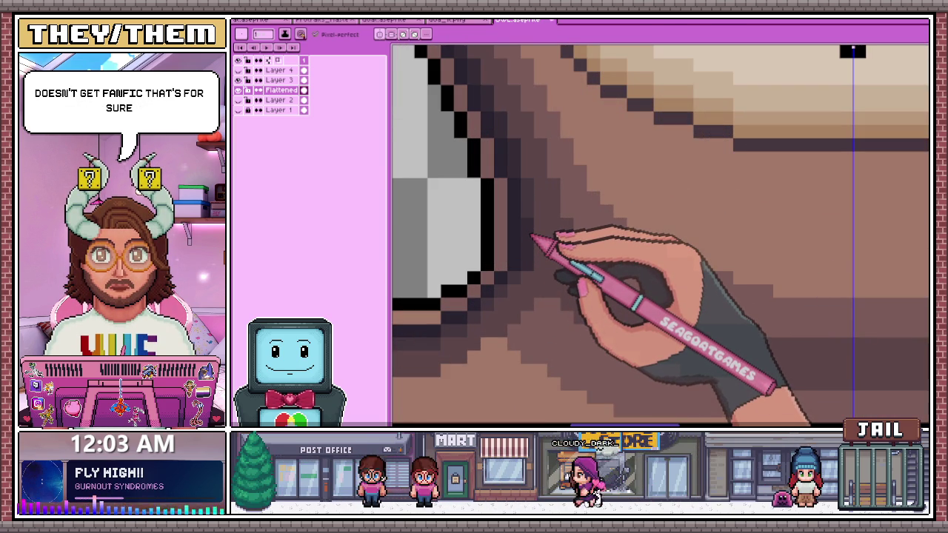
{"action": "scroll", "coordinate": [531, 199], "scroll_direction": "up", "scroll_amount": 3}
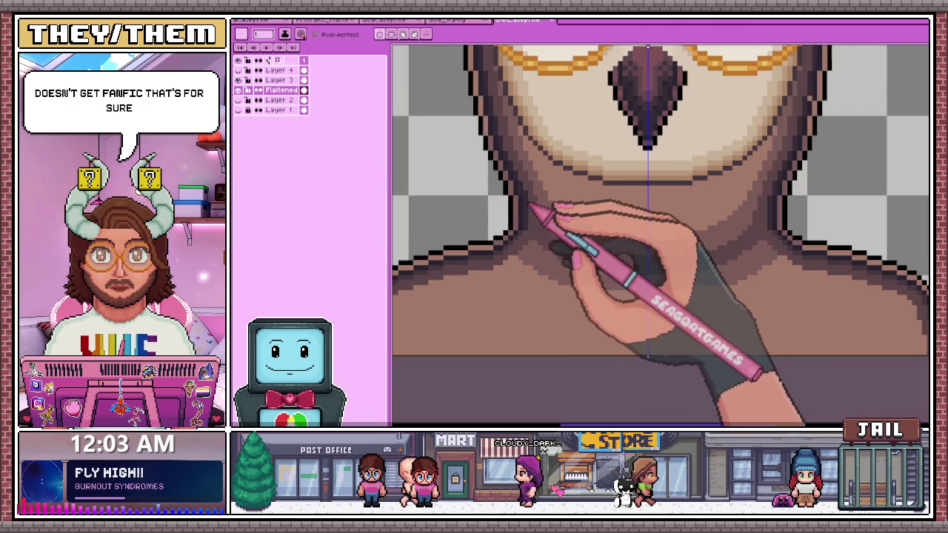
{"action": "scroll", "coordinate": [548, 237], "scroll_direction": "down", "scroll_amount": 3}
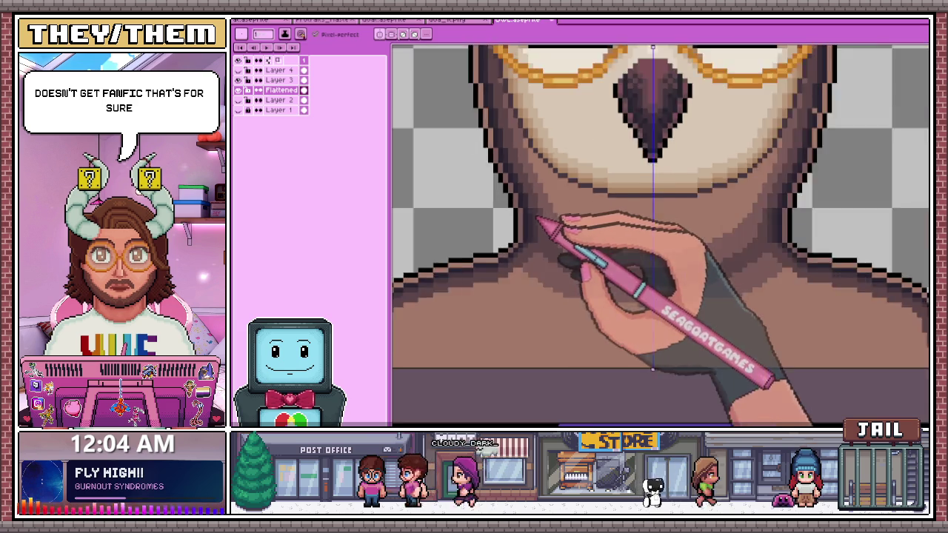
{"action": "scroll", "coordinate": [561, 222], "scroll_direction": "up", "scroll_amount": 3}
{"action": "scroll", "coordinate": [535, 247], "scroll_direction": "up", "scroll_amount": 2}
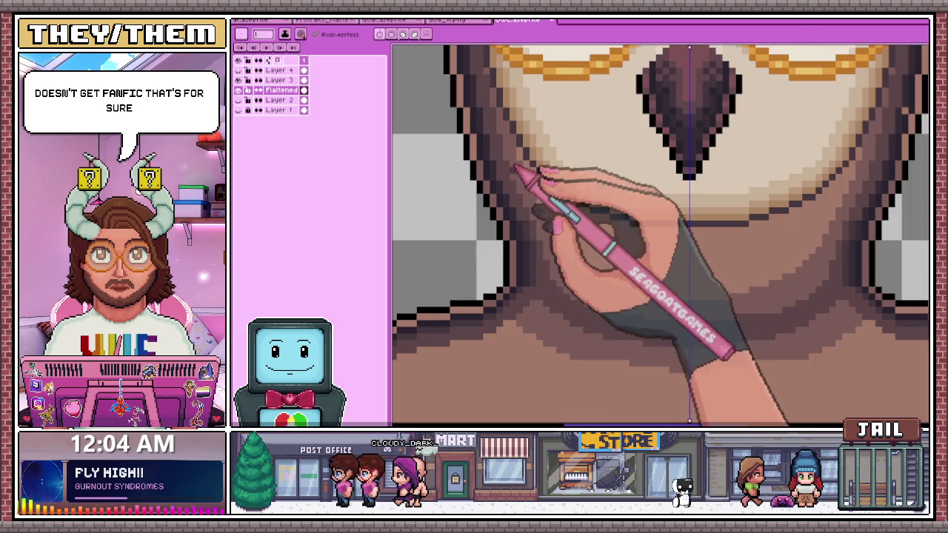
{"action": "scroll", "coordinate": [519, 169], "scroll_direction": "up", "scroll_amount": 2}
{"action": "scroll", "coordinate": [515, 224], "scroll_direction": "down", "scroll_amount": 2}
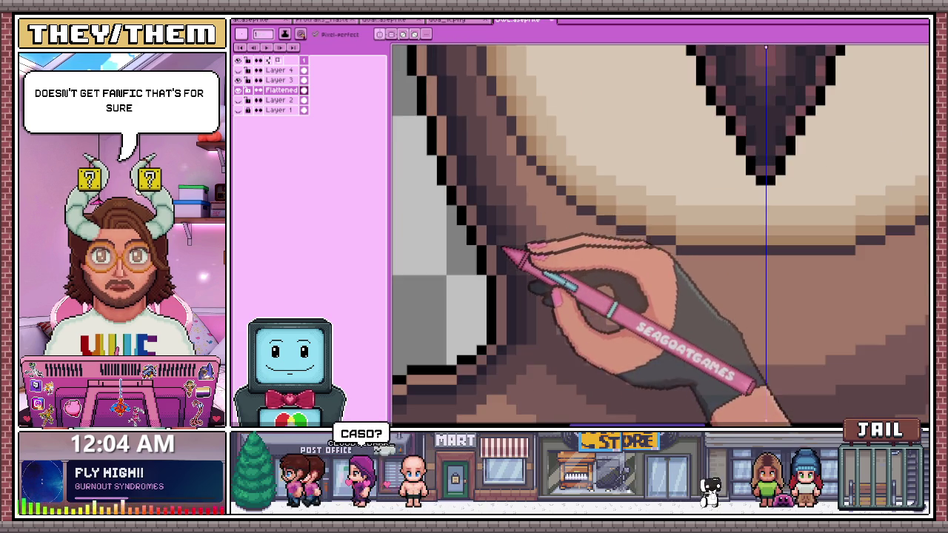
{"action": "scroll", "coordinate": [478, 176], "scroll_direction": "up", "scroll_amount": 1}
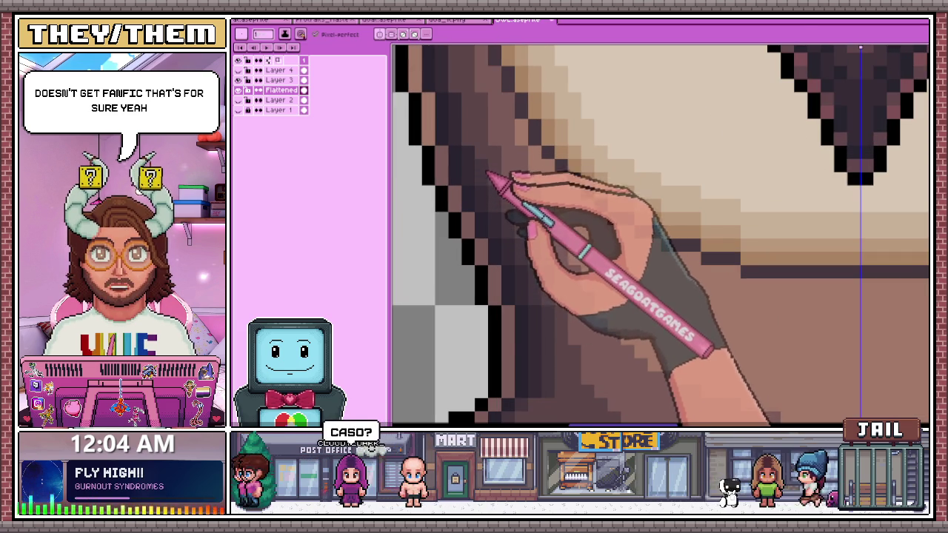
{"action": "scroll", "coordinate": [482, 250], "scroll_direction": "down", "scroll_amount": 2}
{"action": "scroll", "coordinate": [482, 148], "scroll_direction": "up", "scroll_amount": 2}
{"action": "scroll", "coordinate": [482, 212], "scroll_direction": "down", "scroll_amount": 1}
{"action": "scroll", "coordinate": [474, 141], "scroll_direction": "down", "scroll_amount": 2}
{"action": "scroll", "coordinate": [474, 141], "scroll_direction": "up", "scroll_amount": 2}
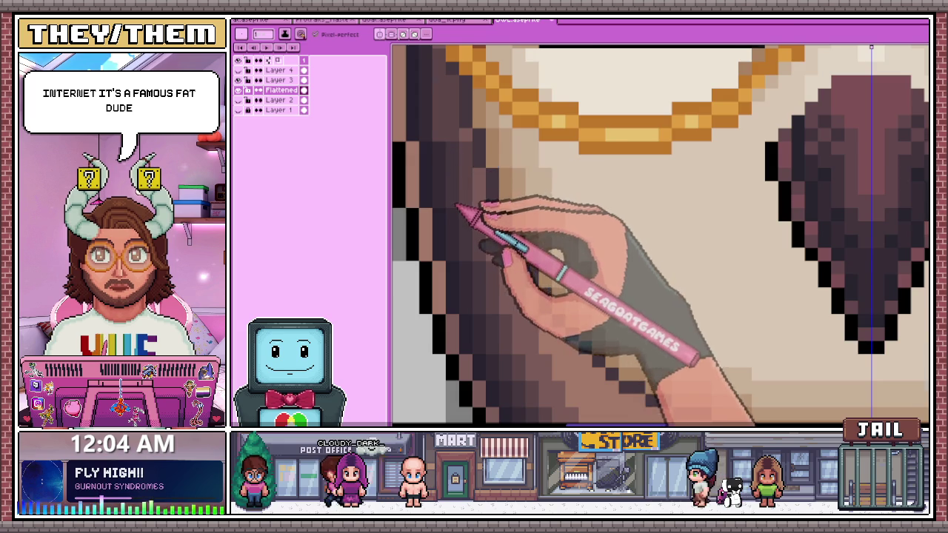
{"action": "scroll", "coordinate": [474, 130], "scroll_direction": "down", "scroll_amount": 2}
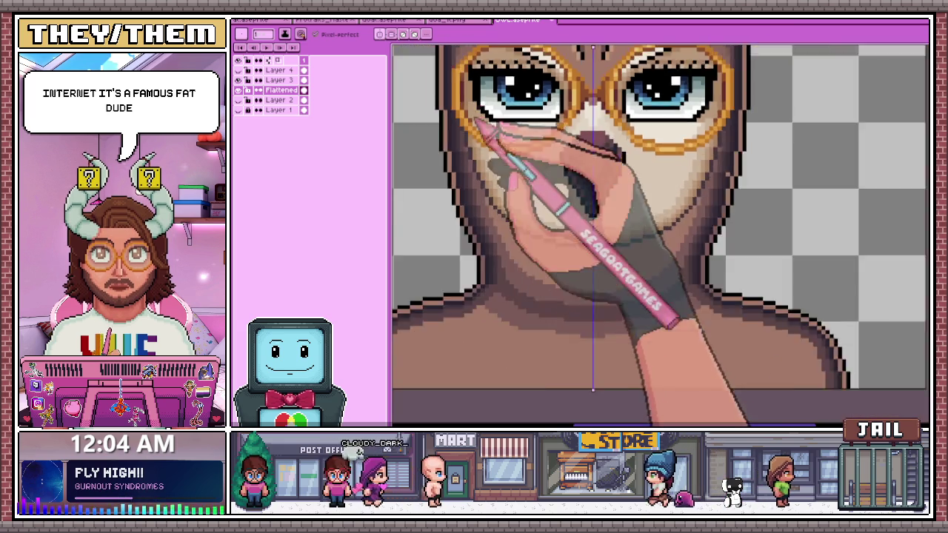
{"action": "scroll", "coordinate": [478, 124], "scroll_direction": "down", "scroll_amount": 2}
{"action": "scroll", "coordinate": [493, 225], "scroll_direction": "down", "scroll_amount": 3}
{"action": "scroll", "coordinate": [497, 244], "scroll_direction": "up", "scroll_amount": 1}
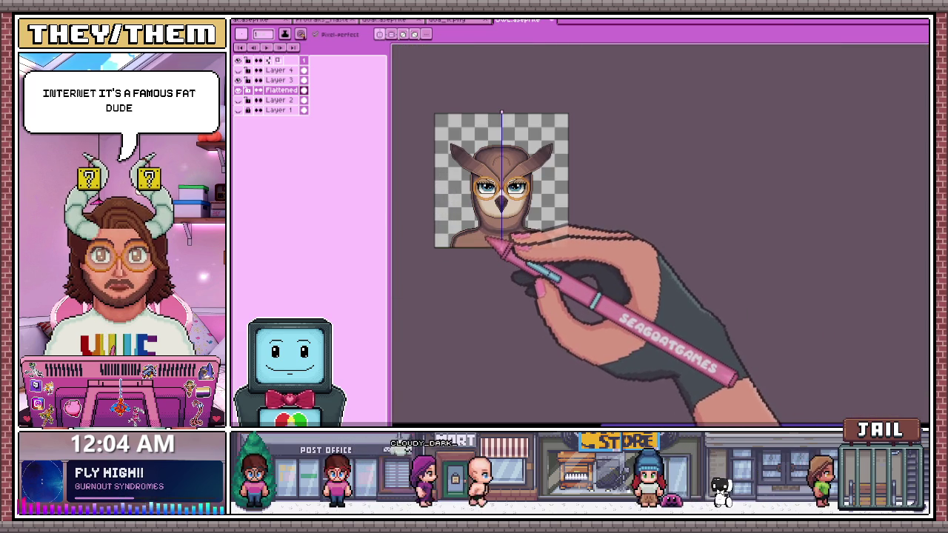
{"action": "scroll", "coordinate": [486, 239], "scroll_direction": "up", "scroll_amount": 3}
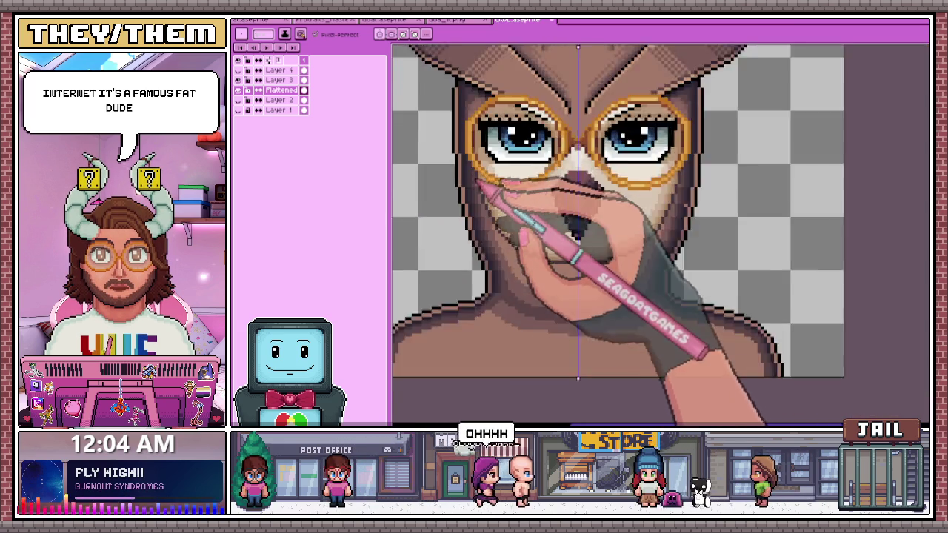
{"action": "scroll", "coordinate": [483, 197], "scroll_direction": "up", "scroll_amount": 2}
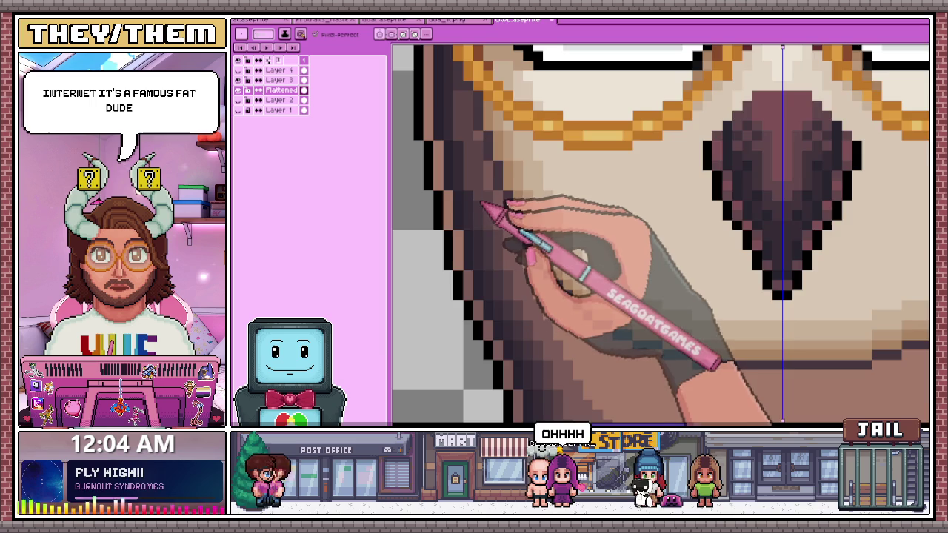
{"action": "scroll", "coordinate": [483, 205], "scroll_direction": "down", "scroll_amount": 2}
{"action": "scroll", "coordinate": [488, 234], "scroll_direction": "up", "scroll_amount": 2}
{"action": "scroll", "coordinate": [491, 244], "scroll_direction": "down", "scroll_amount": 2}
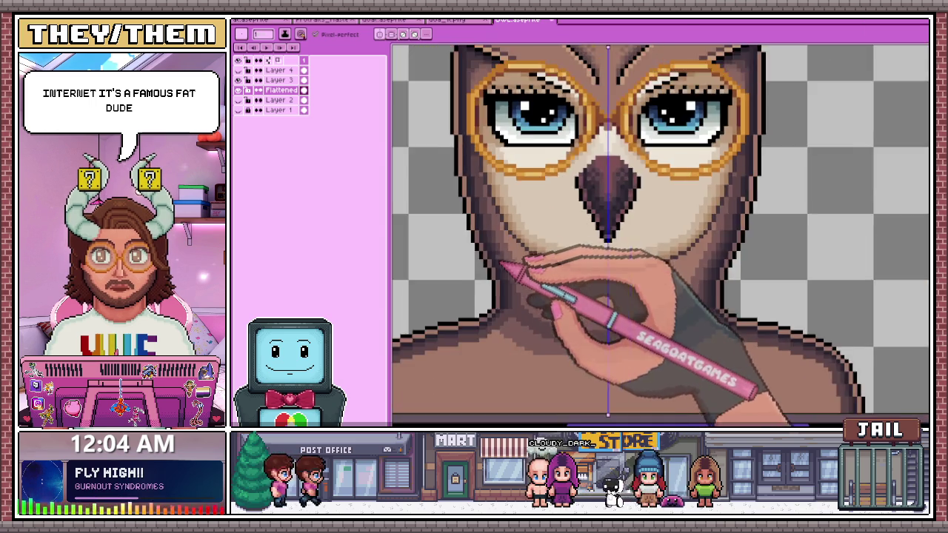
{"action": "scroll", "coordinate": [494, 241], "scroll_direction": "up", "scroll_amount": 3}
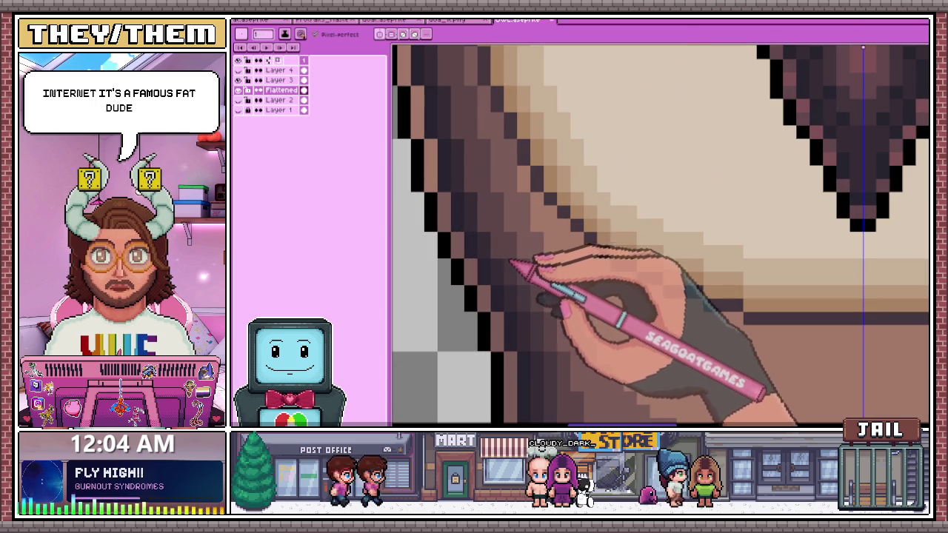
{"action": "scroll", "coordinate": [509, 261], "scroll_direction": "down", "scroll_amount": 2}
{"action": "scroll", "coordinate": [523, 278], "scroll_direction": "up", "scroll_amount": 2}
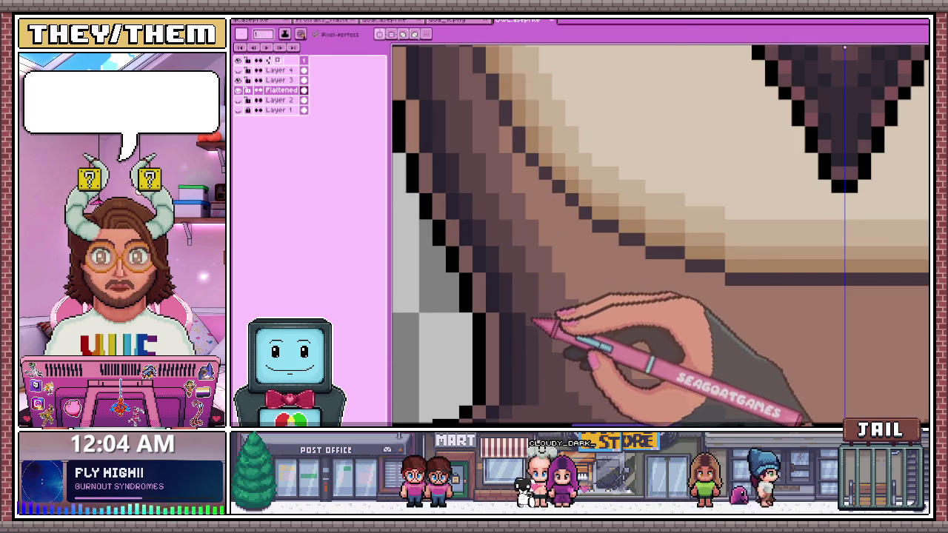
{"action": "scroll", "coordinate": [539, 397], "scroll_direction": "down", "scroll_amount": 2}
{"action": "scroll", "coordinate": [530, 340], "scroll_direction": "up", "scroll_amount": 2}
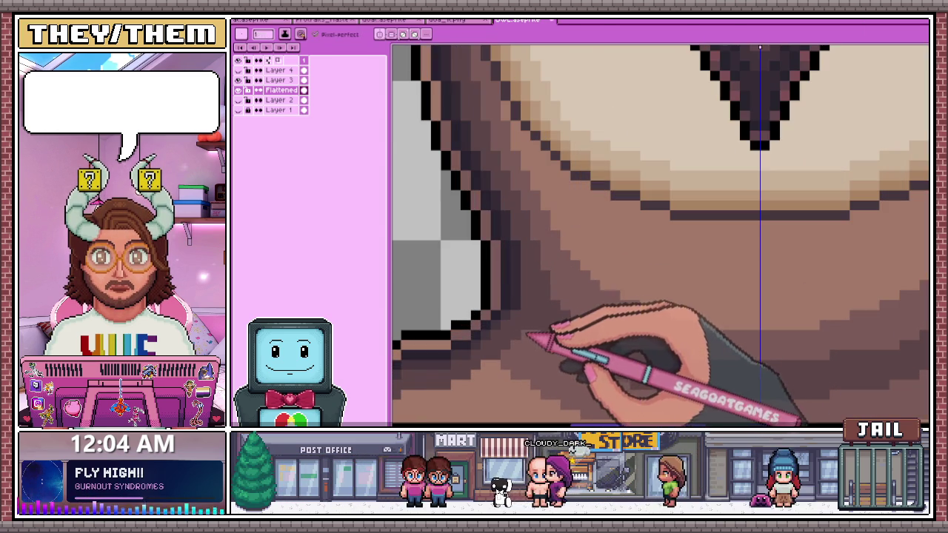
{"action": "scroll", "coordinate": [517, 320], "scroll_direction": "down", "scroll_amount": 1}
{"action": "scroll", "coordinate": [529, 314], "scroll_direction": "down", "scroll_amount": 1}
{"action": "scroll", "coordinate": [546, 318], "scroll_direction": "down", "scroll_amount": 1}
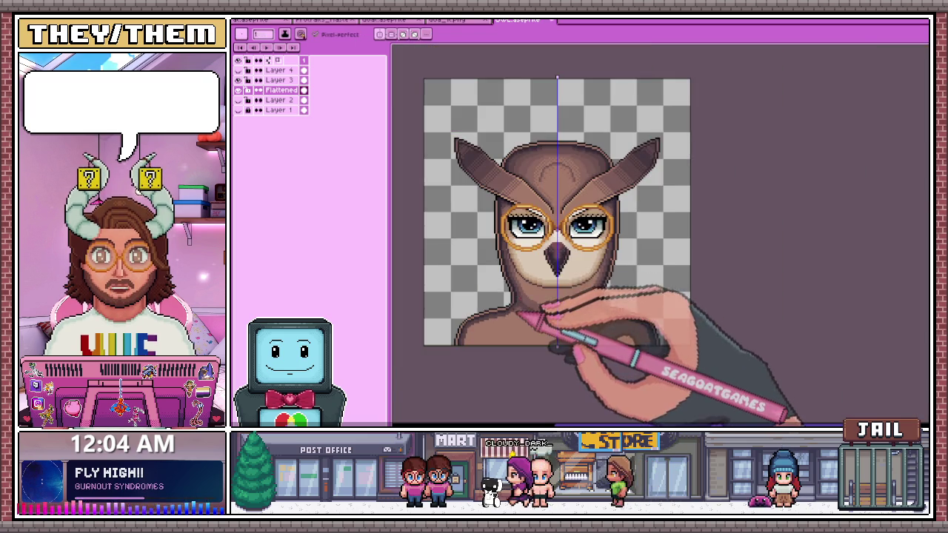
{"action": "scroll", "coordinate": [540, 321], "scroll_direction": "up", "scroll_amount": 1}
{"action": "scroll", "coordinate": [524, 309], "scroll_direction": "up", "scroll_amount": 1}
{"action": "scroll", "coordinate": [522, 304], "scroll_direction": "up", "scroll_amount": 2}
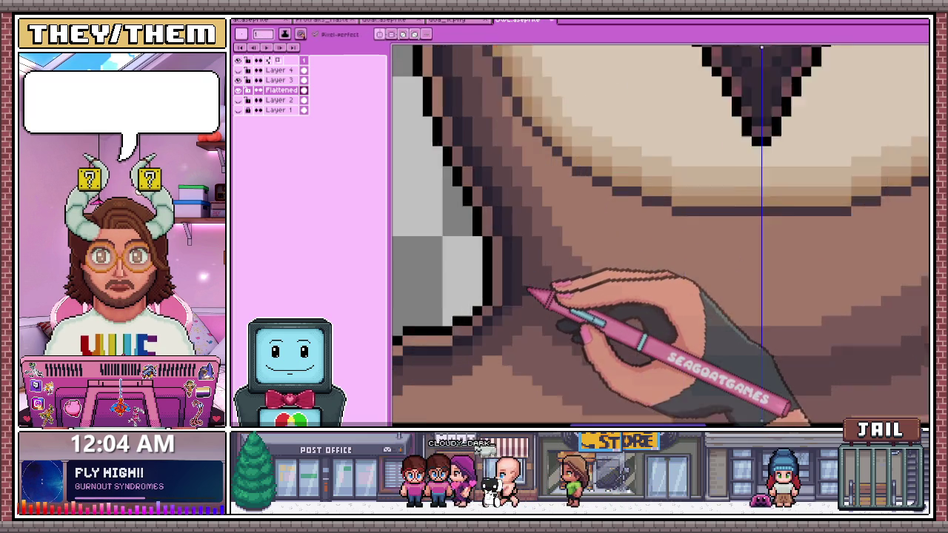
{"action": "scroll", "coordinate": [515, 319], "scroll_direction": "up", "scroll_amount": 1}
- Sample the neck shade with the Eyedropper and return to the Pencil
{"action": "key", "text": "i"}
{"action": "key", "text": "b"}
{"action": "scroll", "coordinate": [522, 296], "scroll_direction": "down", "scroll_amount": 2}
{"action": "scroll", "coordinate": [554, 275], "scroll_direction": "down", "scroll_amount": 1}
{"action": "scroll", "coordinate": [573, 275], "scroll_direction": "down", "scroll_amount": 1}
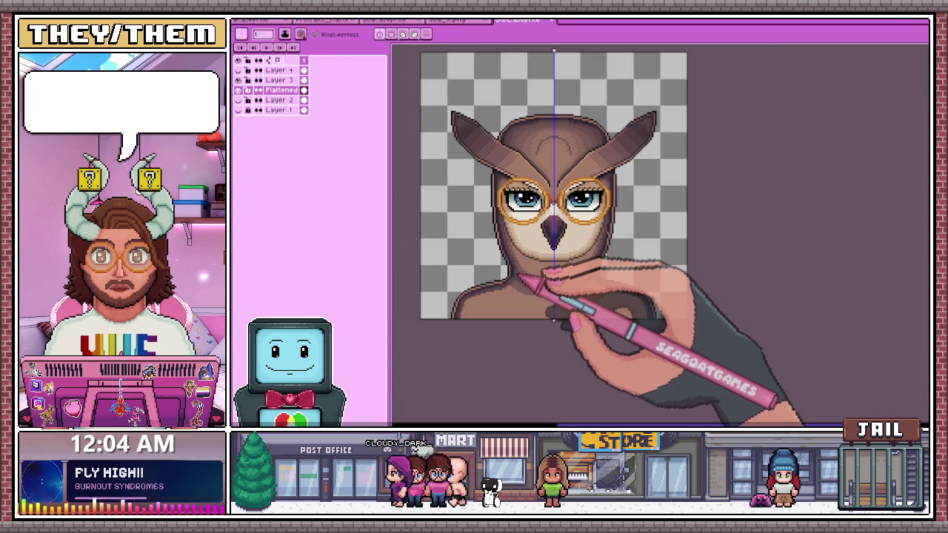
{"action": "scroll", "coordinate": [547, 274], "scroll_direction": "up", "scroll_amount": 2}
{"action": "scroll", "coordinate": [519, 276], "scroll_direction": "up", "scroll_amount": 2}
- Magic-wand select the owl figure against the transparent background and zoom to the hood's top
{"action": "key", "text": "w"}
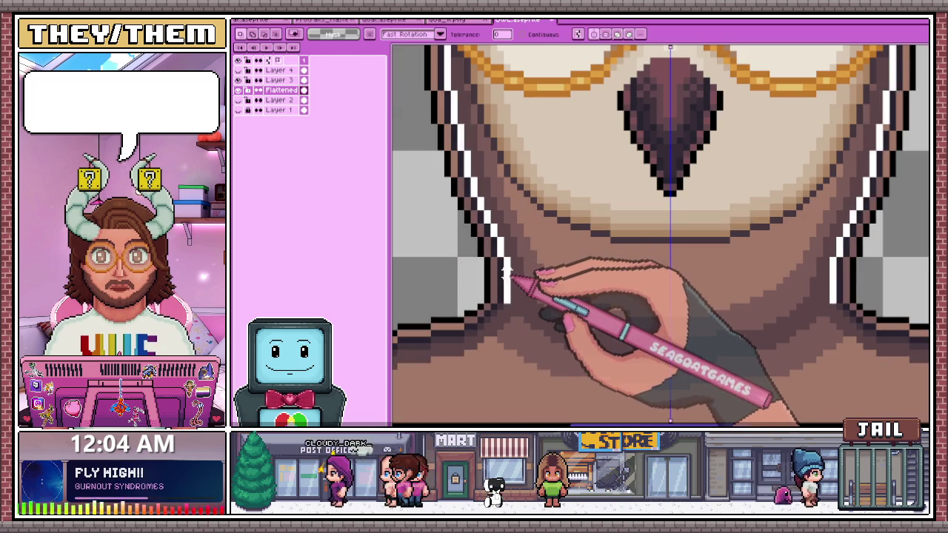
{"action": "scroll", "coordinate": [519, 289], "scroll_direction": "down", "scroll_amount": 2}
{"action": "left_click", "coordinate": [517, 309]}
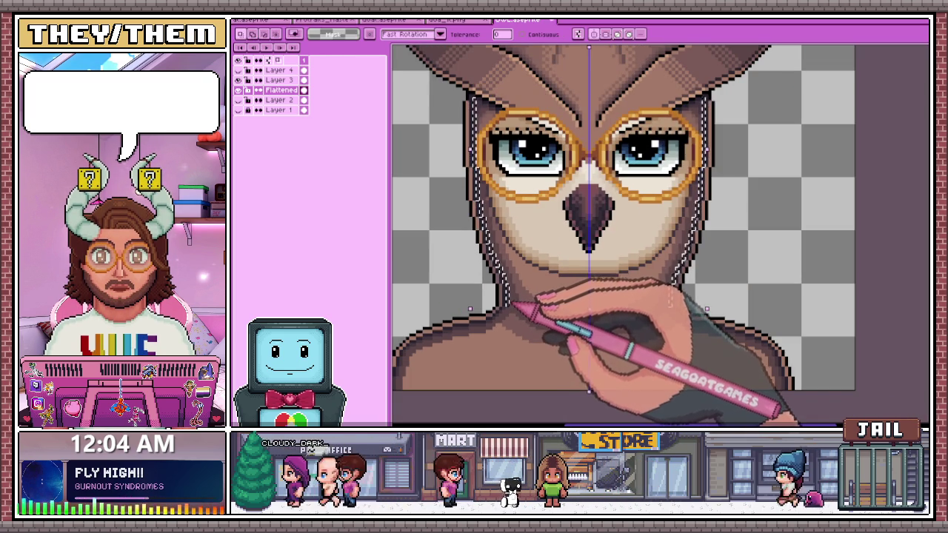
{"action": "scroll", "coordinate": [514, 297], "scroll_direction": "down", "scroll_amount": 3}
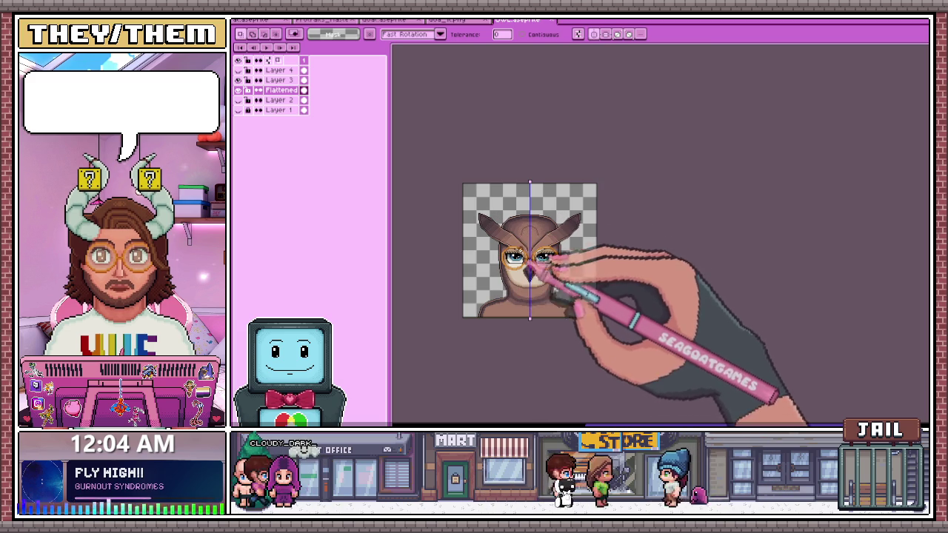
{"action": "scroll", "coordinate": [528, 273], "scroll_direction": "up", "scroll_amount": 3}
{"action": "scroll", "coordinate": [540, 222], "scroll_direction": "up", "scroll_amount": 1}
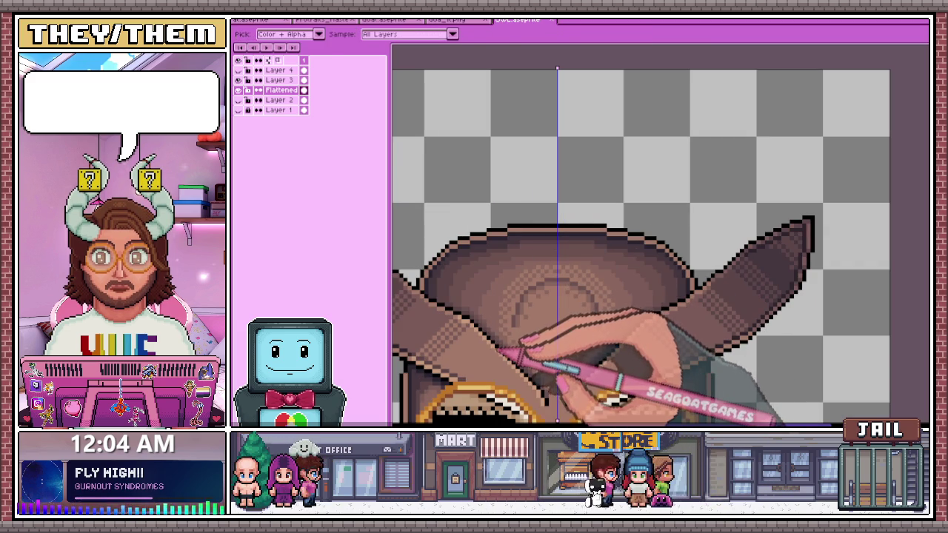
{"action": "scroll", "coordinate": [521, 234], "scroll_direction": "up", "scroll_amount": 1}
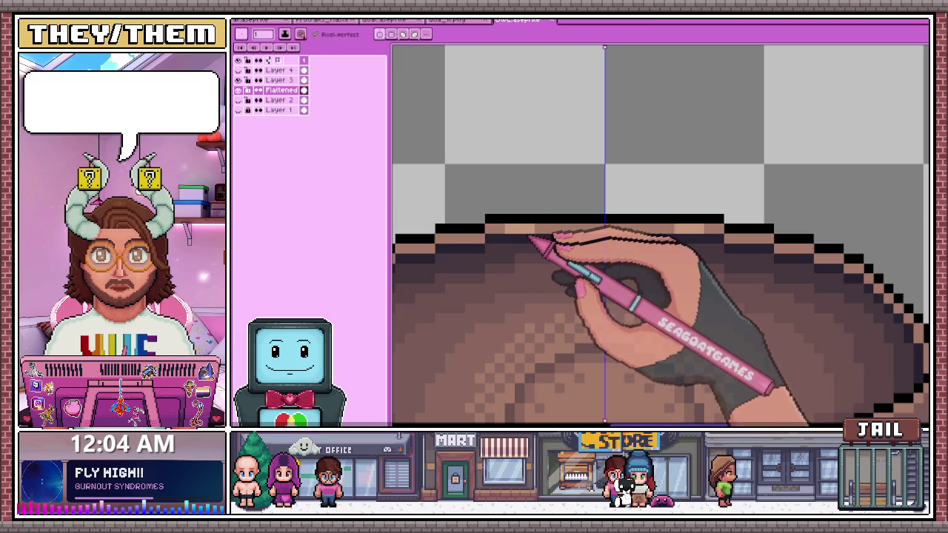
{"action": "scroll", "coordinate": [608, 245], "scroll_direction": "down", "scroll_amount": 1}
{"action": "scroll", "coordinate": [563, 245], "scroll_direction": "up", "scroll_amount": 2}
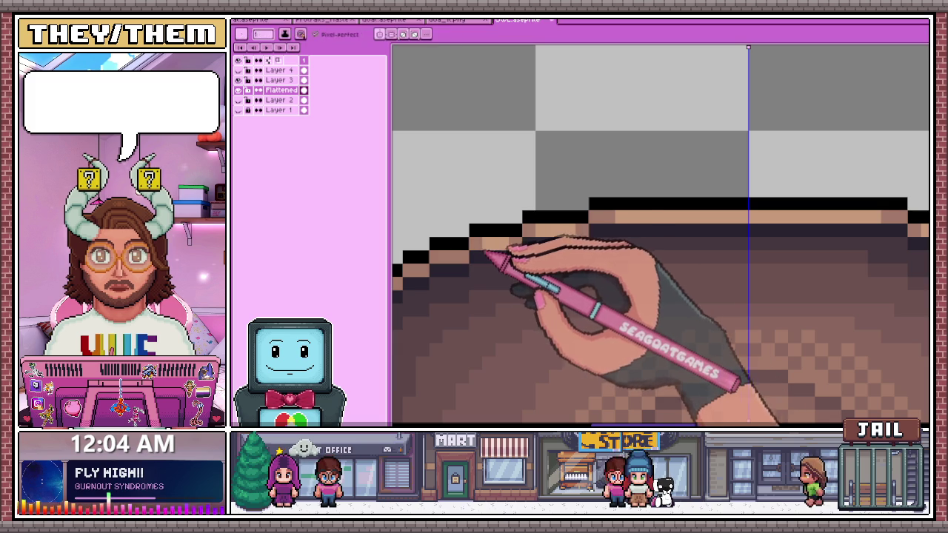
- Switch to the Eyedropper and inspect the pixel edge along the hood's top
{"action": "key", "text": "alt"}
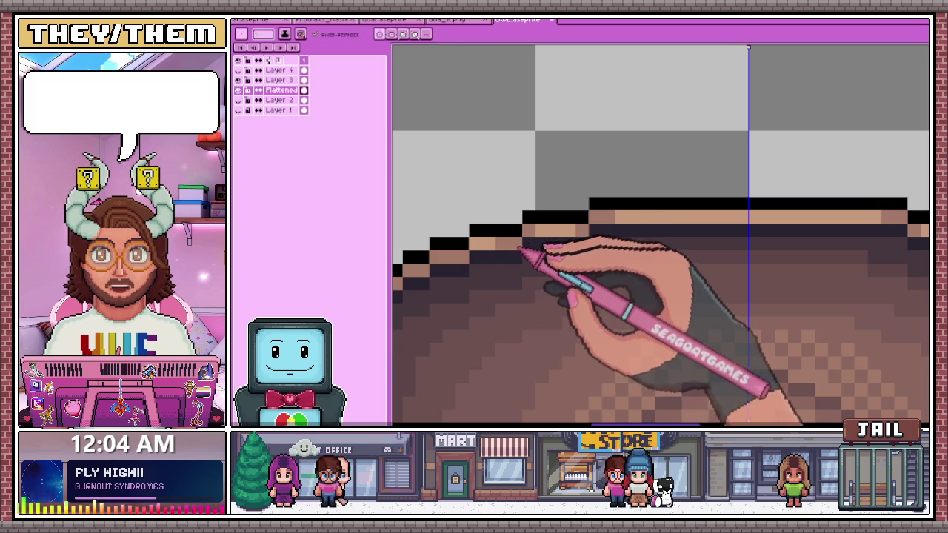
{"action": "scroll", "coordinate": [498, 252], "scroll_direction": "down", "scroll_amount": 1}
{"action": "scroll", "coordinate": [480, 253], "scroll_direction": "down", "scroll_amount": 1}
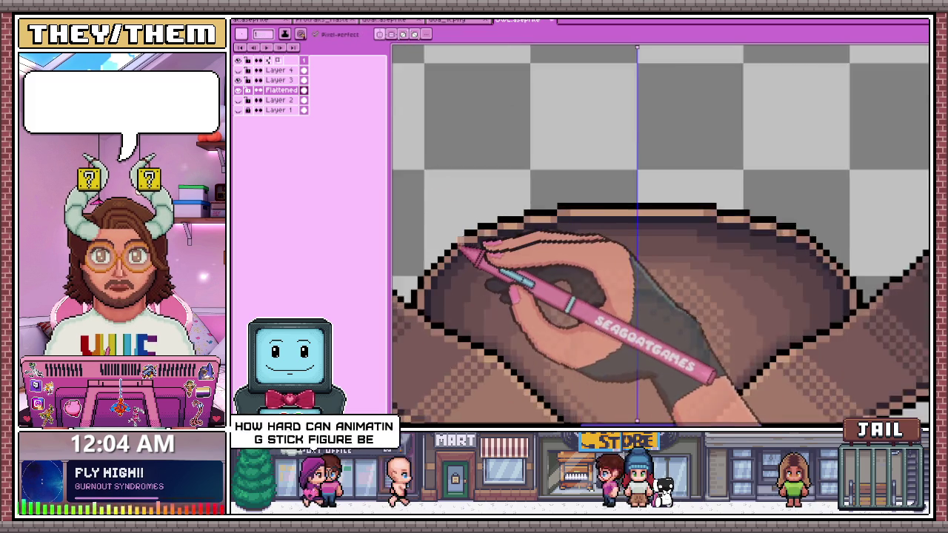
{"action": "scroll", "coordinate": [475, 254], "scroll_direction": "up", "scroll_amount": 1}
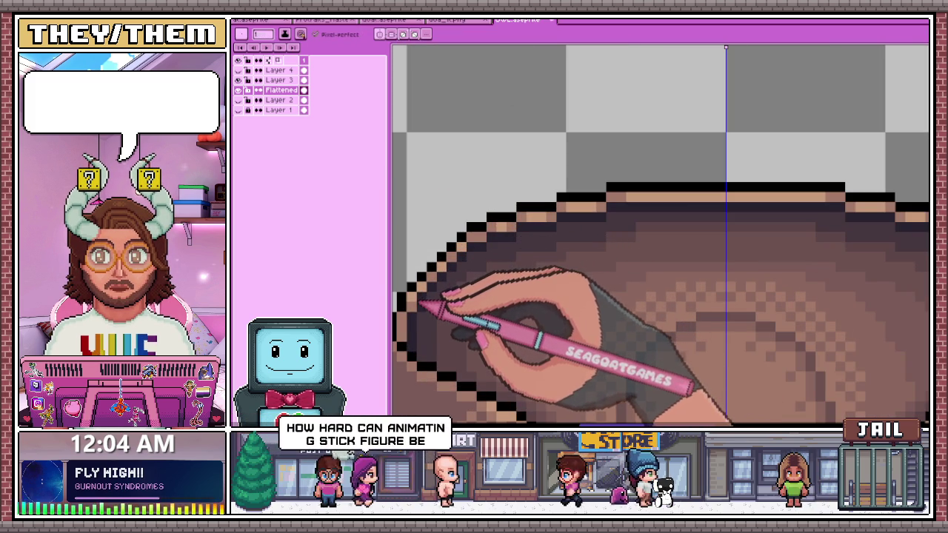
{"action": "scroll", "coordinate": [426, 288], "scroll_direction": "down", "scroll_amount": 2}
{"action": "scroll", "coordinate": [437, 289], "scroll_direction": "down", "scroll_amount": 1}
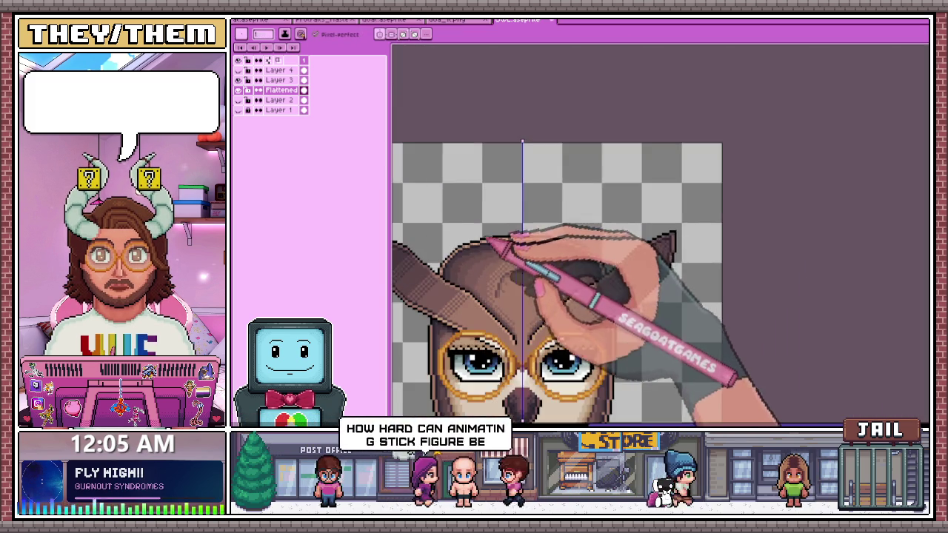
- Zoom around the eyes, gold glasses and hair edge to examine them up close
{"action": "scroll", "coordinate": [491, 250], "scroll_direction": "down", "scroll_amount": 2}
{"action": "scroll", "coordinate": [560, 248], "scroll_direction": "up", "scroll_amount": 3}
{"action": "scroll", "coordinate": [493, 274], "scroll_direction": "up", "scroll_amount": 2}
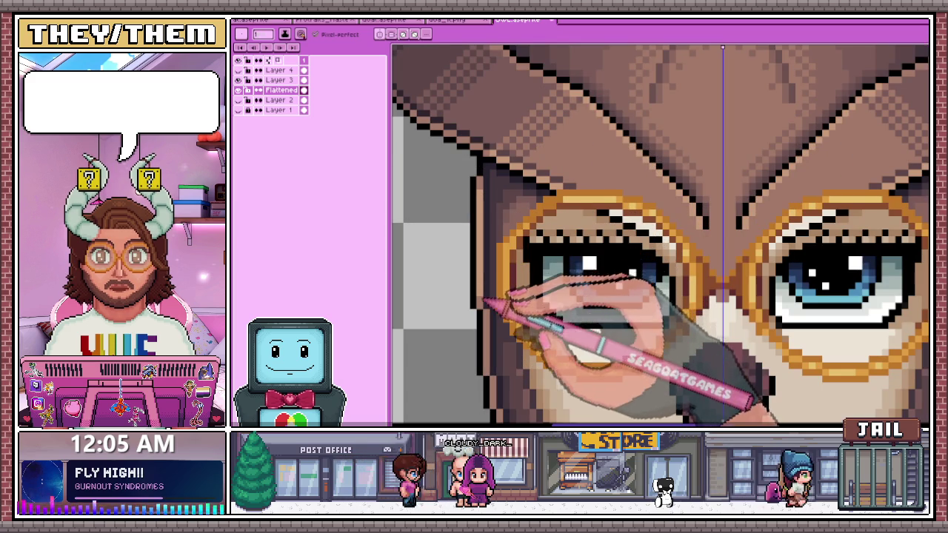
{"action": "scroll", "coordinate": [485, 300], "scroll_direction": "down", "scroll_amount": 2}
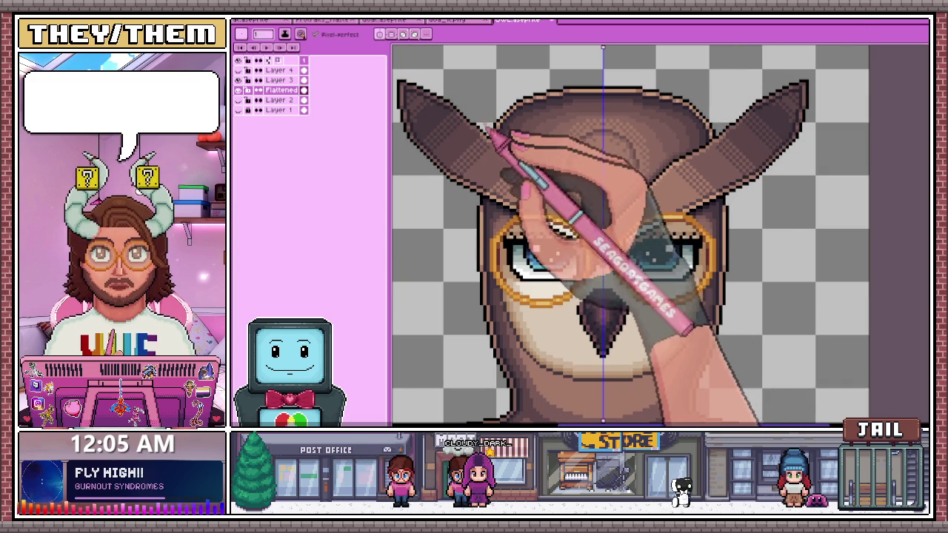
{"action": "scroll", "coordinate": [598, 322], "scroll_direction": "down", "scroll_amount": 1}
{"action": "scroll", "coordinate": [504, 260], "scroll_direction": "up", "scroll_amount": 2}
{"action": "scroll", "coordinate": [498, 260], "scroll_direction": "up", "scroll_amount": 1}
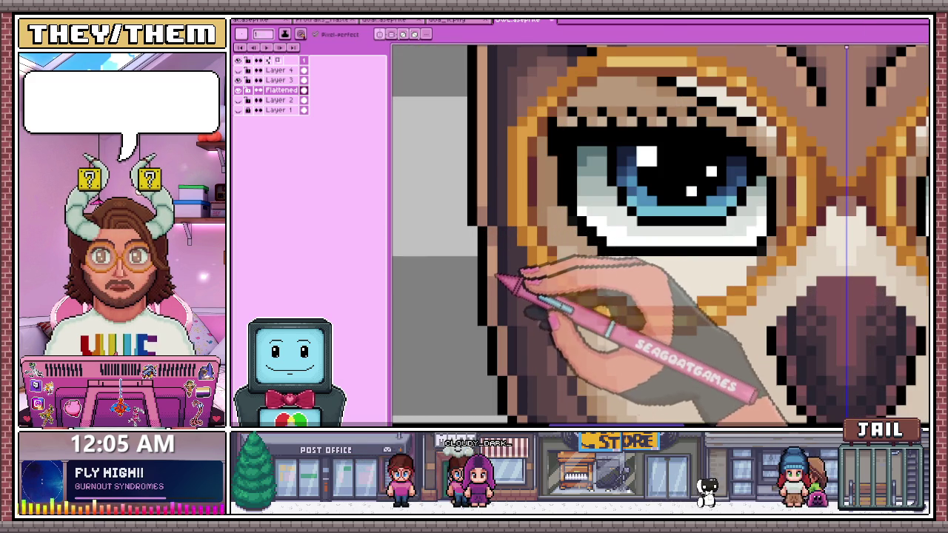
{"action": "scroll", "coordinate": [498, 305], "scroll_direction": "down", "scroll_amount": 1}
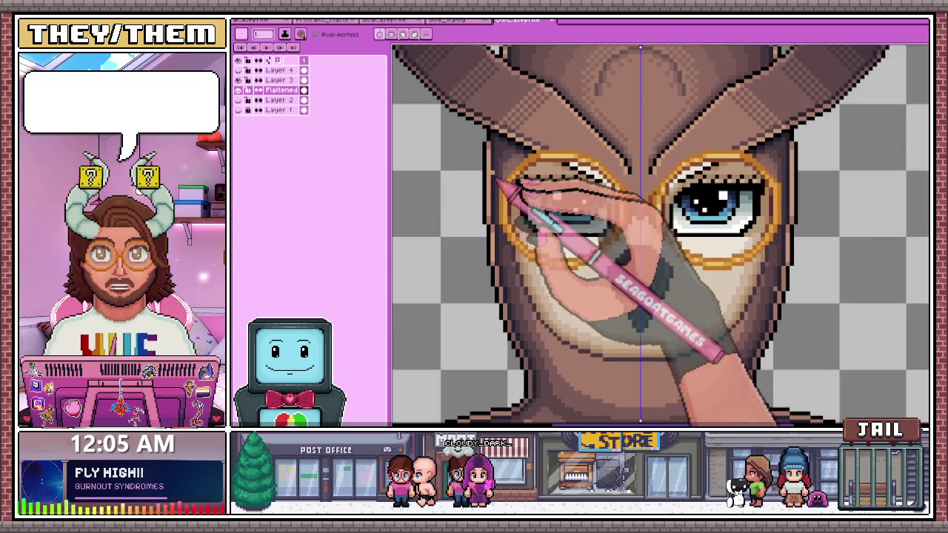
{"action": "scroll", "coordinate": [498, 297], "scroll_direction": "up", "scroll_amount": 1}
{"action": "scroll", "coordinate": [498, 289], "scroll_direction": "up", "scroll_amount": 1}
{"action": "scroll", "coordinate": [498, 258], "scroll_direction": "down", "scroll_amount": 2}
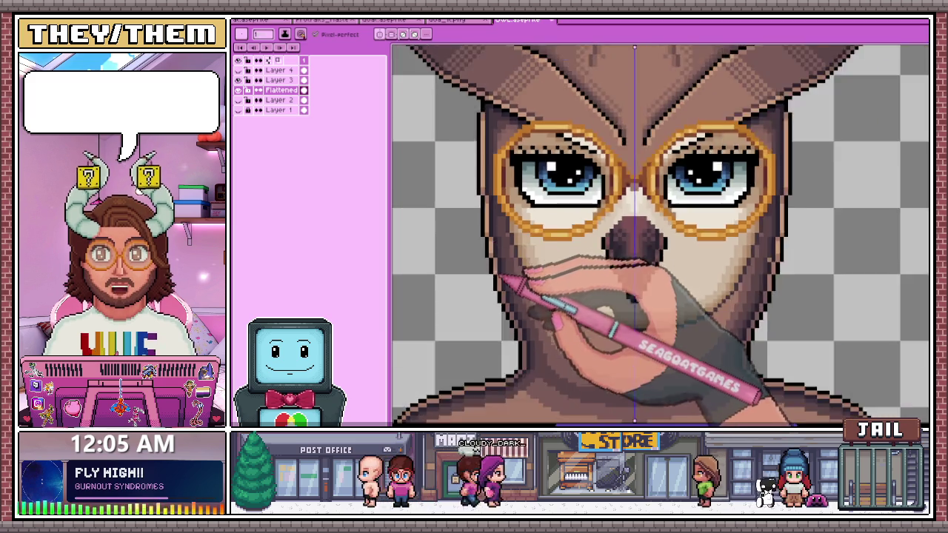
{"action": "scroll", "coordinate": [500, 276], "scroll_direction": "up", "scroll_amount": 2}
{"action": "scroll", "coordinate": [498, 261], "scroll_direction": "down", "scroll_amount": 1}
{"action": "scroll", "coordinate": [504, 271], "scroll_direction": "up", "scroll_amount": 1}
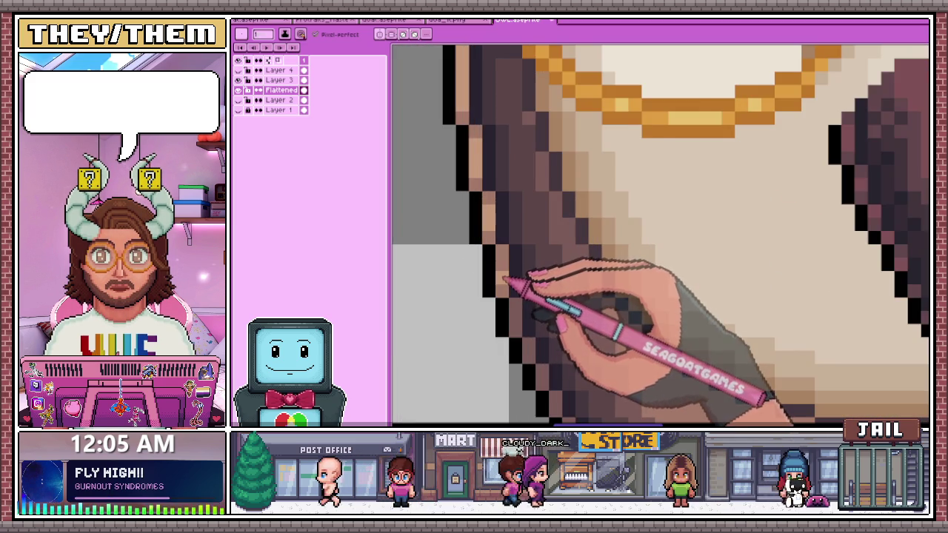
{"action": "scroll", "coordinate": [508, 282], "scroll_direction": "down", "scroll_amount": 1}
{"action": "scroll", "coordinate": [509, 285], "scroll_direction": "up", "scroll_amount": 1}
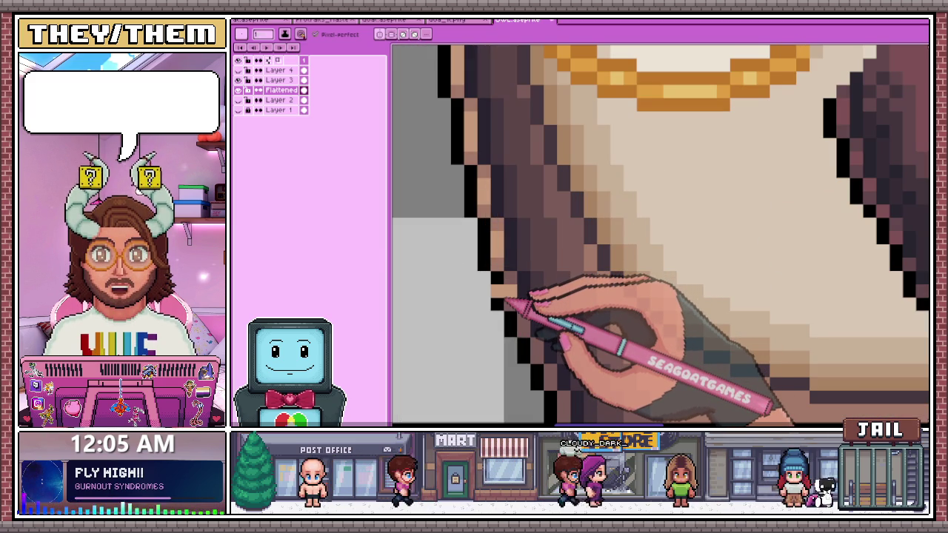
- Switch to the Eyedropper and zoom around the face to sample a shade
{"action": "key", "text": "i"}
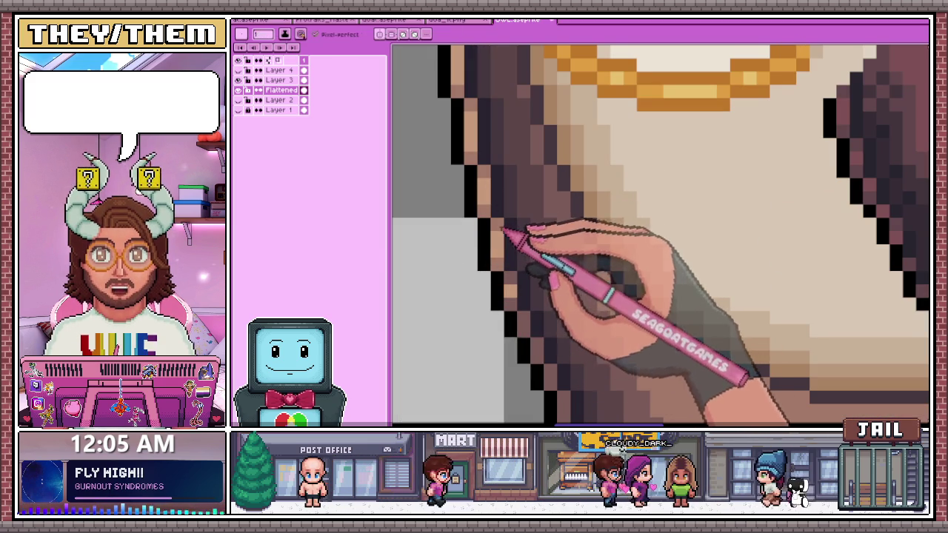
{"action": "scroll", "coordinate": [513, 292], "scroll_direction": "down", "scroll_amount": 1}
{"action": "scroll", "coordinate": [496, 237], "scroll_direction": "up", "scroll_amount": 1}
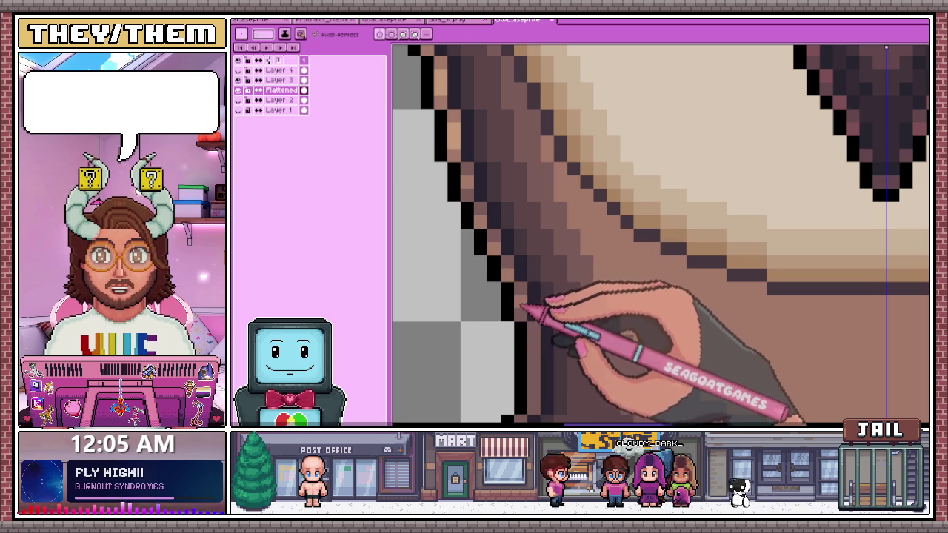
{"action": "scroll", "coordinate": [519, 296], "scroll_direction": "down", "scroll_amount": 1}
{"action": "scroll", "coordinate": [498, 285], "scroll_direction": "up", "scroll_amount": 1}
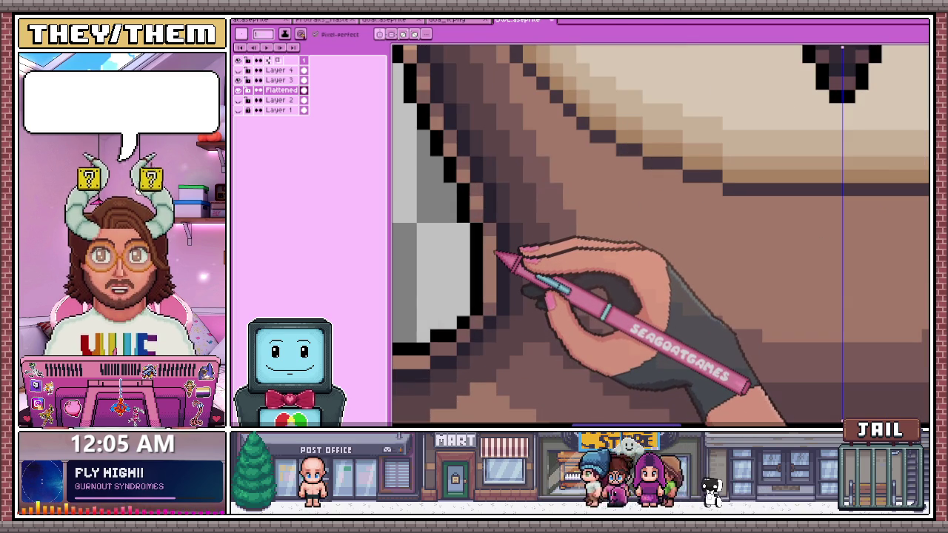
{"action": "scroll", "coordinate": [485, 255], "scroll_direction": "down", "scroll_amount": 1}
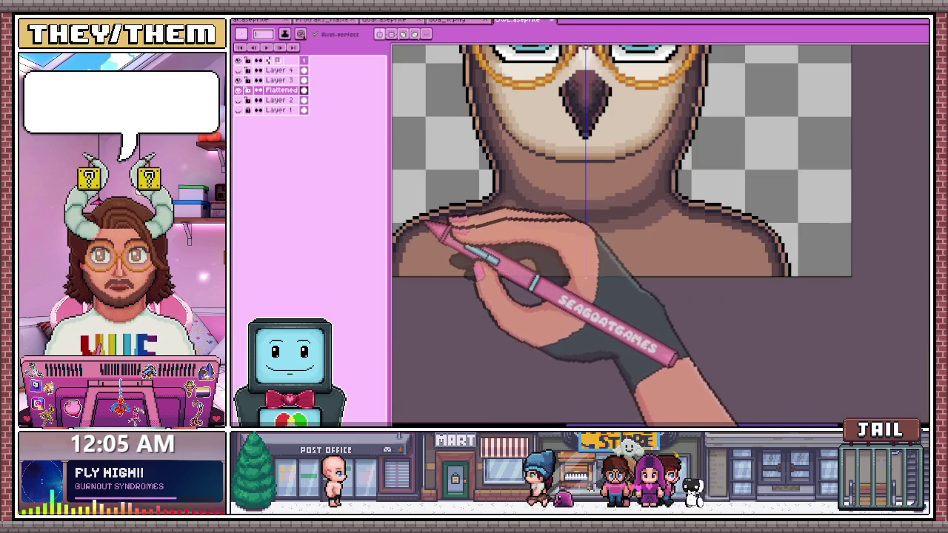
{"action": "scroll", "coordinate": [437, 233], "scroll_direction": "up", "scroll_amount": 1}
{"action": "scroll", "coordinate": [451, 245], "scroll_direction": "down", "scroll_amount": 1}
{"action": "scroll", "coordinate": [450, 245], "scroll_direction": "up", "scroll_amount": 1}
{"action": "scroll", "coordinate": [451, 205], "scroll_direction": "up", "scroll_amount": 1}
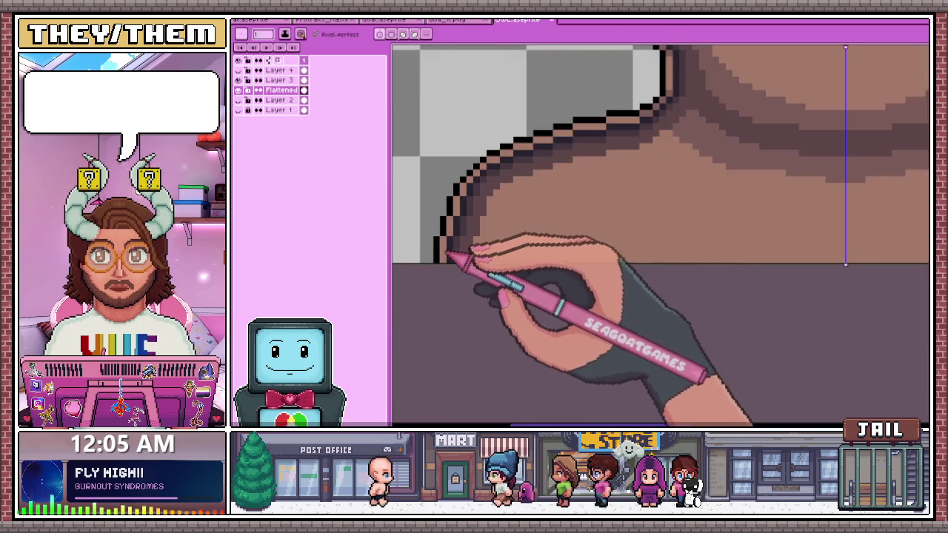
{"action": "scroll", "coordinate": [448, 254], "scroll_direction": "down", "scroll_amount": 2}
{"action": "scroll", "coordinate": [483, 190], "scroll_direction": "down", "scroll_amount": 1}
{"action": "scroll", "coordinate": [533, 126], "scroll_direction": "up", "scroll_amount": 2}
{"action": "scroll", "coordinate": [450, 333], "scroll_direction": "up", "scroll_amount": 1}
{"action": "scroll", "coordinate": [441, 323], "scroll_direction": "down", "scroll_amount": 2}
{"action": "scroll", "coordinate": [486, 180], "scroll_direction": "down", "scroll_amount": 1}
{"action": "scroll", "coordinate": [514, 127], "scroll_direction": "up", "scroll_amount": 1}
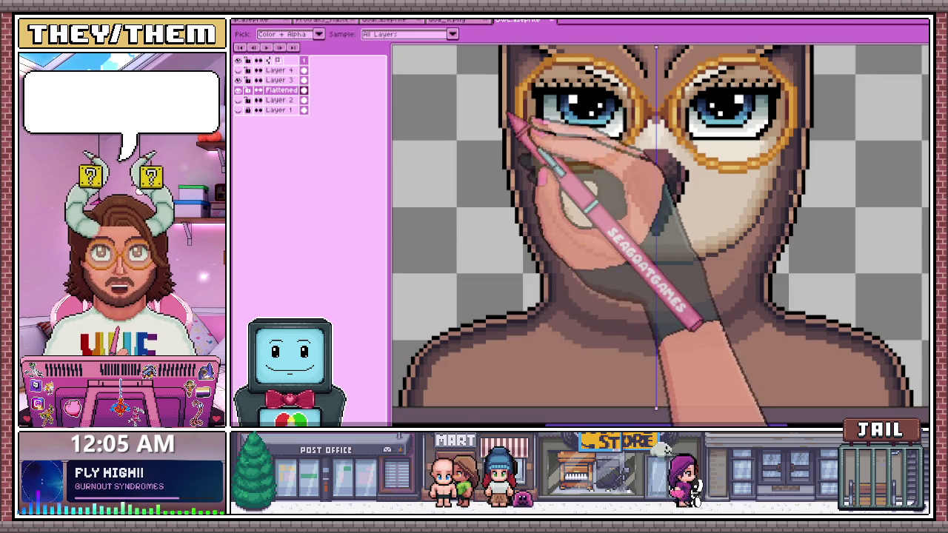
{"action": "scroll", "coordinate": [415, 400], "scroll_direction": "up", "scroll_amount": 2}
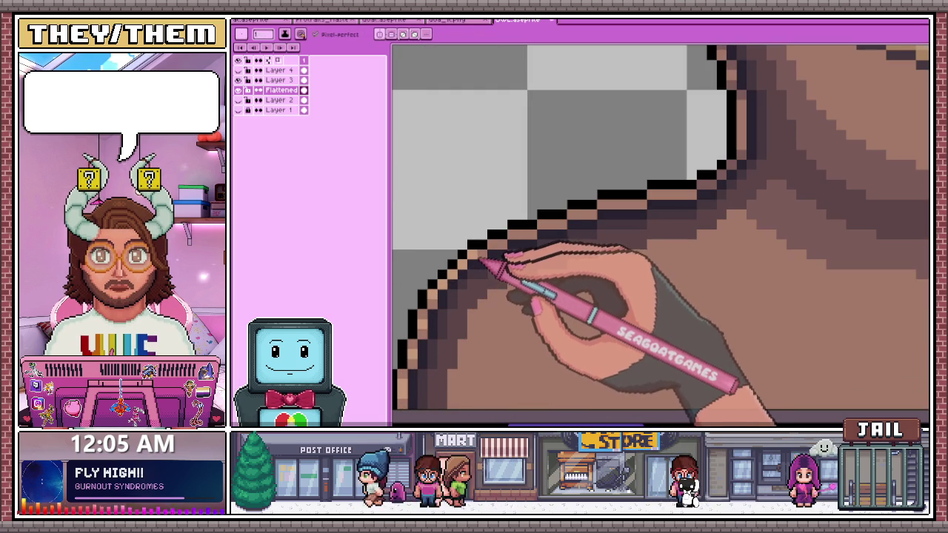
{"action": "mouse_move", "coordinate": [528, 235]}
{"action": "left_mouse_down"}
{"action": "mouse_move", "coordinate": [568, 237]}
{"action": "mouse_move", "coordinate": [619, 210]}
{"action": "left_mouse_up"}
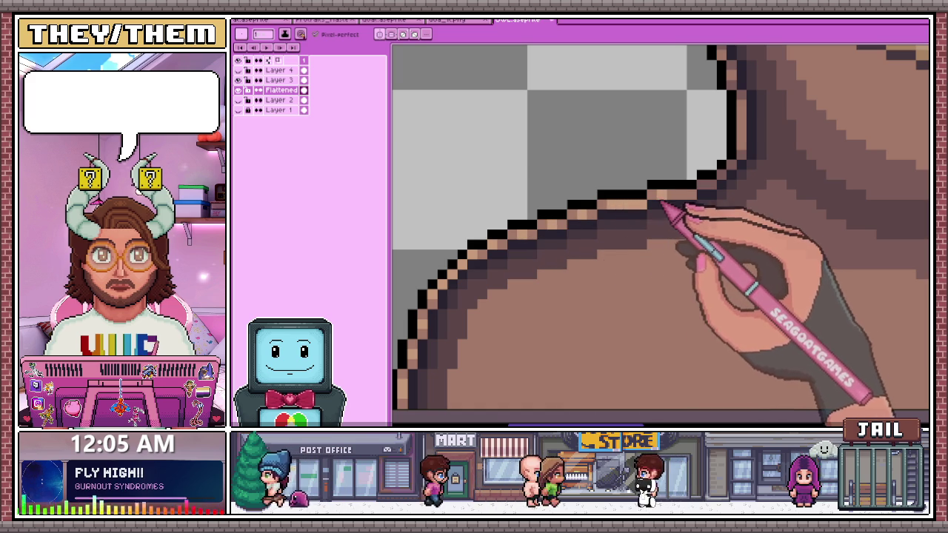
{"action": "scroll", "coordinate": [677, 214], "scroll_direction": "down", "scroll_amount": 2}
{"action": "scroll", "coordinate": [659, 218], "scroll_direction": "down", "scroll_amount": 2}
{"action": "scroll", "coordinate": [561, 261], "scroll_direction": "down", "scroll_amount": 2}
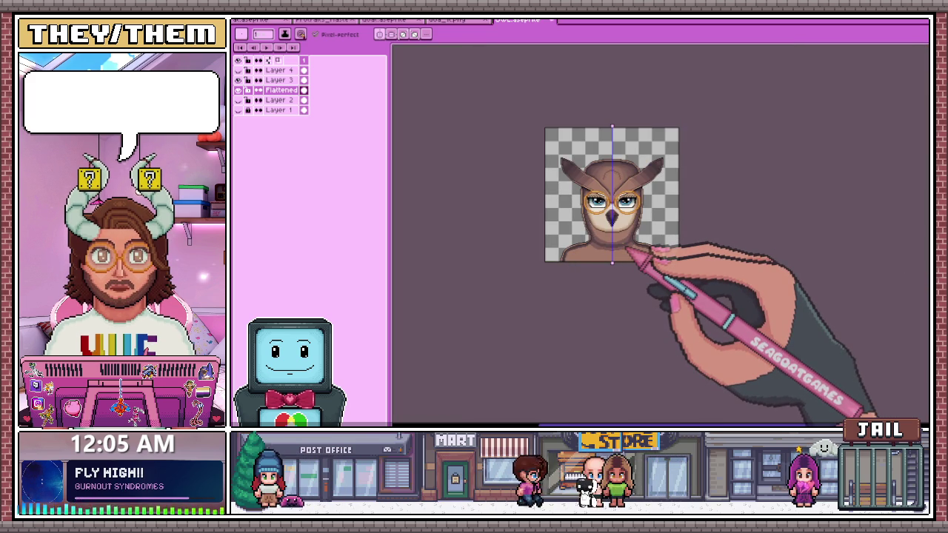
{"action": "scroll", "coordinate": [652, 256], "scroll_direction": "down", "scroll_amount": 3}
{"action": "scroll", "coordinate": [671, 222], "scroll_direction": "up", "scroll_amount": 3}
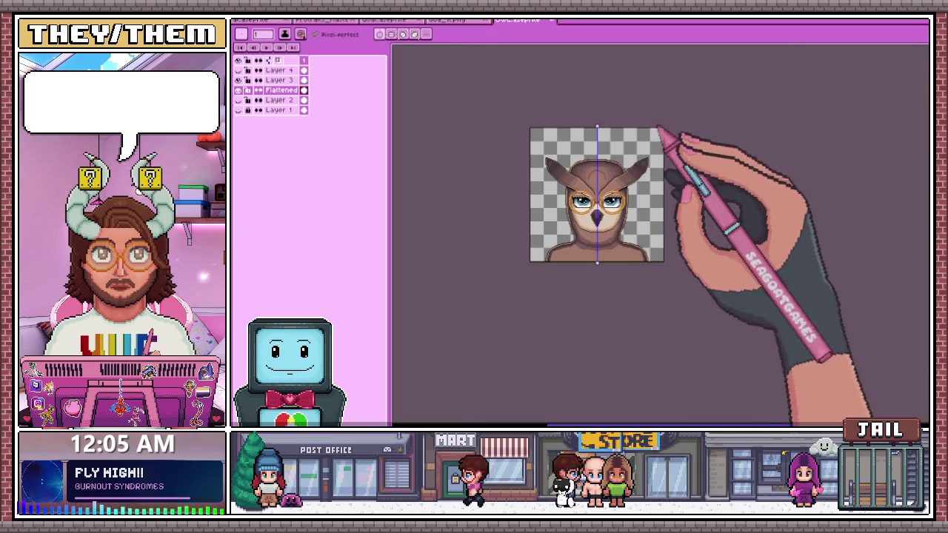
{"action": "scroll", "coordinate": [618, 249], "scroll_direction": "up", "scroll_amount": 2}
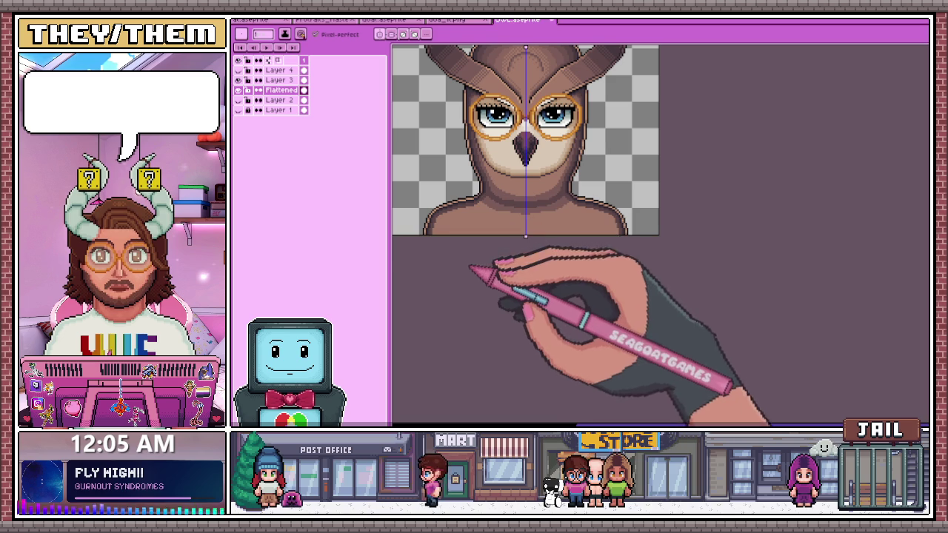
{"action": "scroll", "coordinate": [481, 204], "scroll_direction": "down", "scroll_amount": 2}
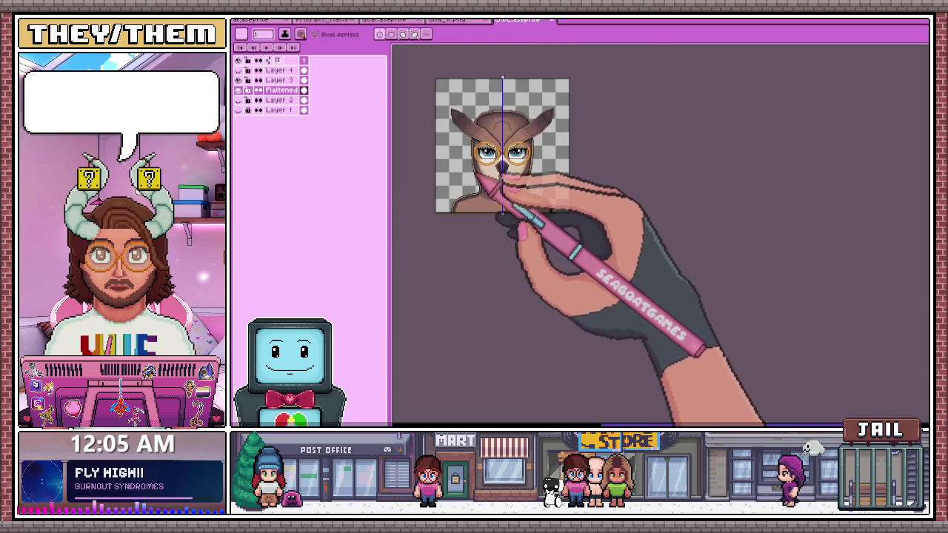
{"action": "scroll", "coordinate": [482, 181], "scroll_direction": "up", "scroll_amount": 2}
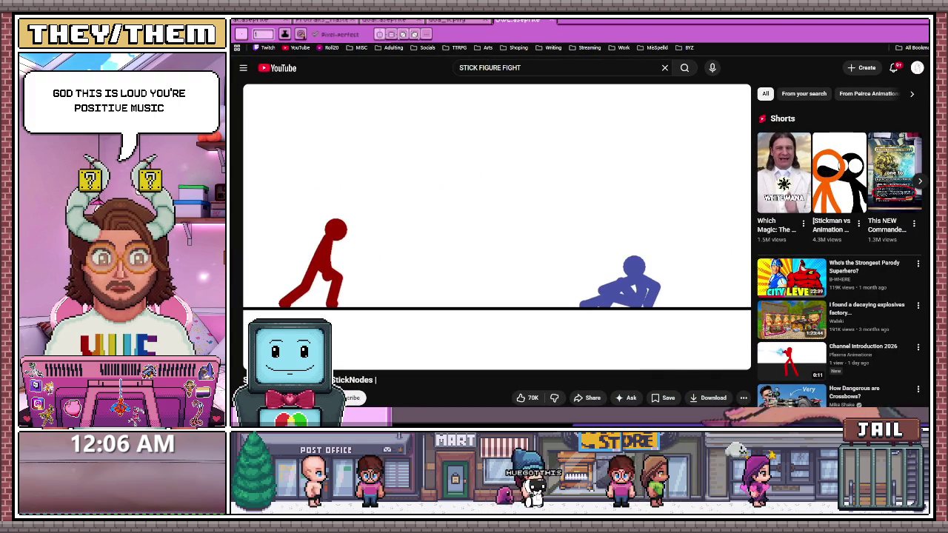
- Switch the StickNodes fight video to the wider theater layout
{"action": "left_click", "coordinate": [716, 359]}
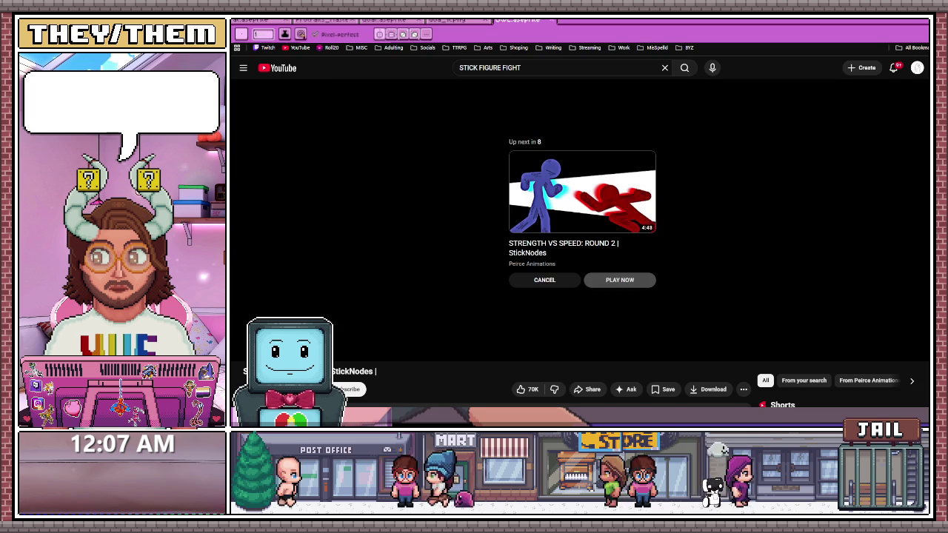
- Start 'STRENGTH VS SPEED: ROUND 2' immediately from the Up next card
{"action": "left_click", "coordinate": [627, 282]}
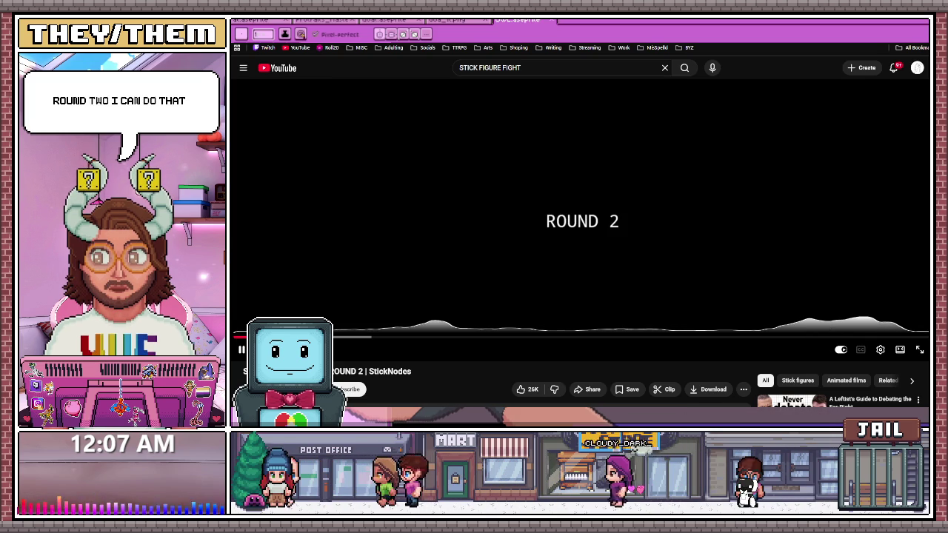
- Scroll the ROUND 2 video page down and back up while it plays
{"action": "scroll", "coordinate": [578, 245], "scroll_direction": "down", "scroll_amount": 2}
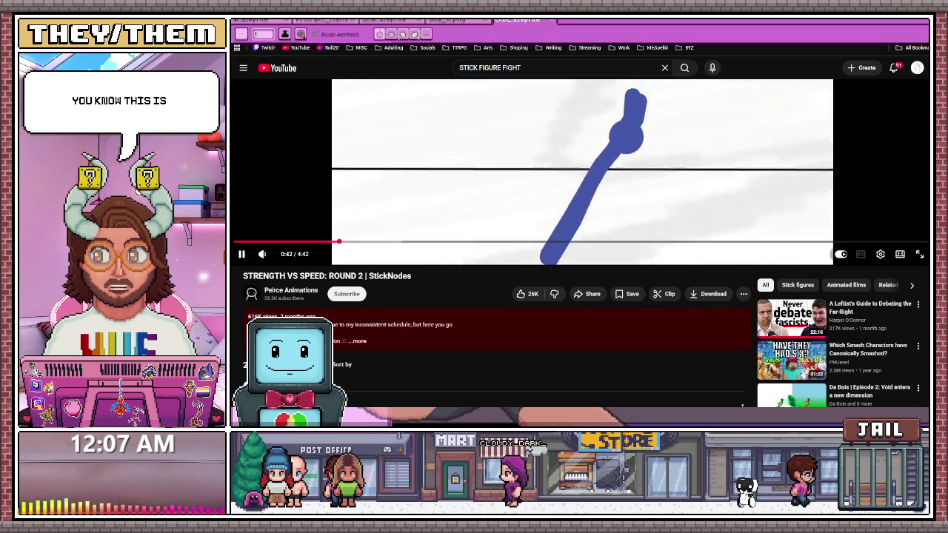
{"action": "scroll", "coordinate": [578, 245], "scroll_direction": "up", "scroll_amount": 2}
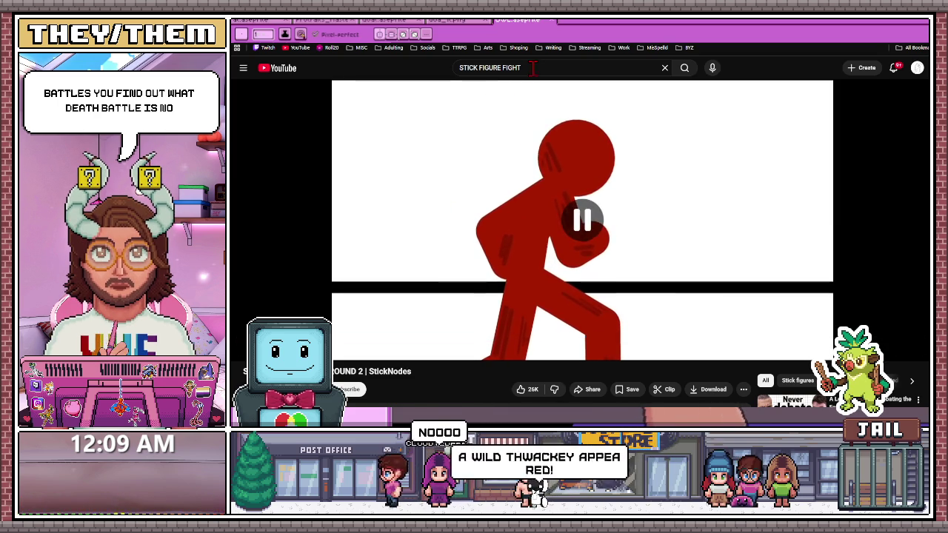
- Search YouTube for 'DEATH BATTLE' and scroll down through the channel's results
{"action": "left_click", "coordinate": [442, 68]}
{"action": "type", "text": "DEATH"}
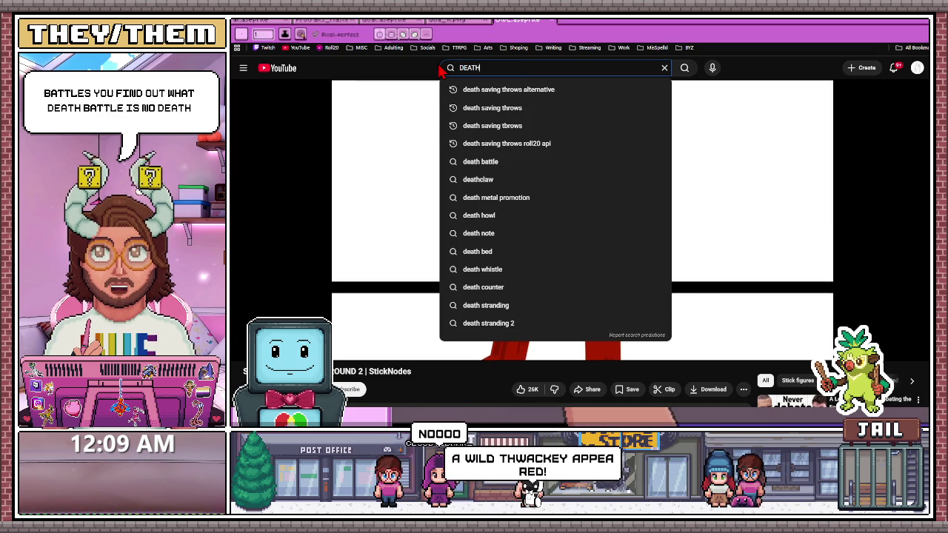
{"action": "type", "text": " BATT;"}
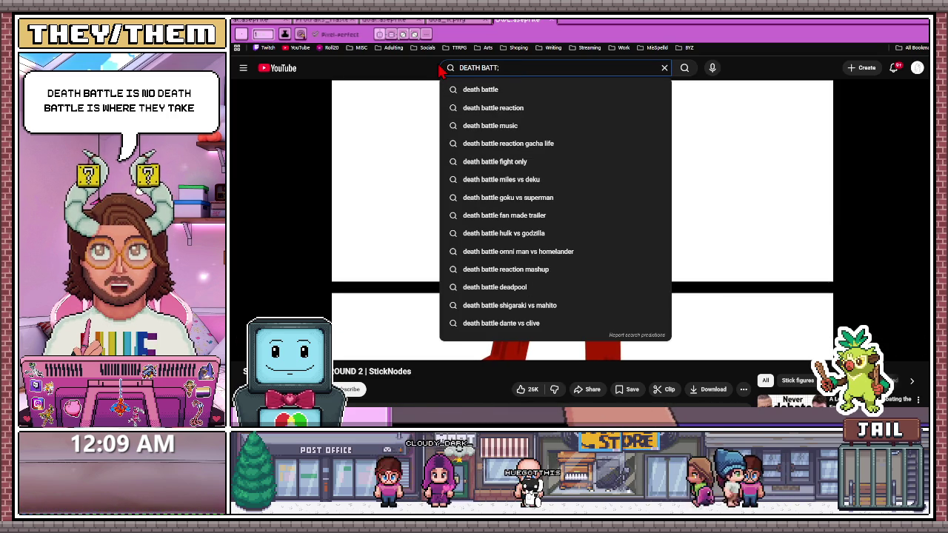
{"action": "left_click", "coordinate": [439, 68]}
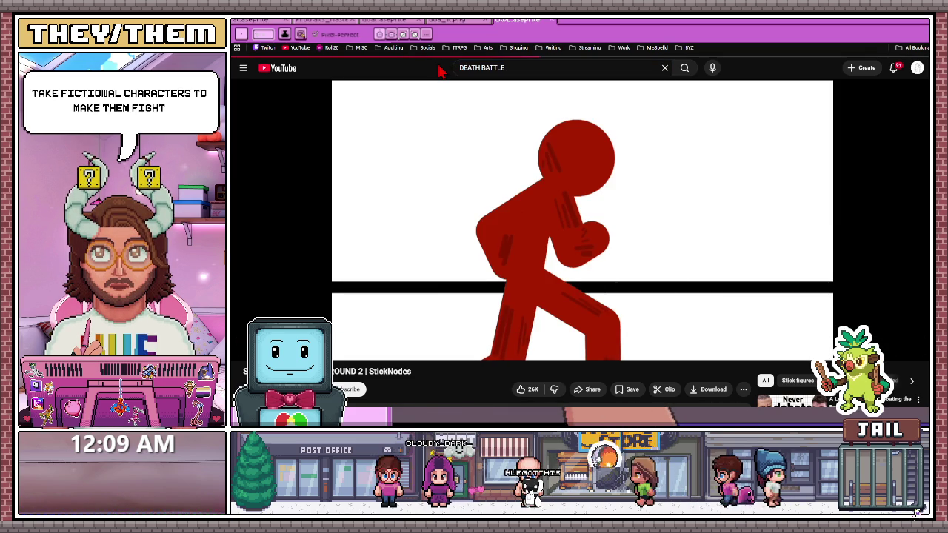
{"action": "scroll", "coordinate": [452, 263], "scroll_direction": "down", "scroll_amount": 2}
{"action": "scroll", "coordinate": [519, 223], "scroll_direction": "down", "scroll_amount": 2}
{"action": "scroll", "coordinate": [546, 189], "scroll_direction": "down", "scroll_amount": 1}
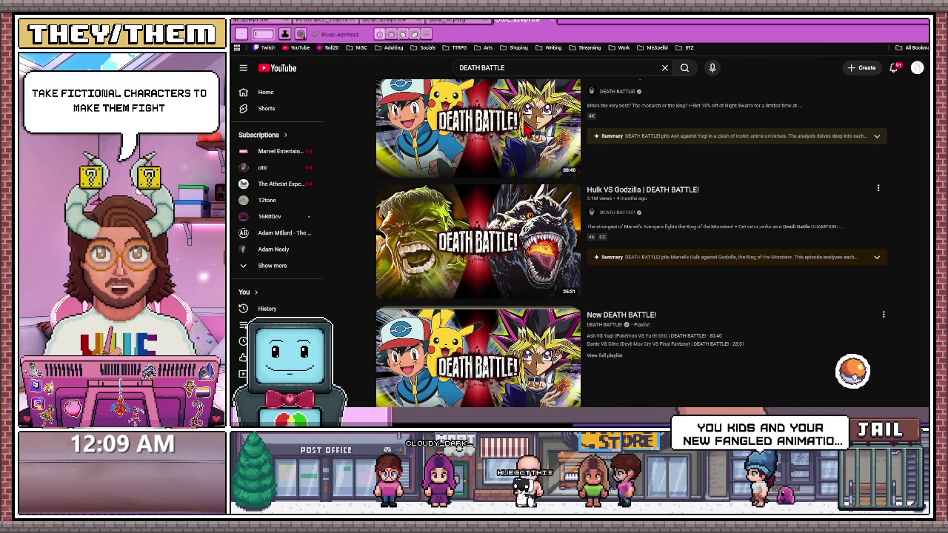
- Play Ash VS Yugi, skip ahead to the face-off, then return to the channel page
{"action": "left_click", "coordinate": [546, 189]}
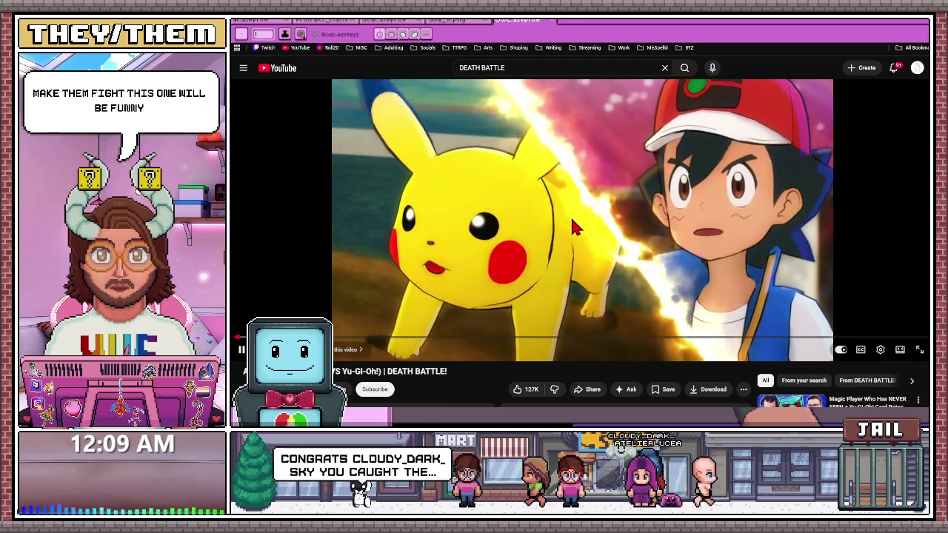
{"action": "left_click", "coordinate": [582, 222]}
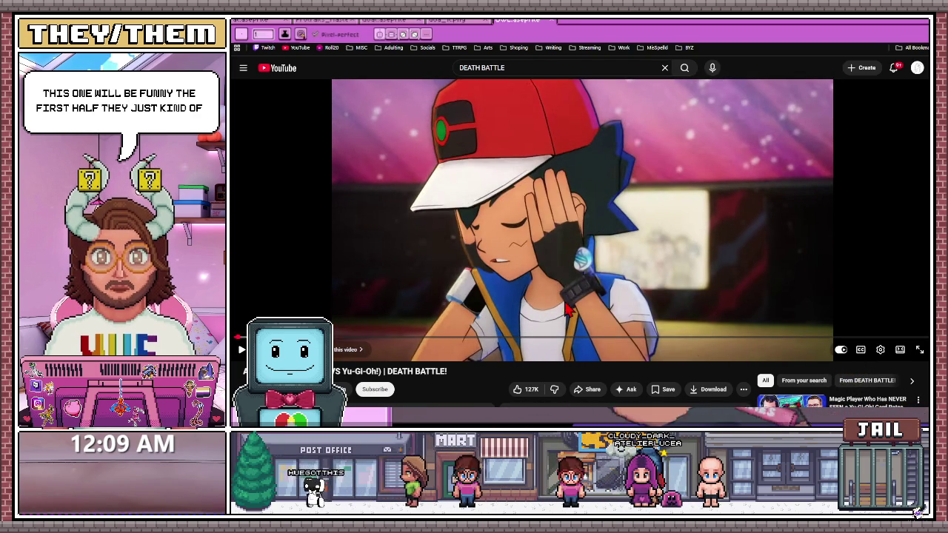
{"action": "left_click", "coordinate": [710, 345]}
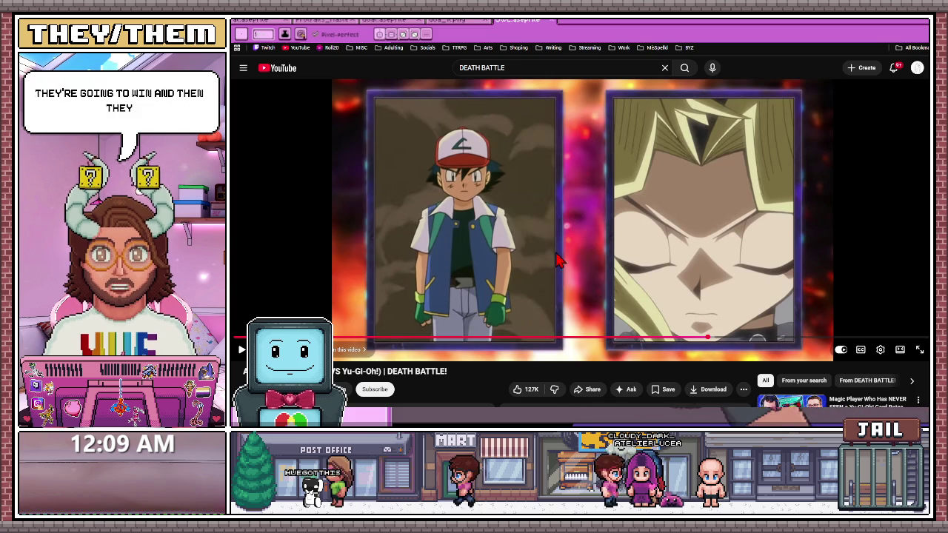
{"action": "key", "text": "space"}
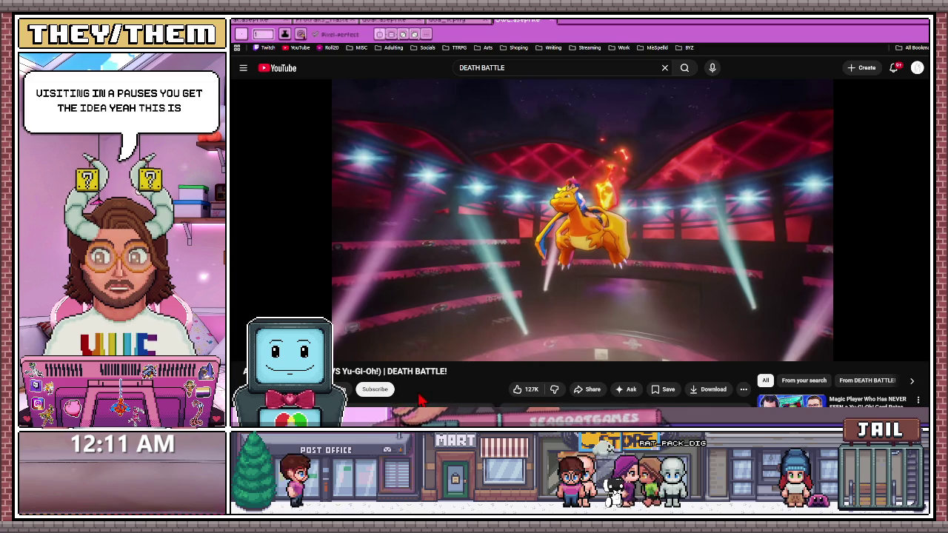
{"action": "scroll", "coordinate": [552, 215], "scroll_direction": "down", "scroll_amount": 1}
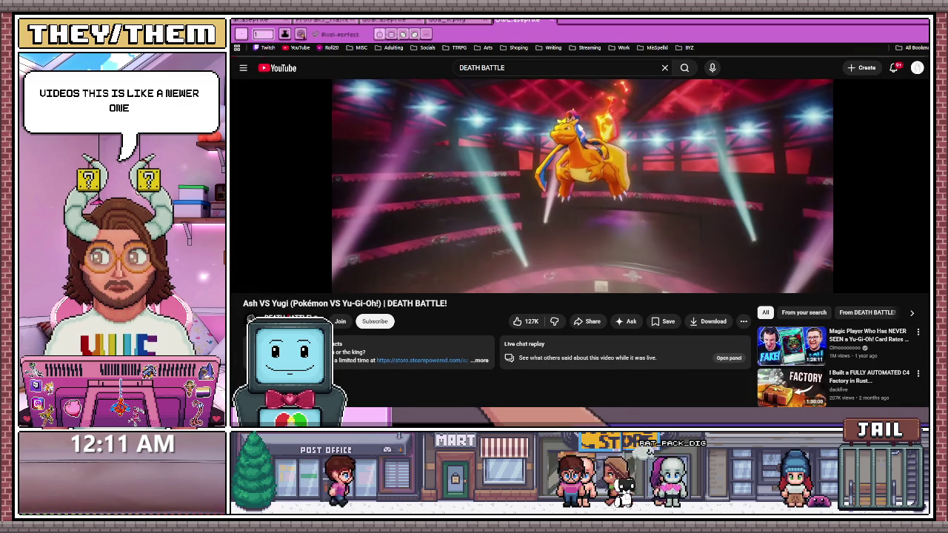
{"action": "key", "text": "alt+Left"}
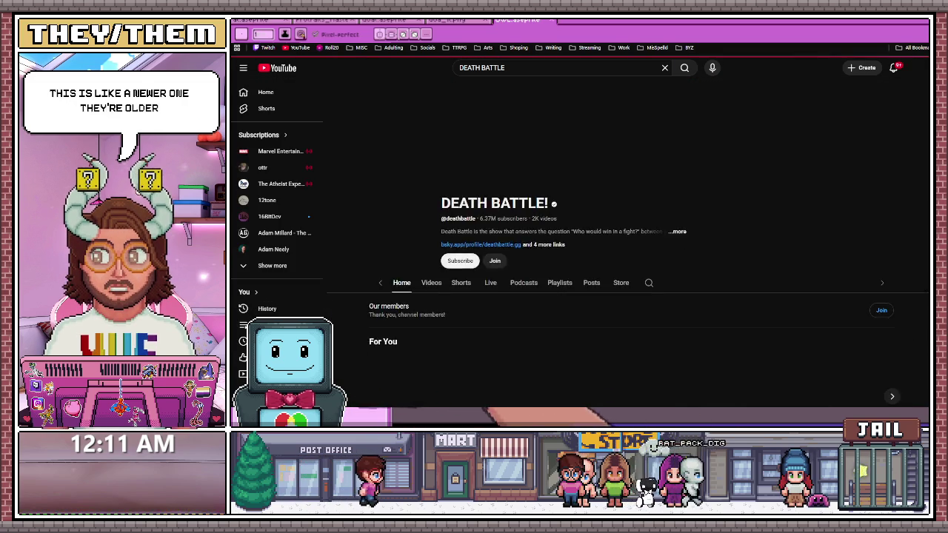
- Sort channel videos by Popular, open Goku VS Superman 1 (2013), and skip to a late fight
{"action": "left_click", "coordinate": [408, 265]}
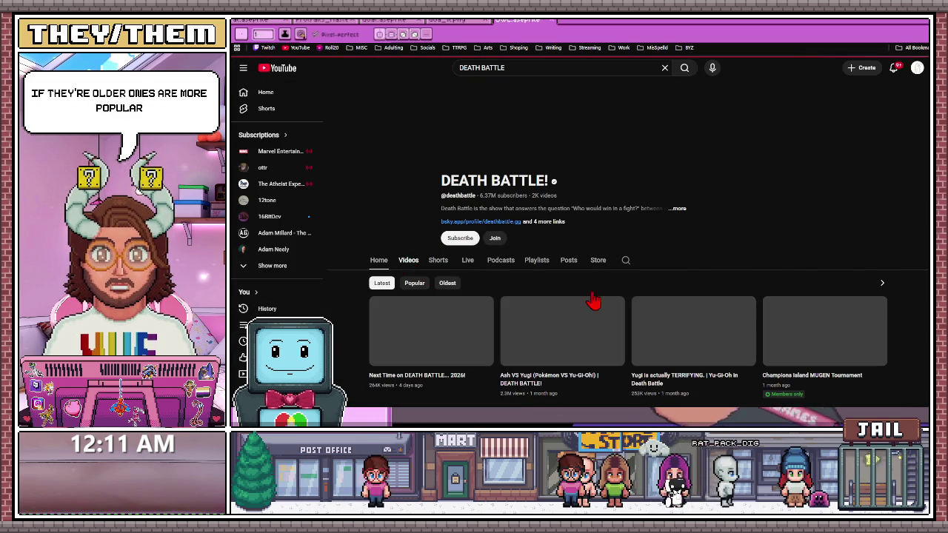
{"action": "left_click", "coordinate": [415, 283]}
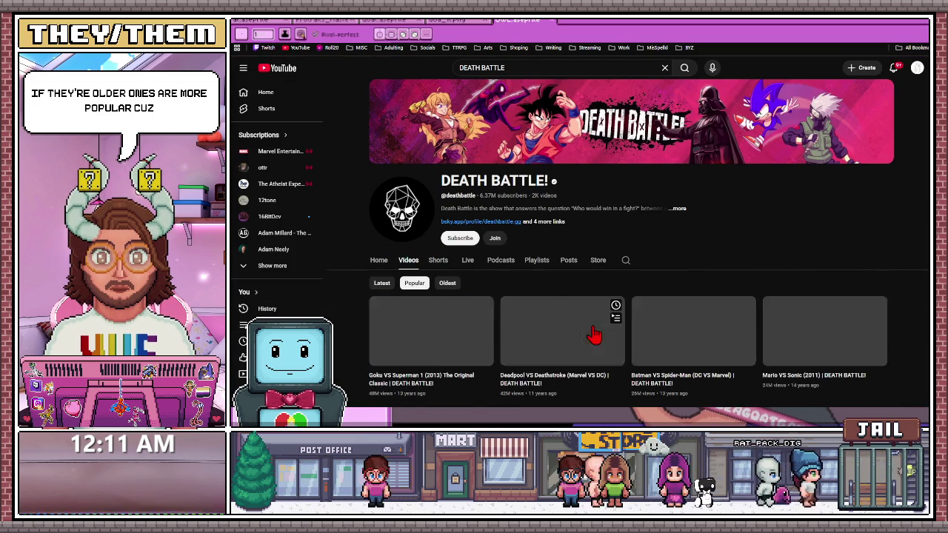
{"action": "scroll", "coordinate": [467, 354], "scroll_direction": "down", "scroll_amount": 1}
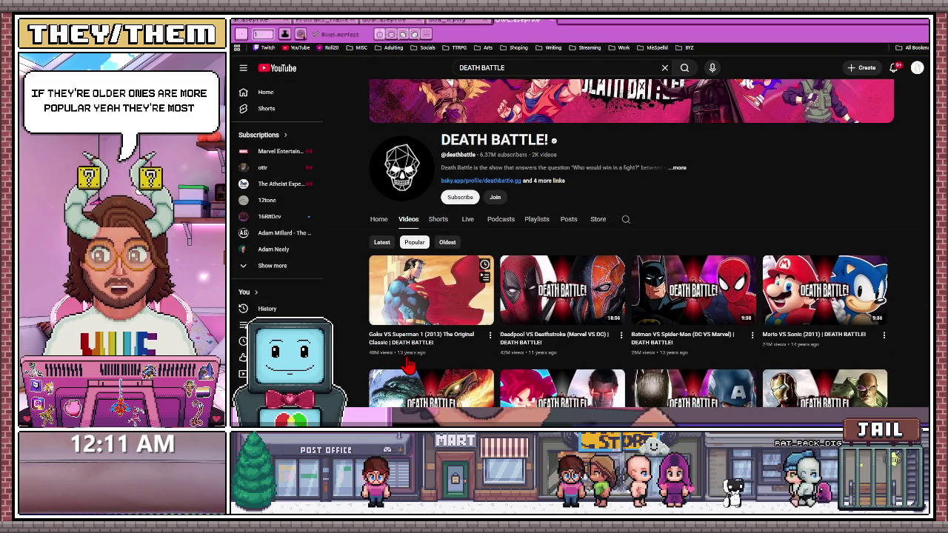
{"action": "mouse_move", "coordinate": [431, 291]}
{"action": "left_click", "coordinate": [445, 333]}
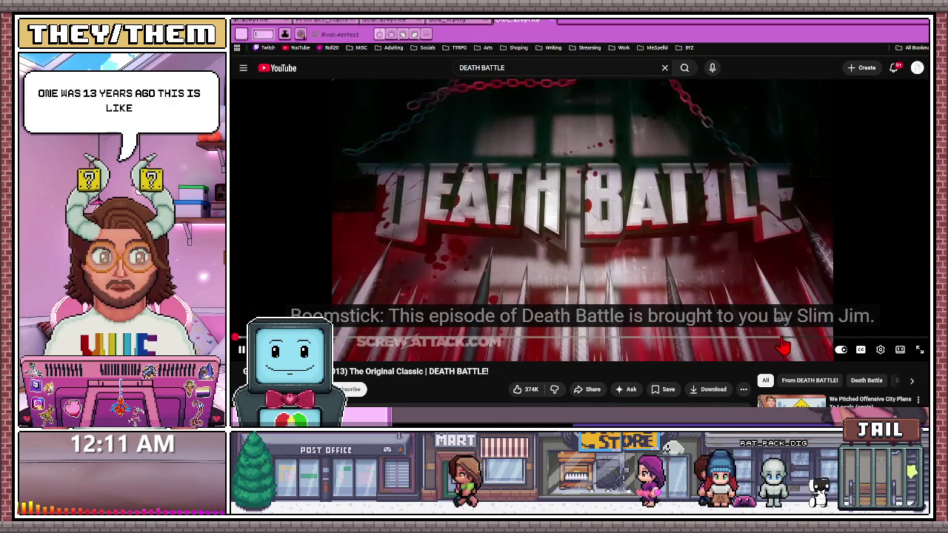
{"action": "left_click", "coordinate": [782, 339]}
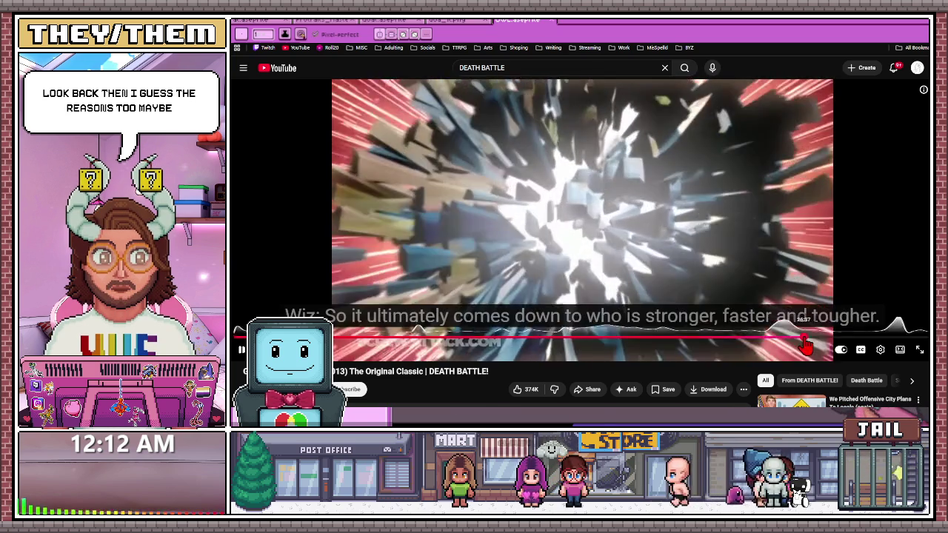
- Jump ahead in Goku VS Superman 1, return to the glowing planet scene, and pause
{"action": "left_click", "coordinate": [805, 341]}
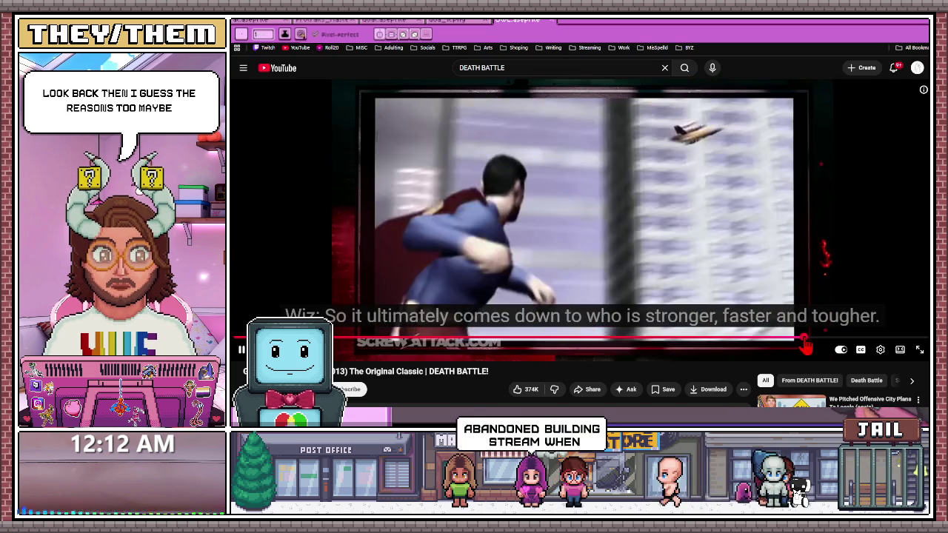
{"action": "left_click", "coordinate": [769, 338]}
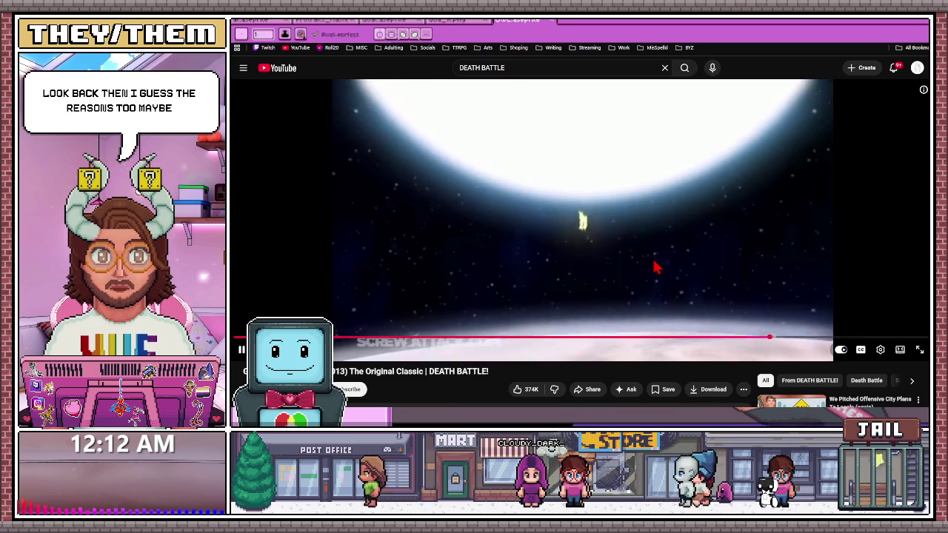
{"action": "left_click", "coordinate": [643, 247]}
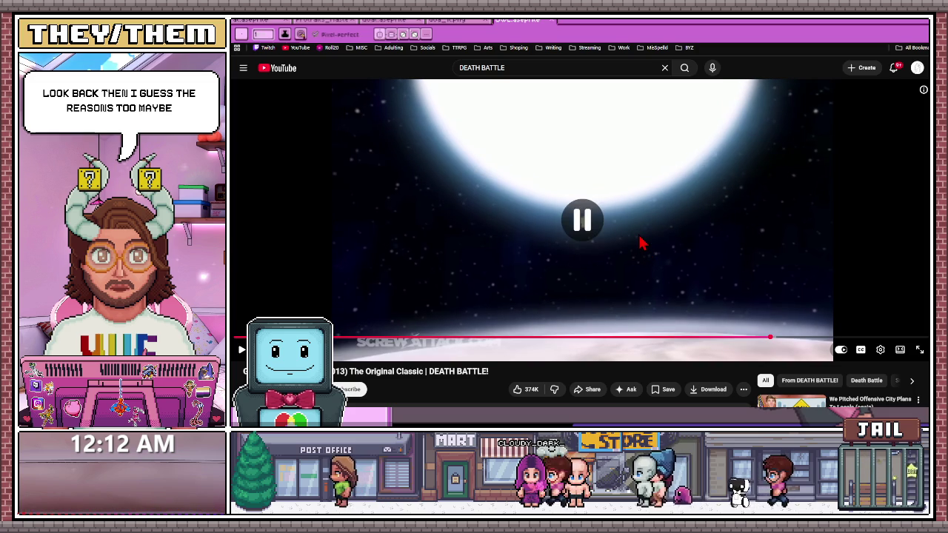